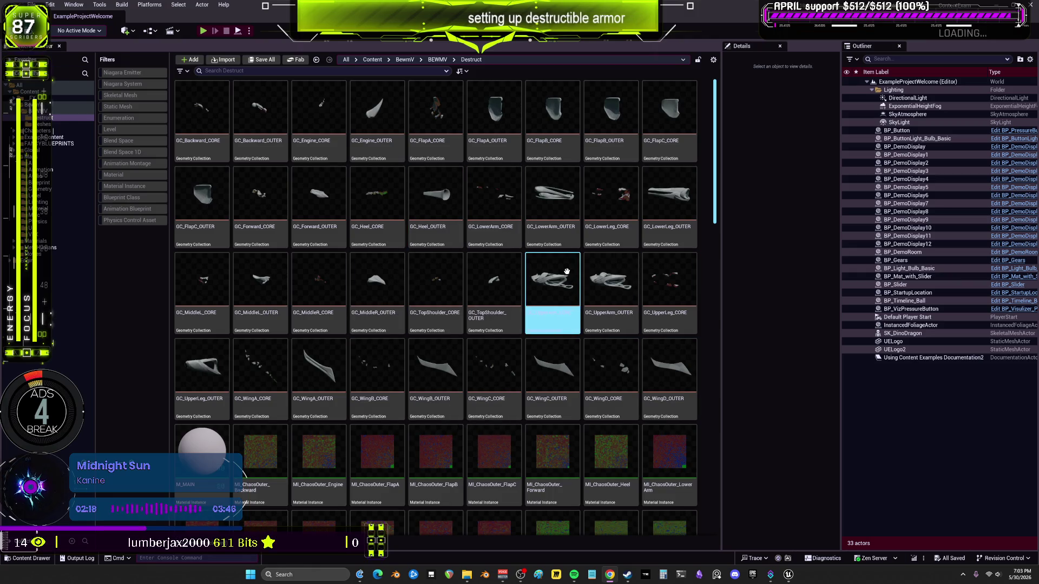
- Delete GC_LowerArm_CORE and GC_LowerArm_OUTER from the Destruct folder, confirming the deletion
{"action": "left_click", "coordinate": [497, 213]}
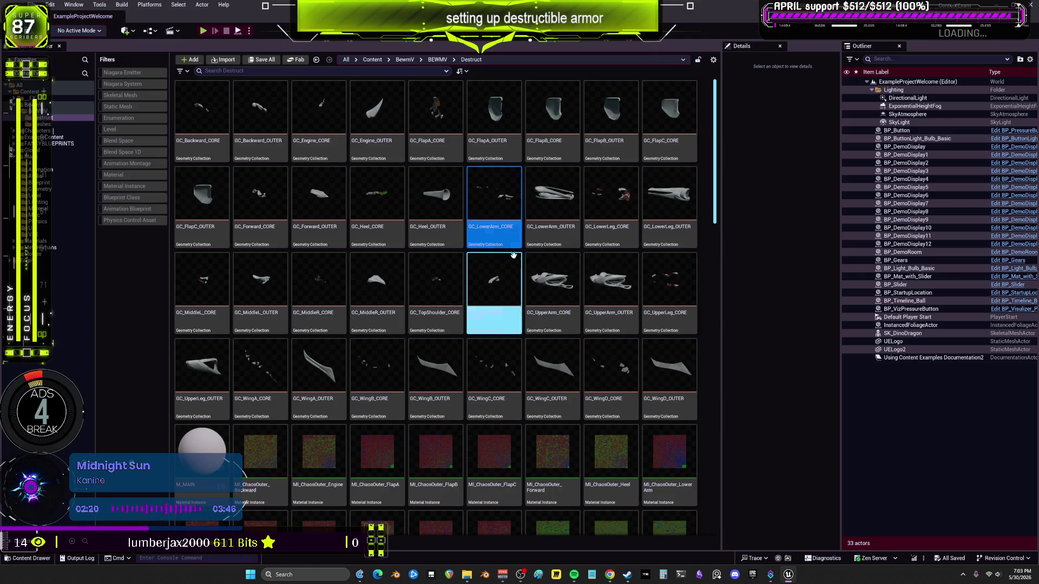
{"action": "left_click", "coordinate": [559, 238], "text": "ctrl"}
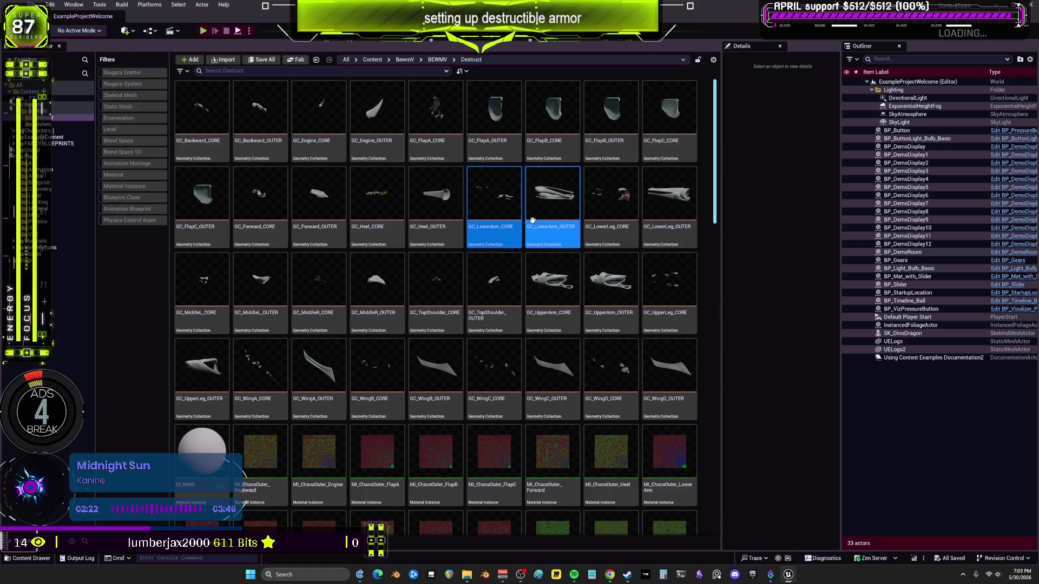
{"action": "left_click", "coordinate": [490, 236]}
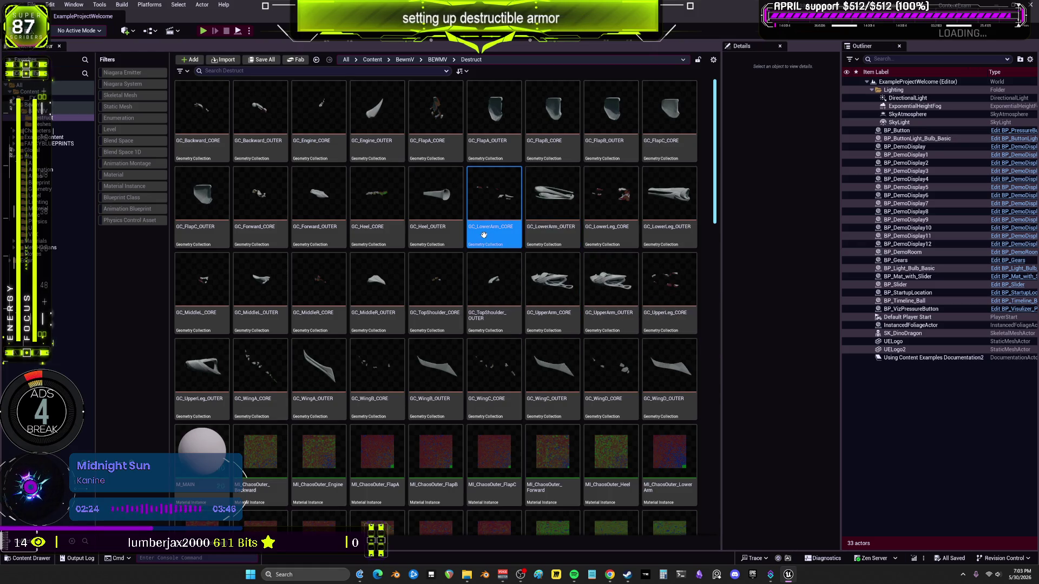
{"action": "left_click", "coordinate": [560, 235], "text": "ctrl"}
{"action": "key", "text": "Delete"}
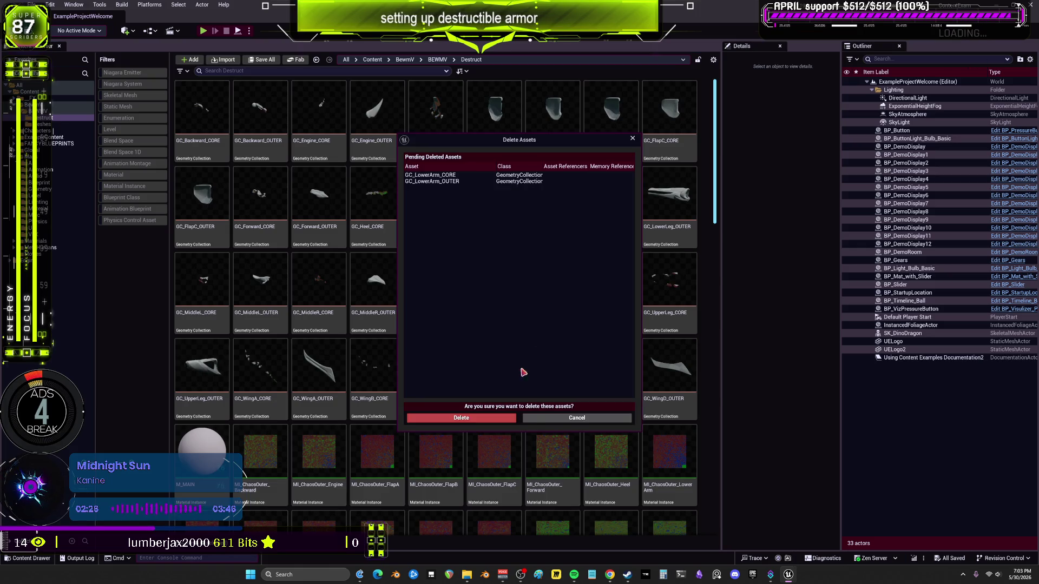
{"action": "left_click", "coordinate": [483, 420]}
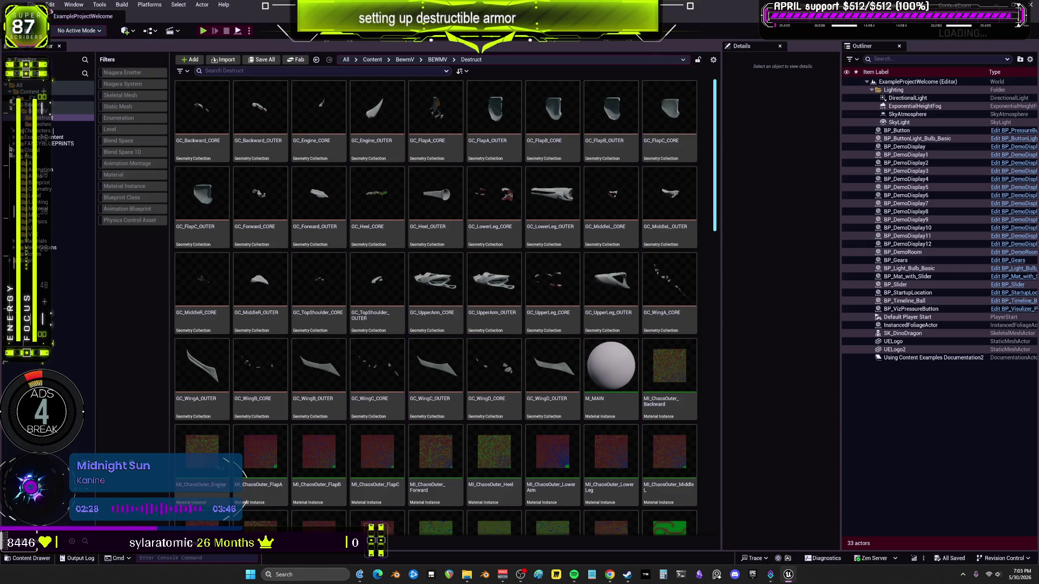
- Bring up a second level viewport window from the Window menu
{"action": "left_click", "coordinate": [73, 4]}
{"action": "left_click", "coordinate": [216, 91]}
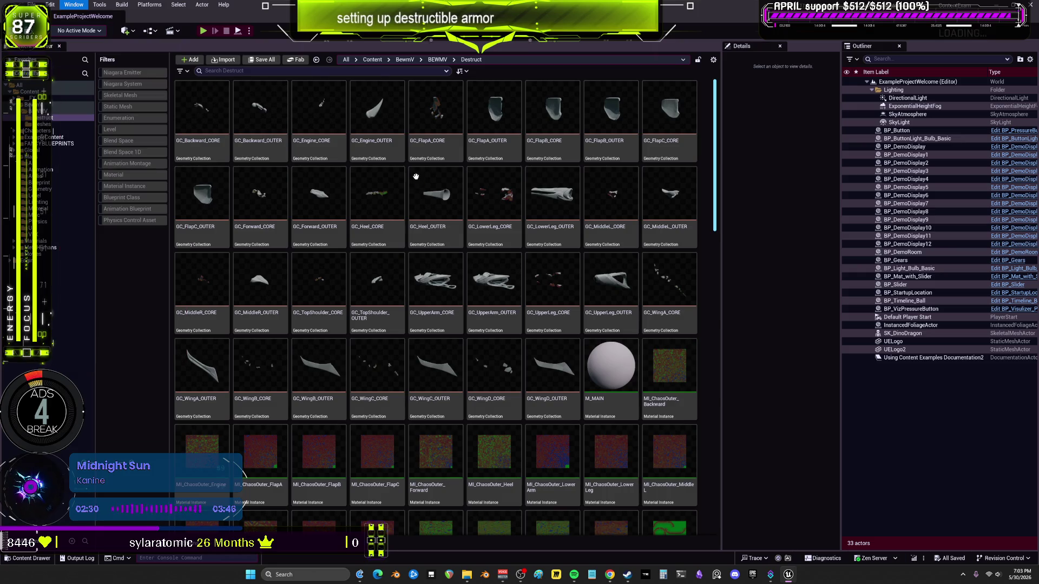
- Position the second viewport and drop SM_LowerArm_CORE and SM_LowerArm_OUTER into the level
{"action": "left_click_drag", "start_coordinate": [497, 82], "coordinate": [792, 87]}
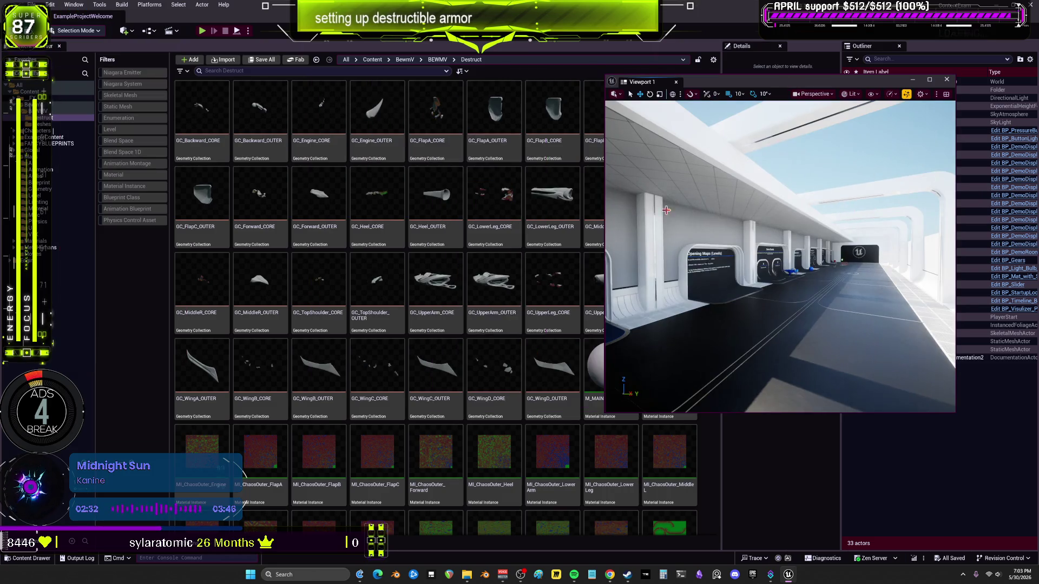
{"action": "scroll", "coordinate": [487, 394], "scroll_direction": "down", "scroll_amount": 3}
{"action": "scroll", "coordinate": [486, 394], "scroll_direction": "down", "scroll_amount": 3}
{"action": "scroll", "coordinate": [487, 394], "scroll_direction": "down", "scroll_amount": 3}
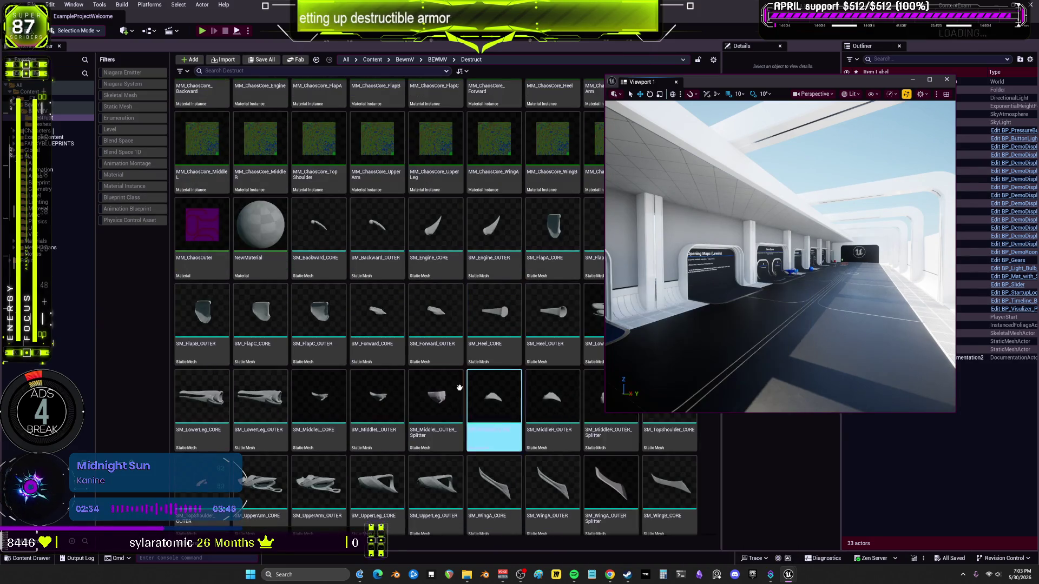
{"action": "left_click_drag", "start_coordinate": [731, 84], "coordinate": [789, 68]}
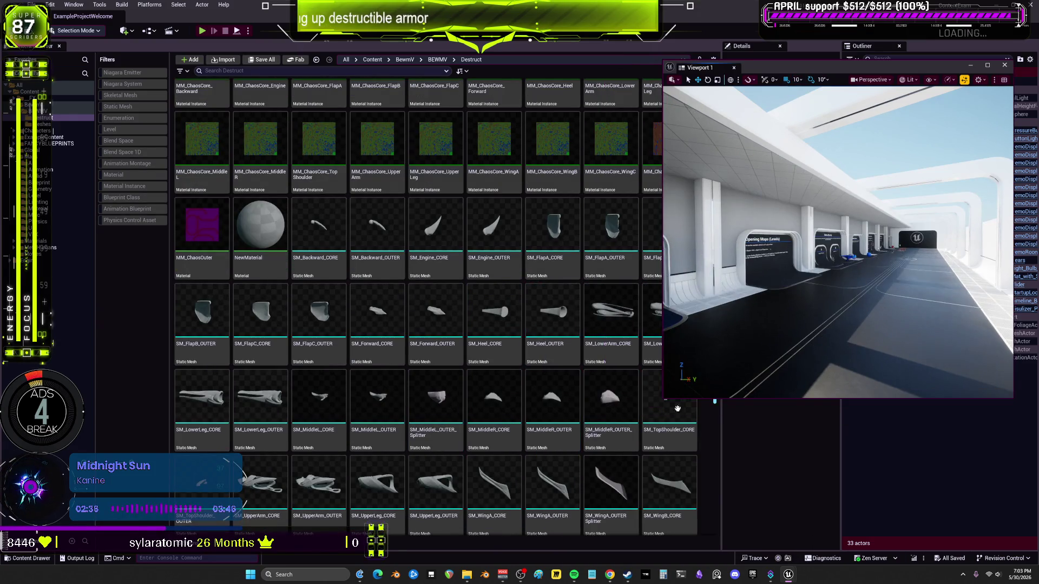
{"action": "left_click", "coordinate": [610, 317]}
{"action": "left_click_drag", "start_coordinate": [807, 314], "coordinate": [806, 321]}
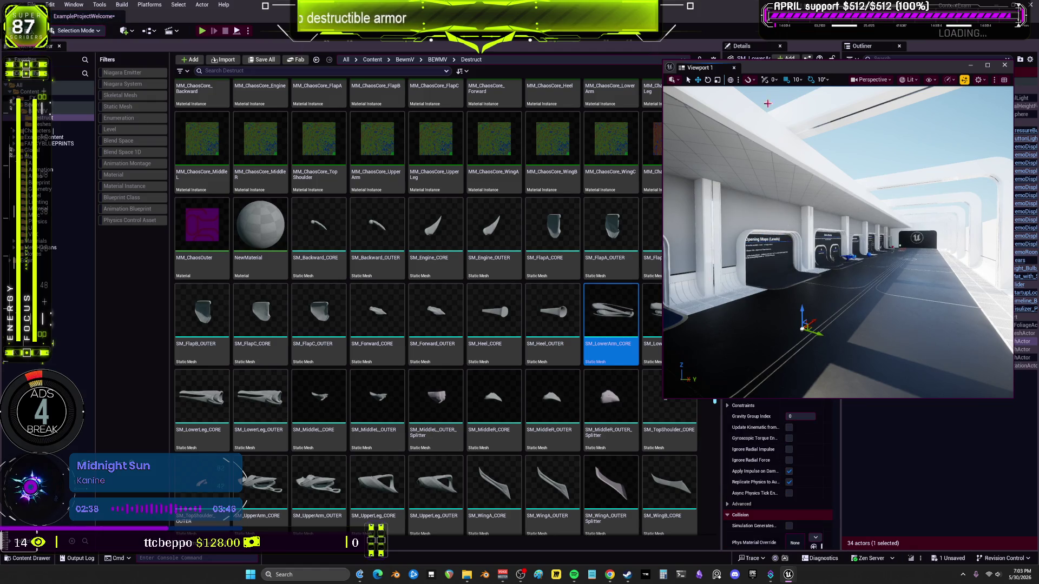
{"action": "left_click_drag", "start_coordinate": [786, 65], "coordinate": [789, 70]}
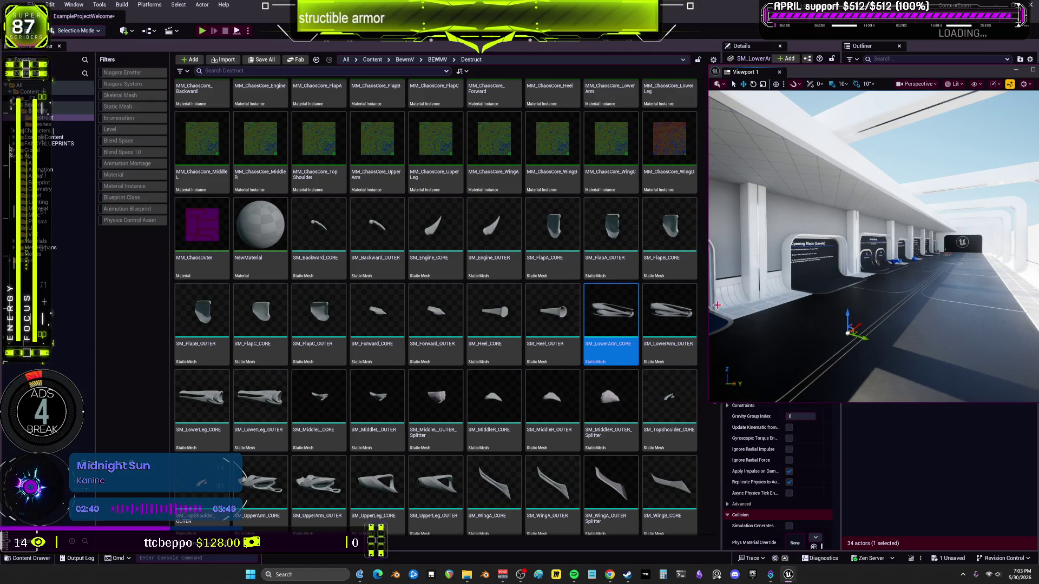
{"action": "mouse_move", "coordinate": [669, 321]}
{"action": "left_mouse_down"}
{"action": "mouse_move", "coordinate": [705, 332]}
{"action": "mouse_move", "coordinate": [884, 329]}
{"action": "left_mouse_up"}
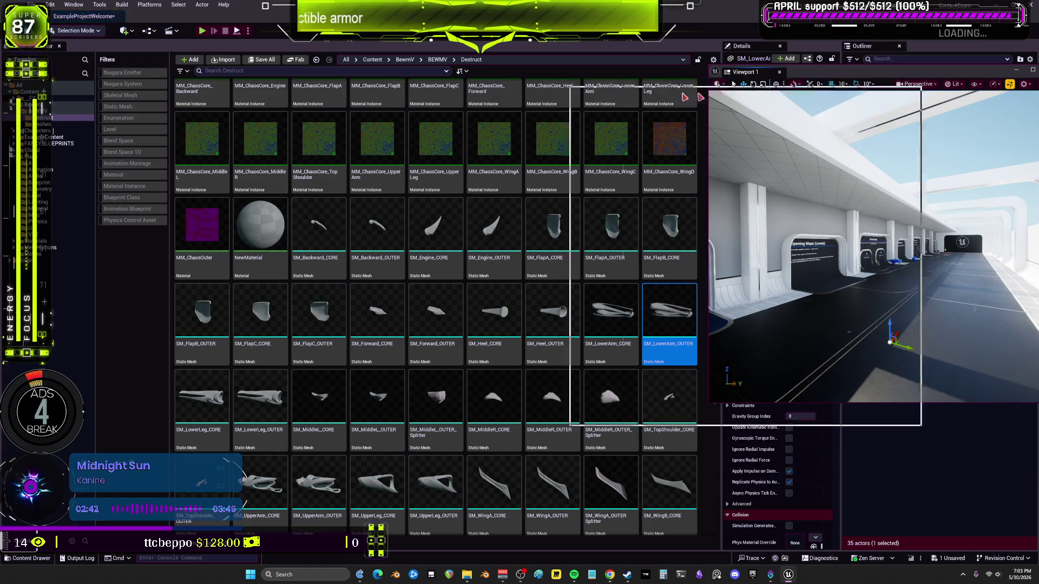
- In fullscreen view, slide both lower-arm meshes apart across the floor, then restore the layout
{"action": "key", "text": "F11"}
{"action": "scroll", "coordinate": [526, 293], "scroll_direction": "up", "scroll_amount": 2}
{"action": "scroll", "coordinate": [552, 309], "scroll_direction": "up", "scroll_amount": 2}
{"action": "scroll", "coordinate": [585, 328], "scroll_direction": "up", "scroll_amount": 2}
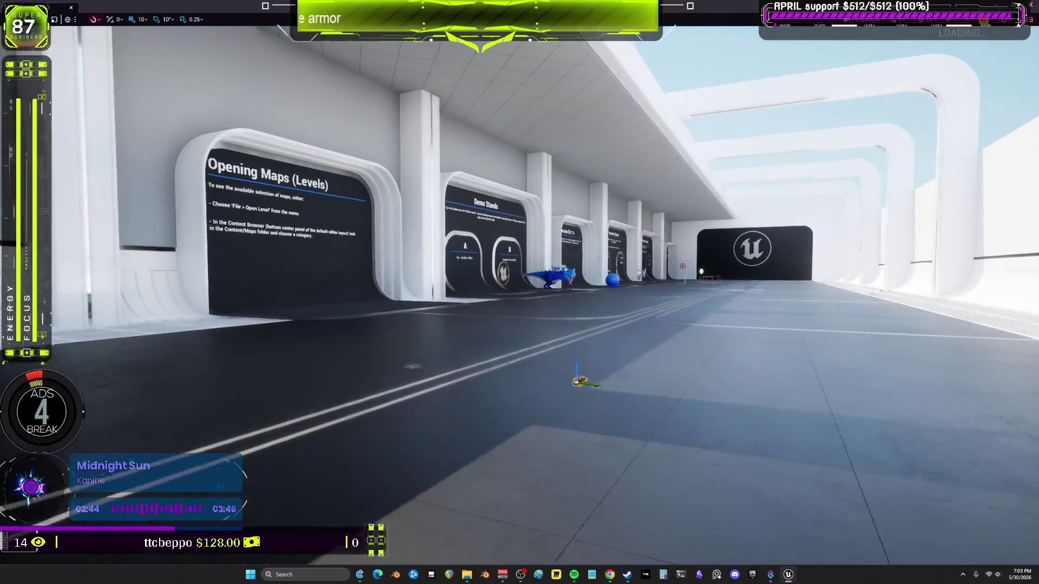
{"action": "scroll", "coordinate": [619, 350], "scroll_direction": "up", "scroll_amount": 2}
{"action": "mouse_move", "coordinate": [607, 469]}
{"action": "left_mouse_down"}
{"action": "mouse_move", "coordinate": [473, 445]}
{"action": "mouse_move", "coordinate": [467, 361]}
{"action": "left_mouse_up"}
{"action": "left_click", "coordinate": [345, 430]}
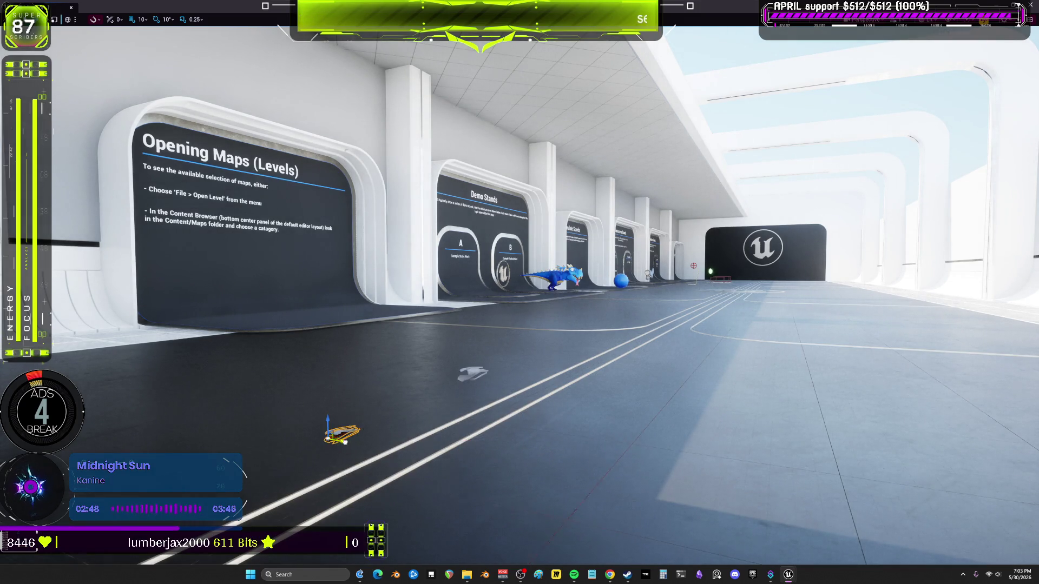
{"action": "left_click_drag", "start_coordinate": [345, 442], "coordinate": [473, 438]}
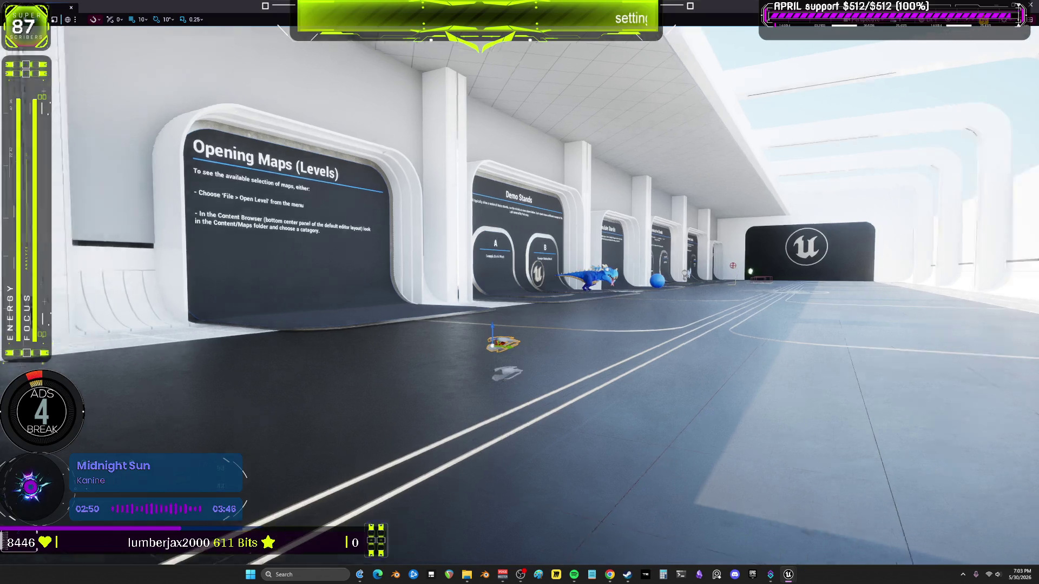
{"action": "scroll", "coordinate": [519, 243], "scroll_direction": "up", "scroll_amount": 2}
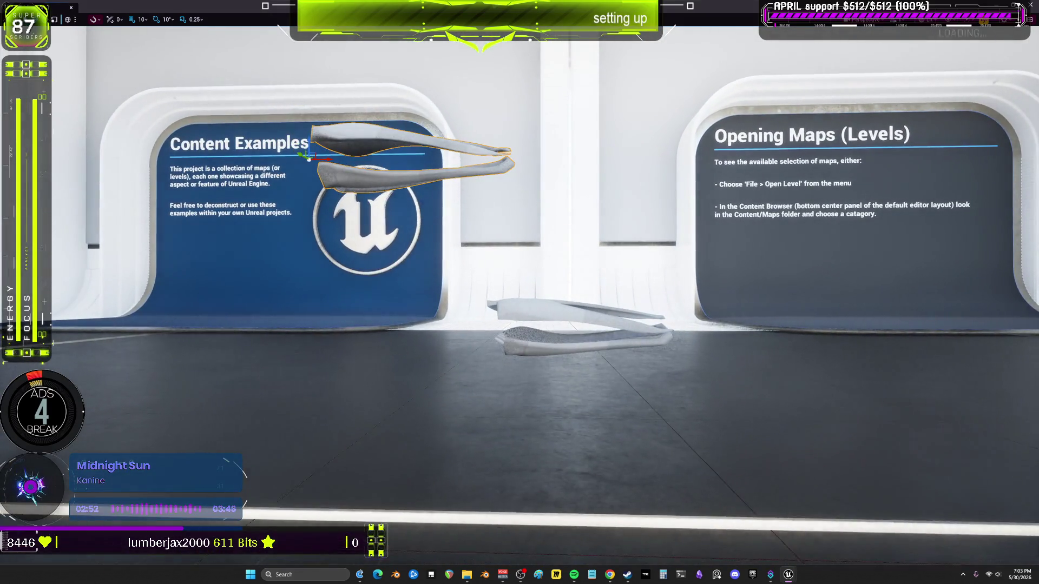
{"action": "key", "text": "F11"}
{"action": "scroll", "coordinate": [521, 301], "scroll_direction": "up", "scroll_amount": 5}
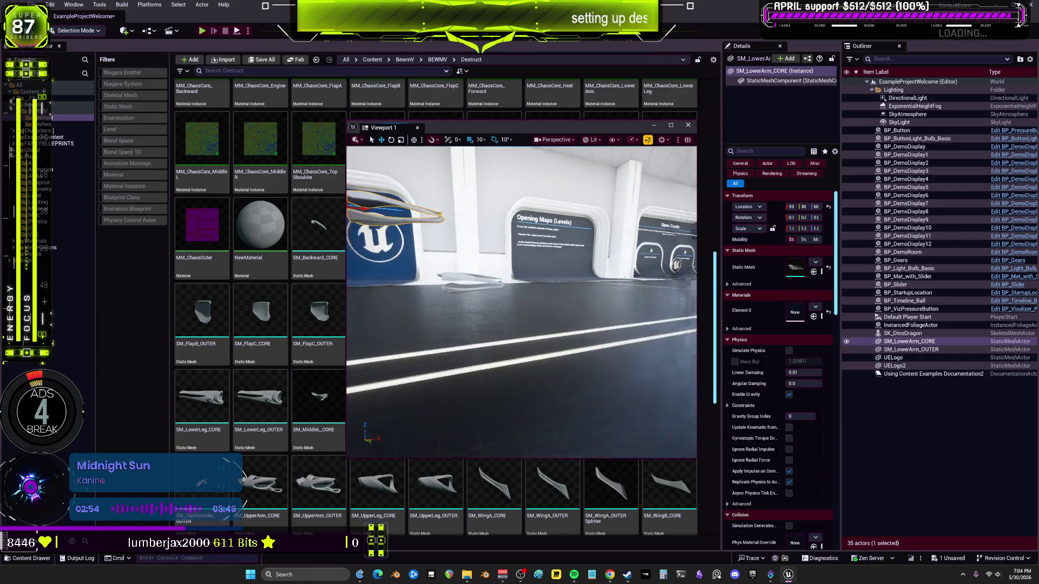
{"action": "scroll", "coordinate": [521, 300], "scroll_direction": "down", "scroll_amount": 5}
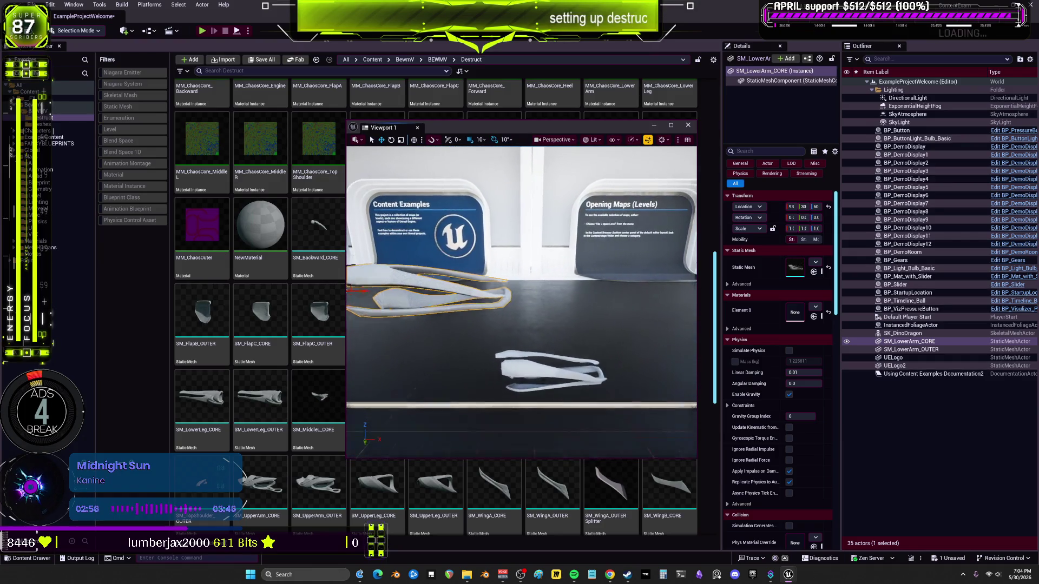
{"action": "left_click", "coordinate": [76, 30]}
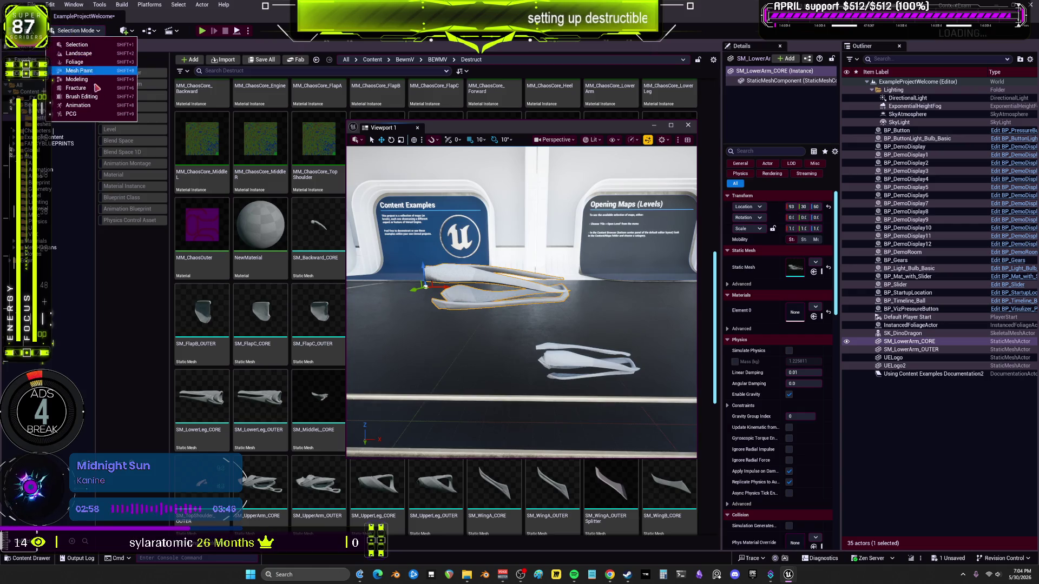
- Enter Fracture Mode and start a new collection named GC_LowerArm_CORE from the CORE mesh
{"action": "left_click", "coordinate": [95, 88]}
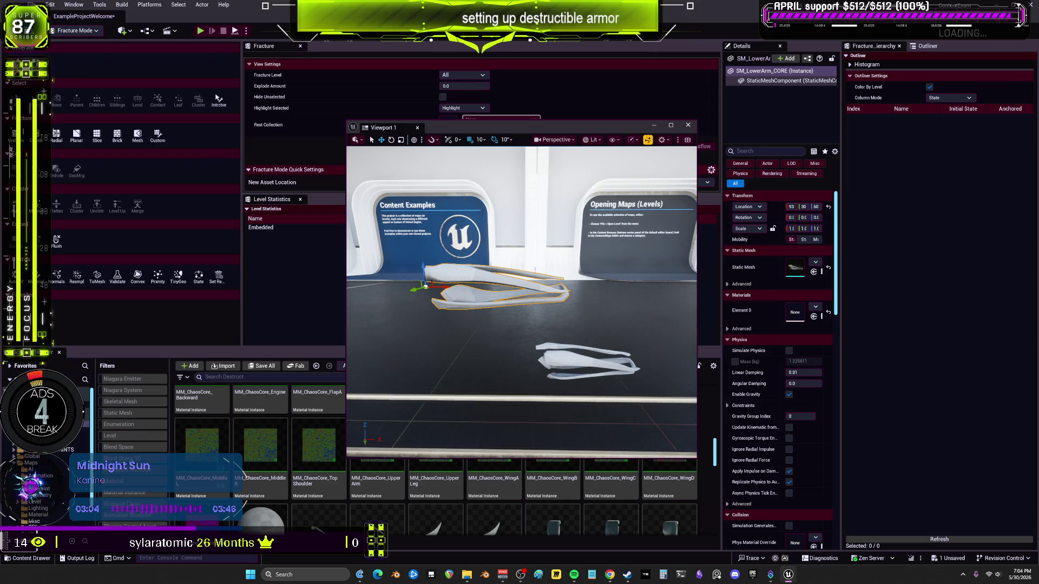
{"action": "left_click", "coordinate": [218, 98]}
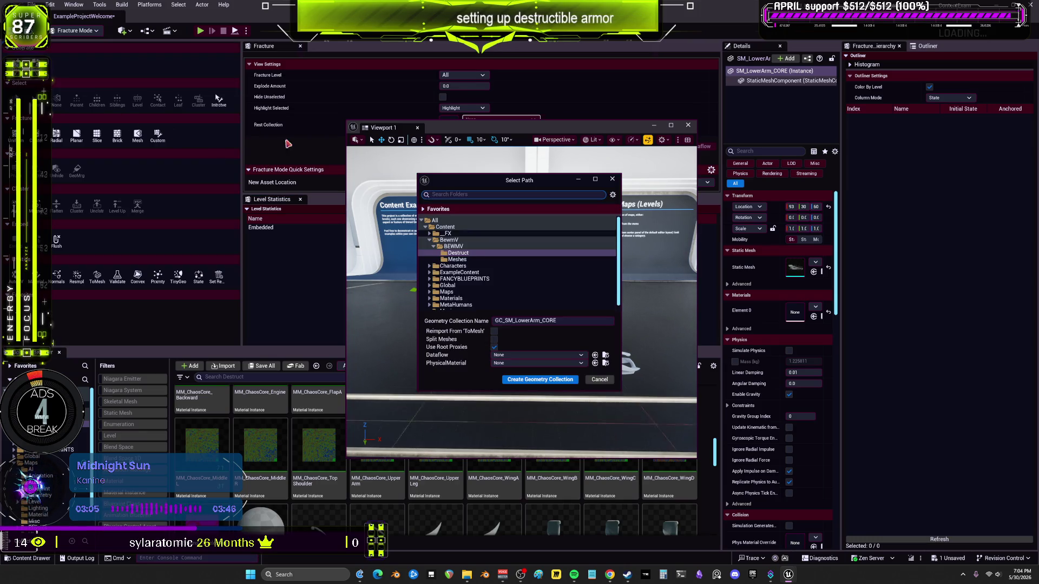
{"action": "left_click", "coordinate": [504, 321]}
{"action": "key", "text": "Delete"}
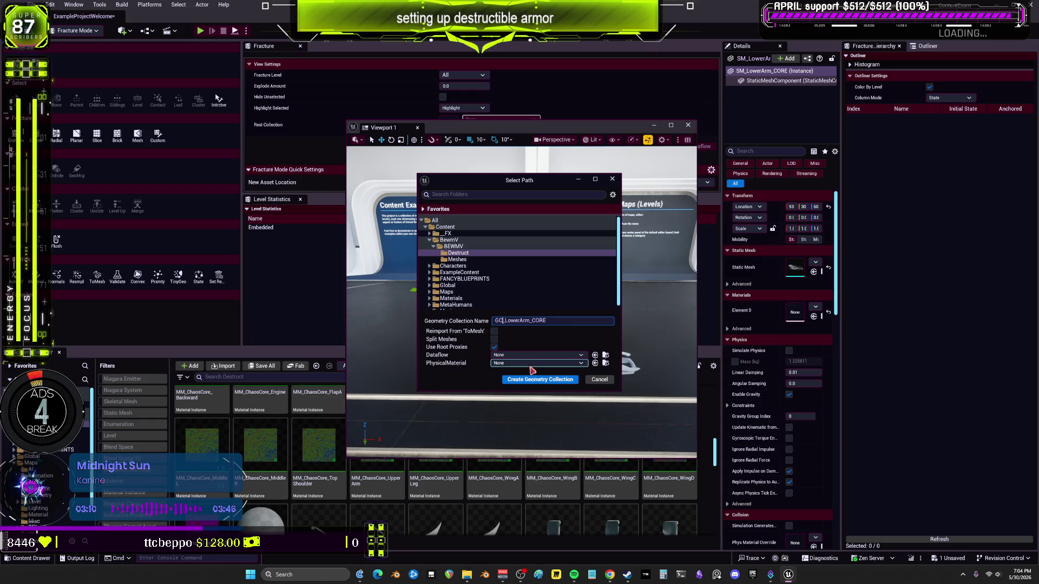
- Create GC_LowerArm_CORE with DF_ArmorCore dataflow and PM_Armor material, then select SM_LowerArm_OUTER
{"action": "left_click", "coordinate": [543, 355]}
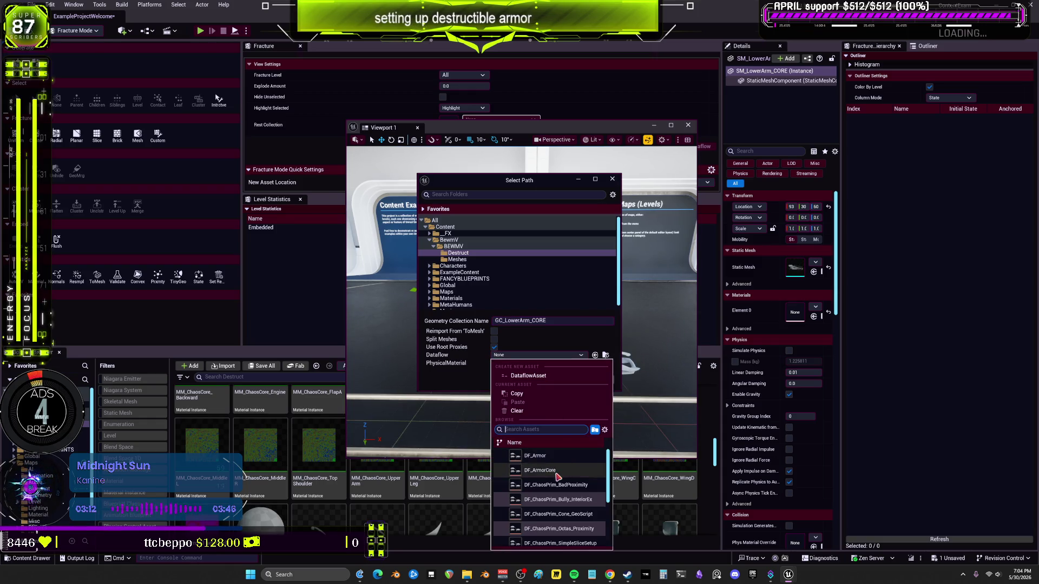
{"action": "left_click", "coordinate": [536, 467]}
{"action": "left_click", "coordinate": [537, 362]}
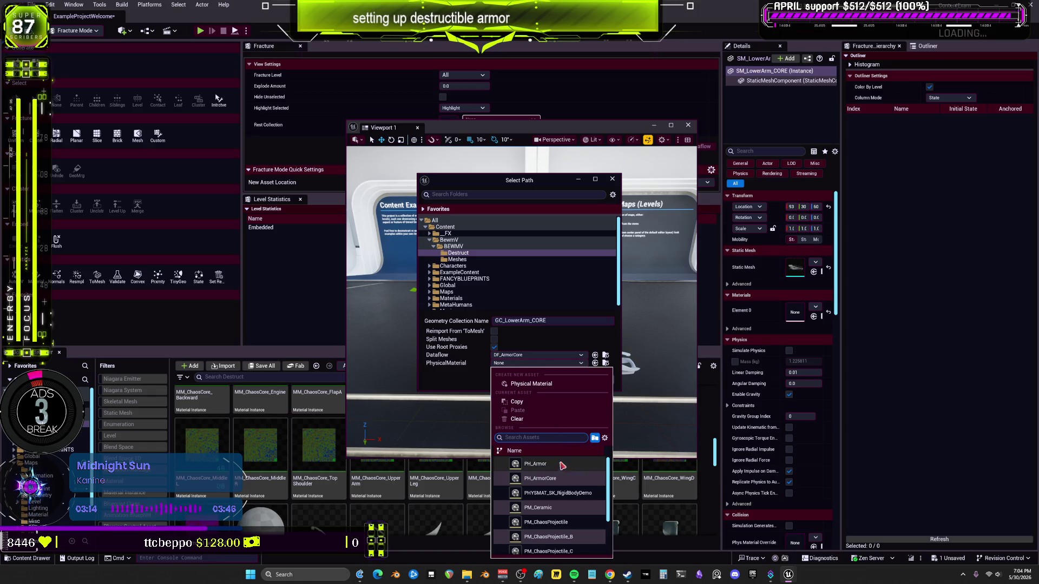
{"action": "left_click", "coordinate": [539, 463]}
{"action": "left_click", "coordinate": [540, 380]}
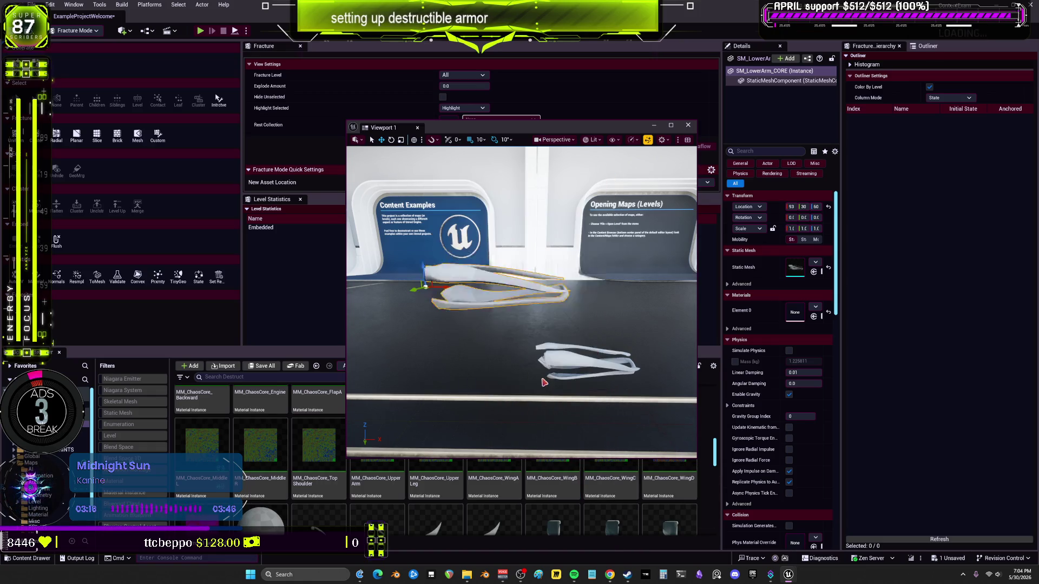
{"action": "left_click", "coordinate": [546, 357]}
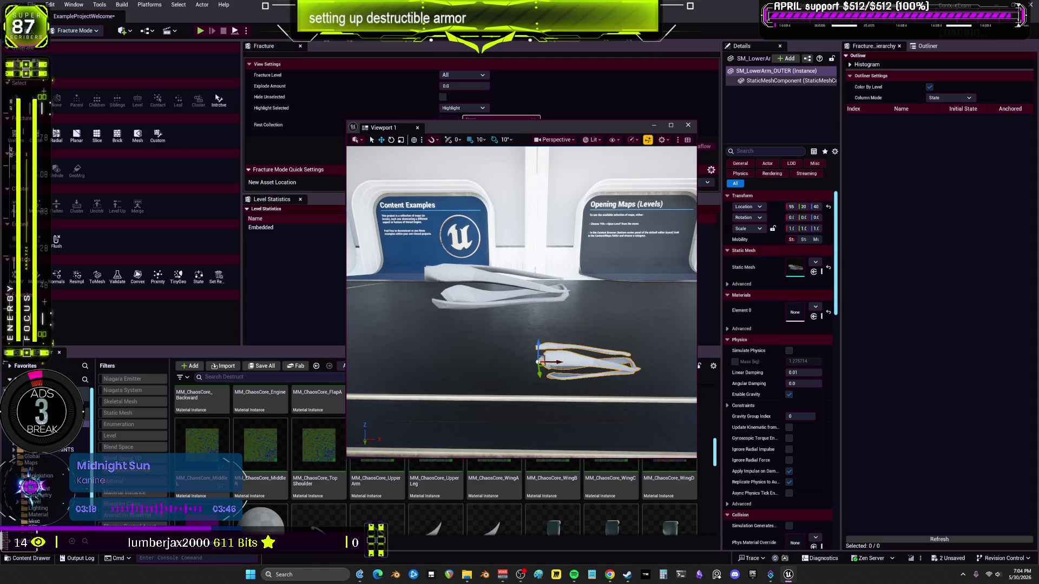
- Create GC_LowerArm_OUTER from the OUTER mesh with DF_Armor dataflow and PH_Armor physical material
{"action": "left_click", "coordinate": [211, 148]}
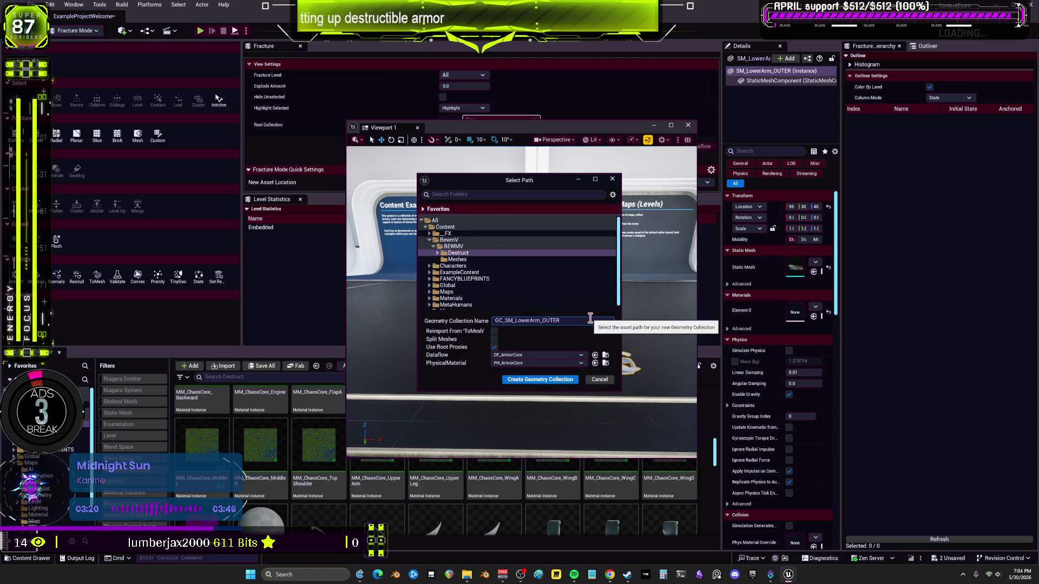
{"action": "left_click", "coordinate": [536, 356]}
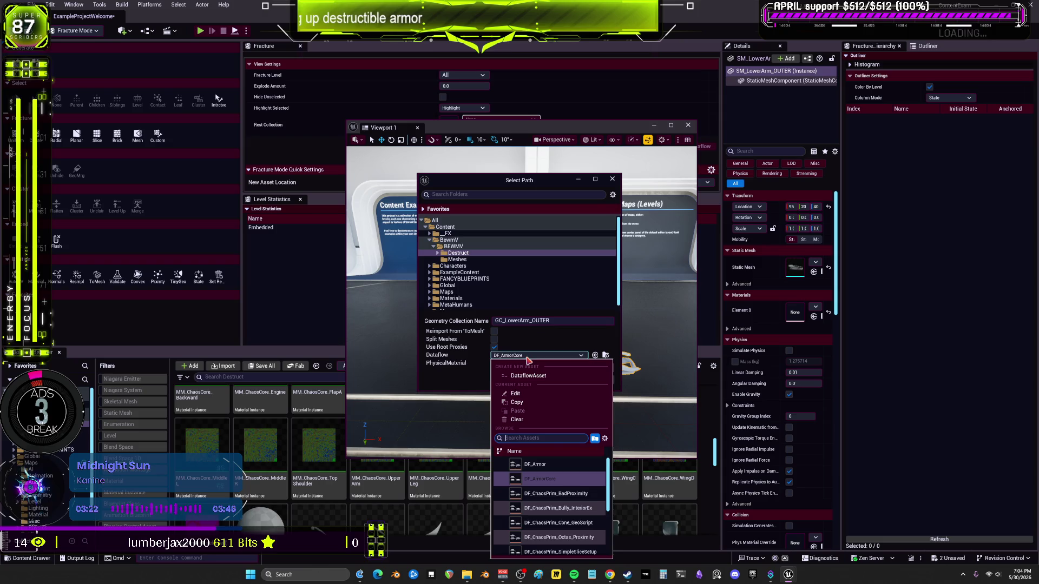
{"action": "left_click", "coordinate": [558, 465]}
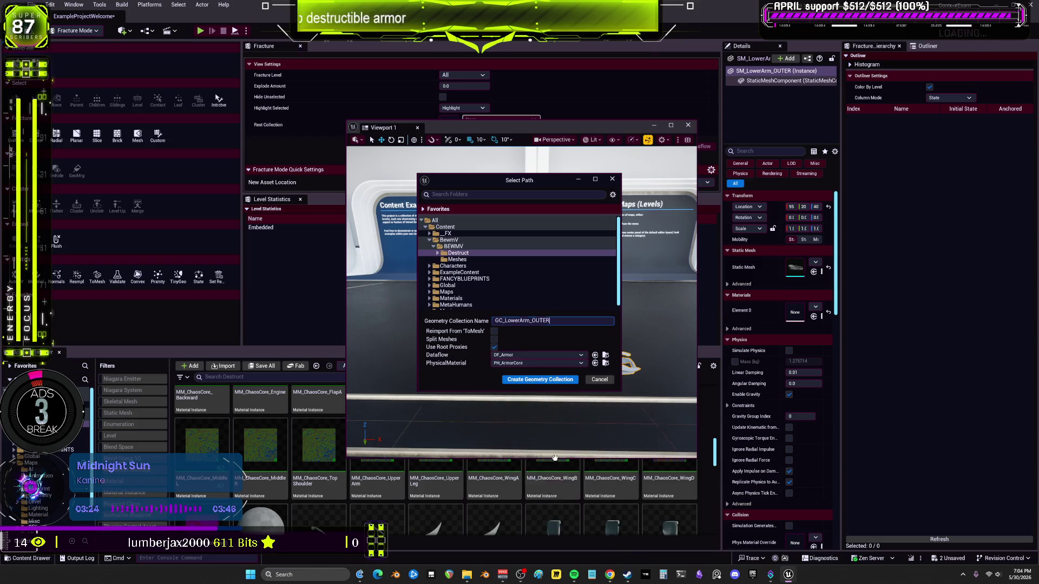
{"action": "left_click", "coordinate": [538, 363]}
{"action": "left_click", "coordinate": [560, 266]}
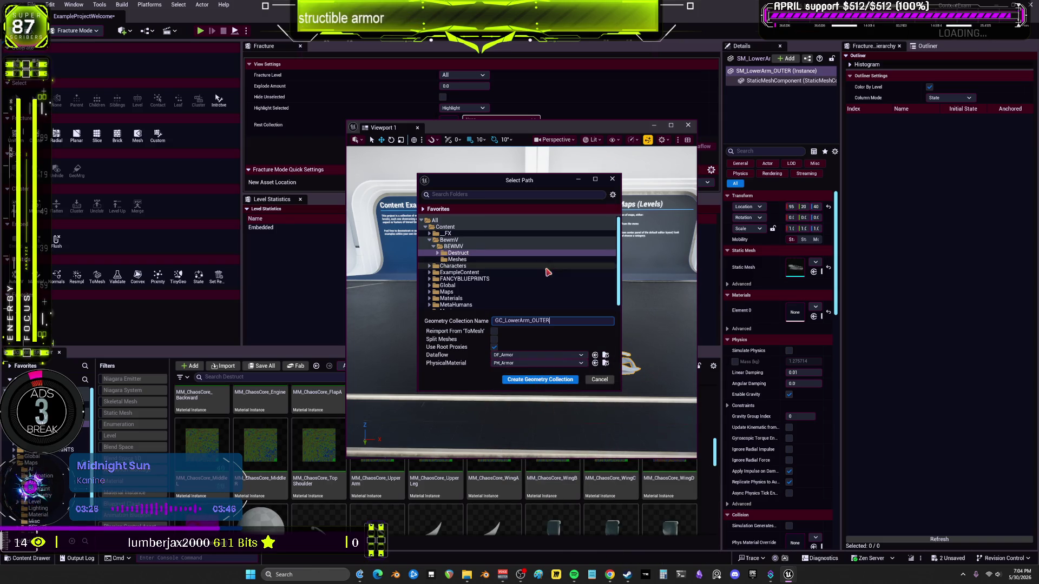
{"action": "left_click", "coordinate": [558, 383]}
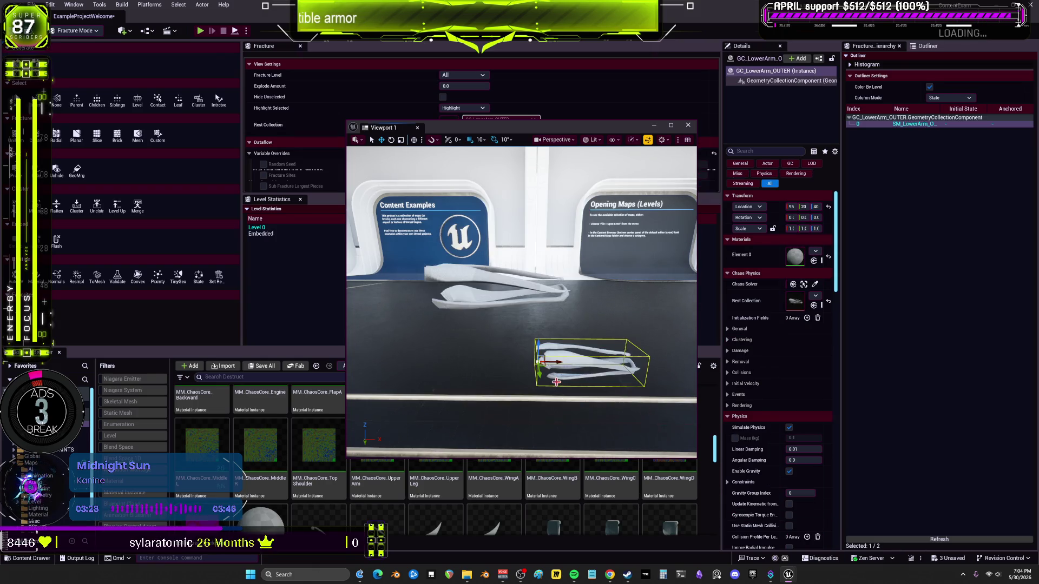
{"action": "left_click_drag", "start_coordinate": [454, 128], "coordinate": [489, 65]}
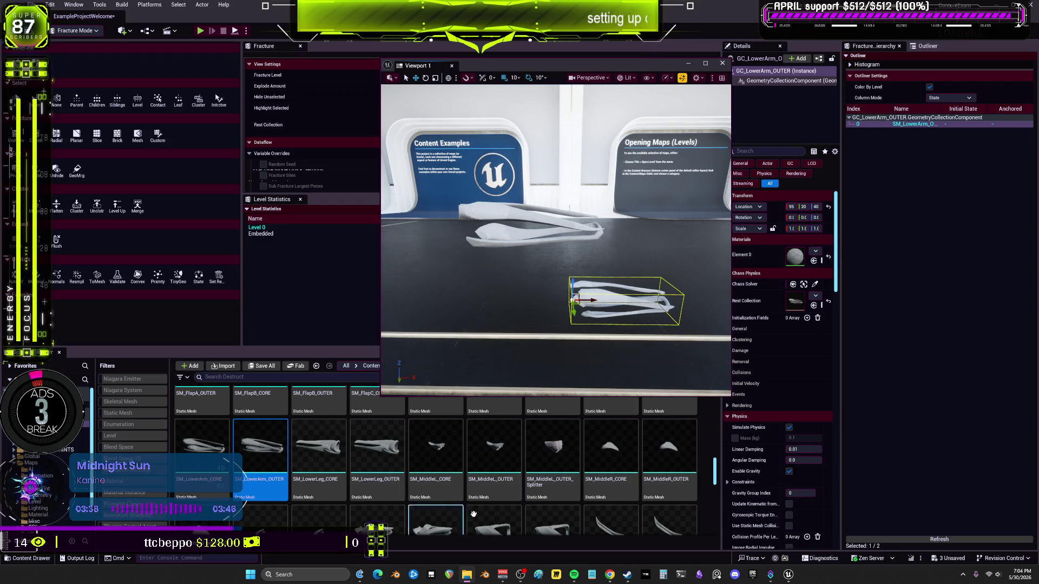
- Fly to empty floor and place SM_MiddleL_CORE and SM_MiddleL_OUTER in the level
{"action": "left_click", "coordinate": [455, 487]}
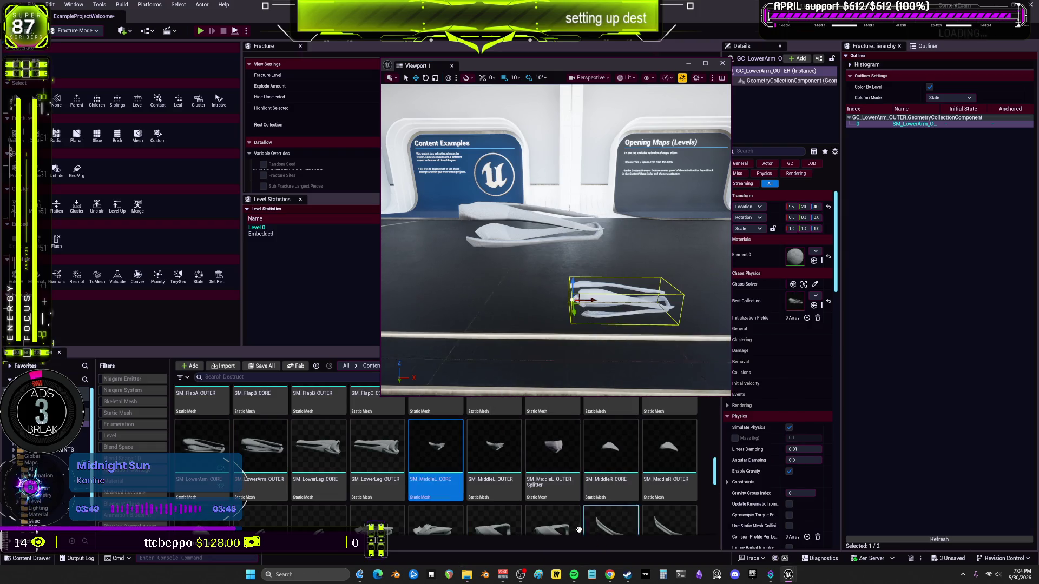
{"action": "left_click_drag", "start_coordinate": [464, 278], "coordinate": [487, 244]}
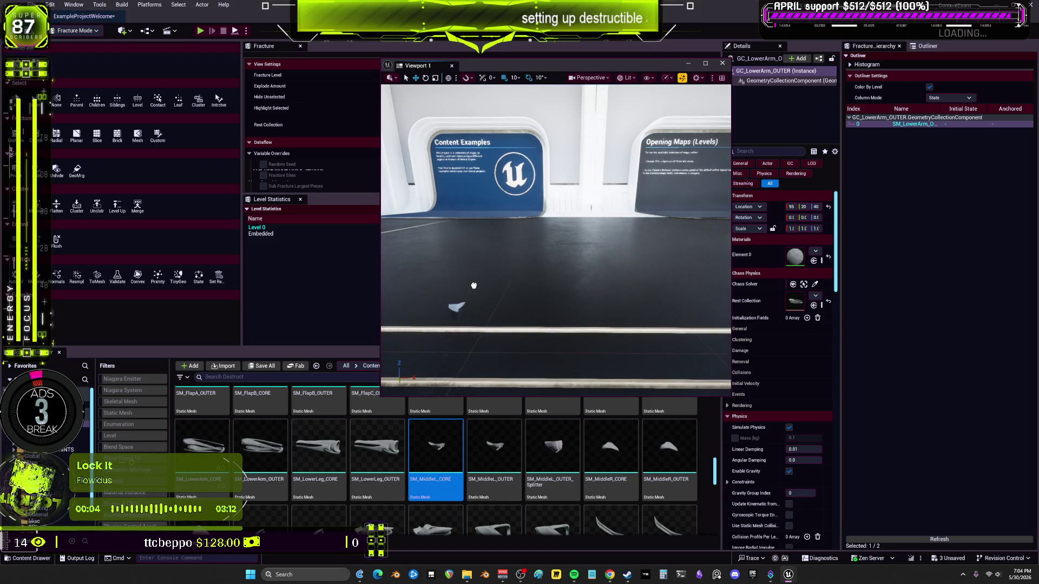
{"action": "left_click_drag", "start_coordinate": [436, 446], "coordinate": [454, 307]}
{"action": "left_click_drag", "start_coordinate": [494, 455], "coordinate": [514, 292]}
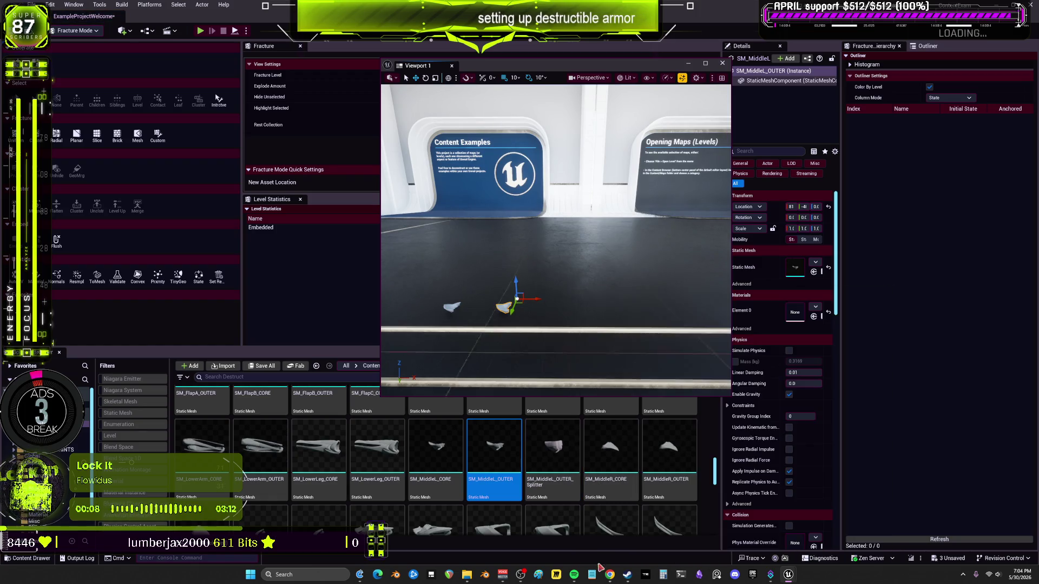
- Place the middle-right armor pieces on the floor and select the placed SM_MiddleR_CORE
{"action": "left_click_drag", "start_coordinate": [610, 452], "coordinate": [580, 313]}
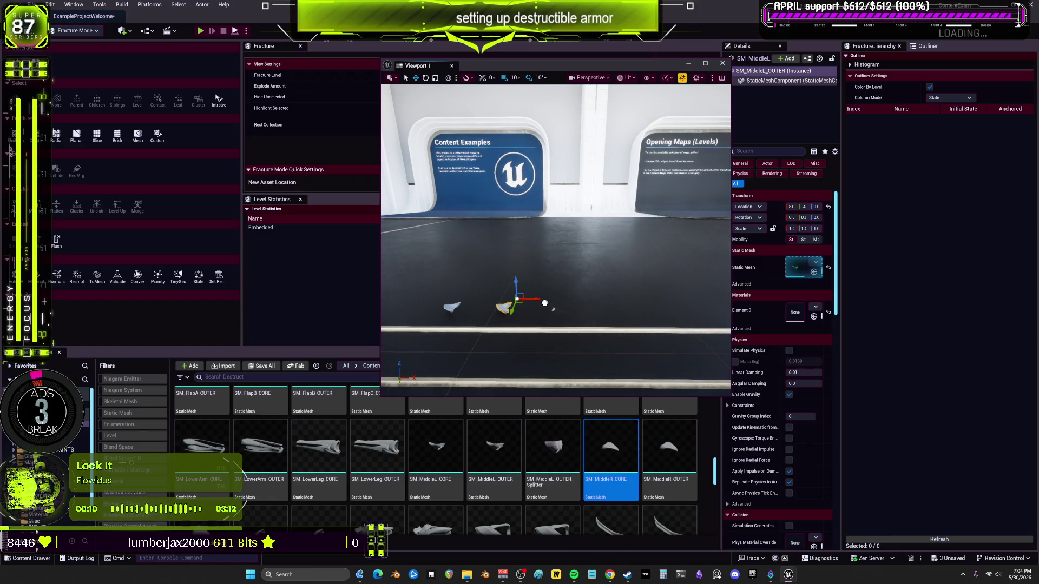
{"action": "mouse_move", "coordinate": [556, 327]}
{"action": "left_mouse_down"}
{"action": "mouse_move", "coordinate": [607, 459]}
{"action": "mouse_move", "coordinate": [554, 297]}
{"action": "mouse_move", "coordinate": [550, 308]}
{"action": "left_mouse_up"}
{"action": "left_click", "coordinate": [504, 454]}
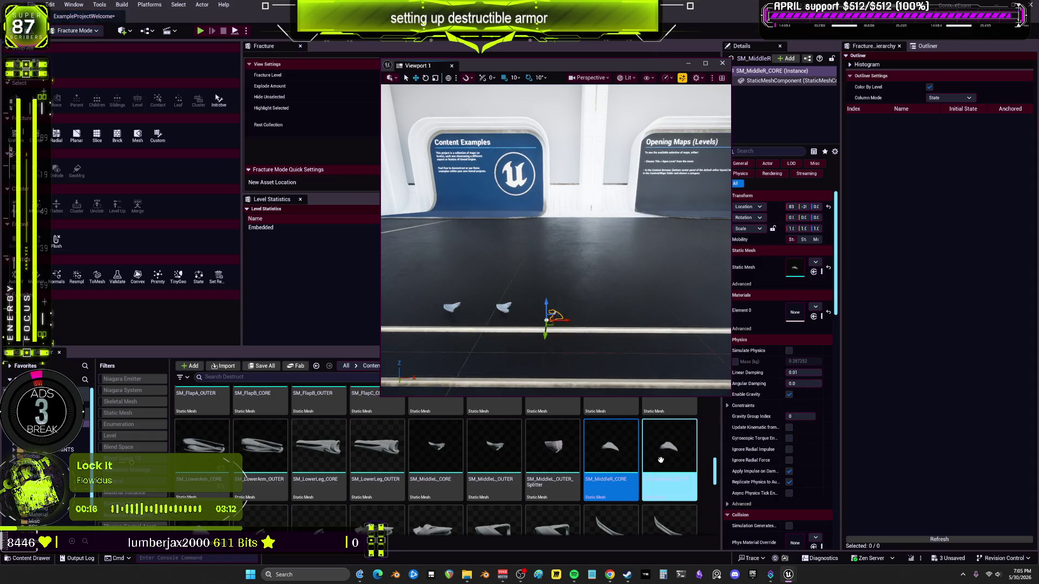
{"action": "left_click_drag", "start_coordinate": [669, 452], "coordinate": [541, 308]}
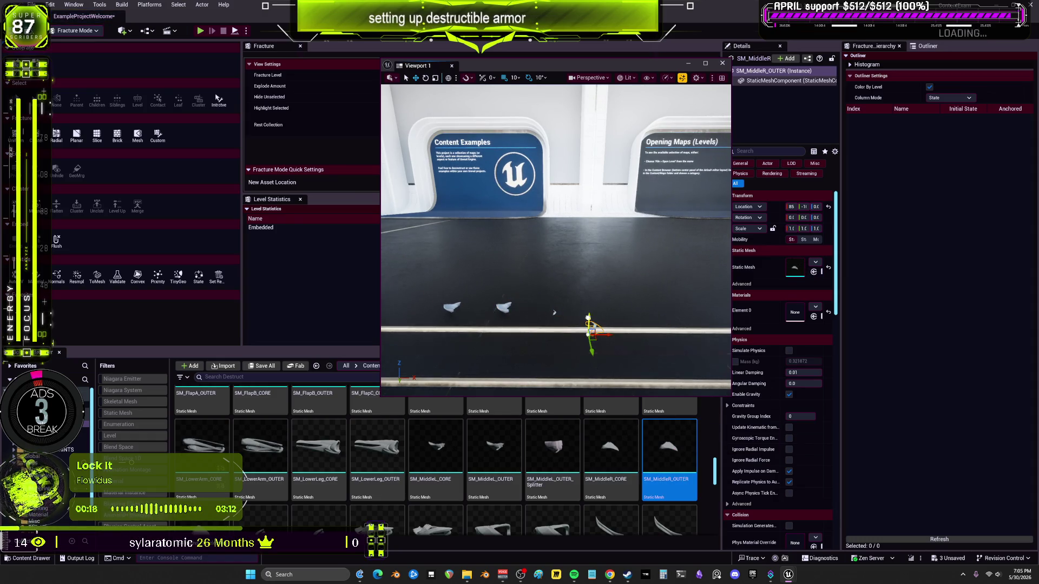
{"action": "left_click", "coordinate": [553, 310]}
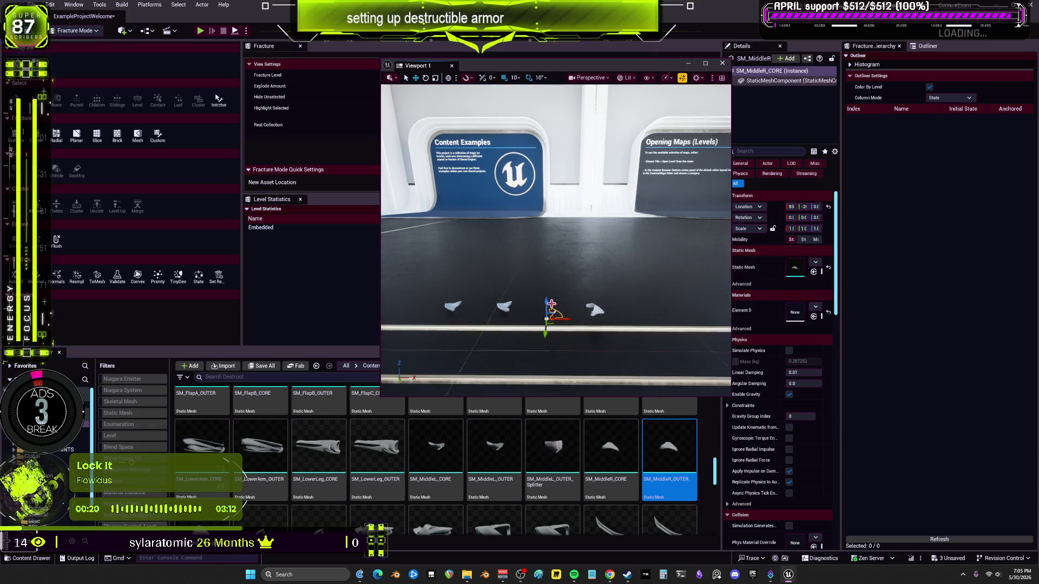
{"action": "scroll", "coordinate": [547, 290], "scroll_direction": "up", "scroll_amount": 5}
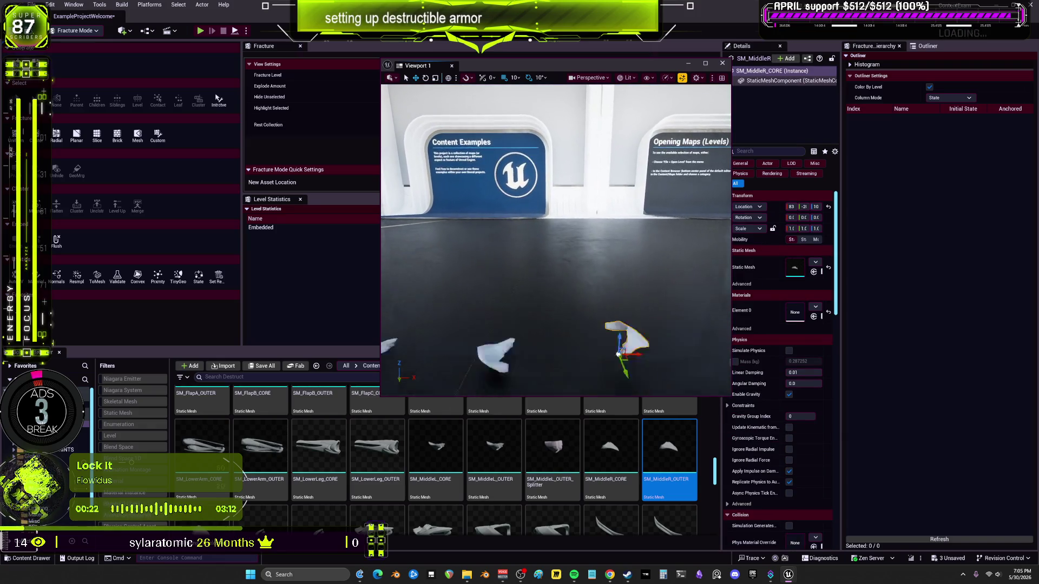
{"action": "scroll", "coordinate": [426, 305], "scroll_direction": "up", "scroll_amount": 1}
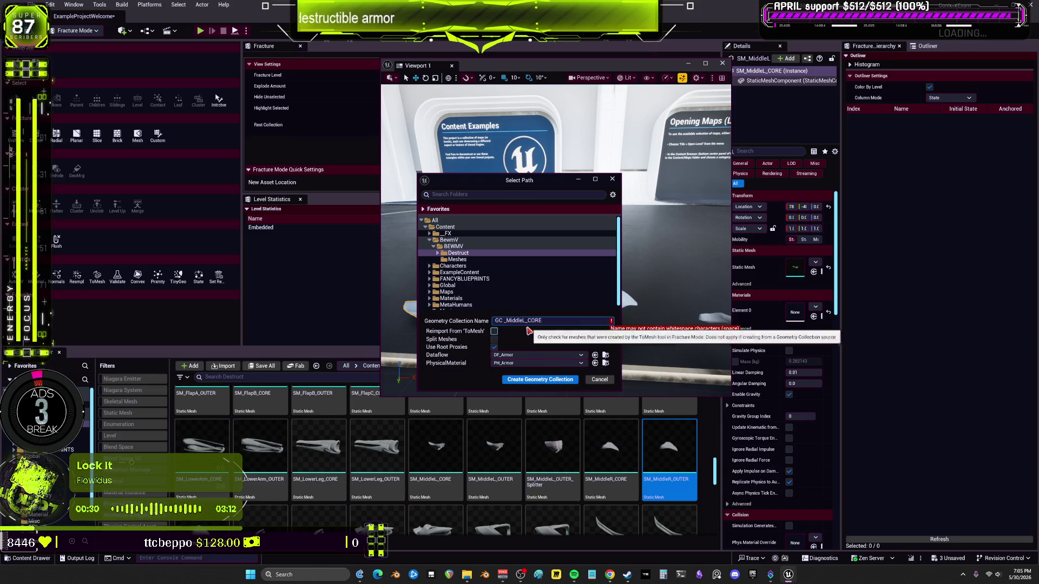
- Create GC_MiddleL_CORE with DF_ArmorCore dataflow and PH_ArmorCore physical material
{"action": "key", "text": "BackSpace"}
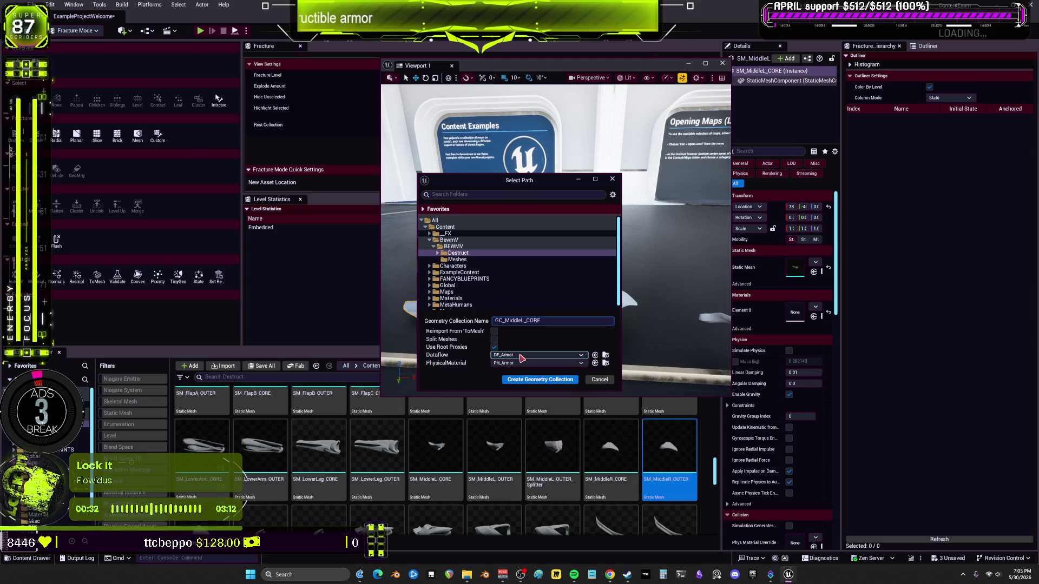
{"action": "left_click", "coordinate": [536, 354]}
{"action": "left_click", "coordinate": [533, 432]}
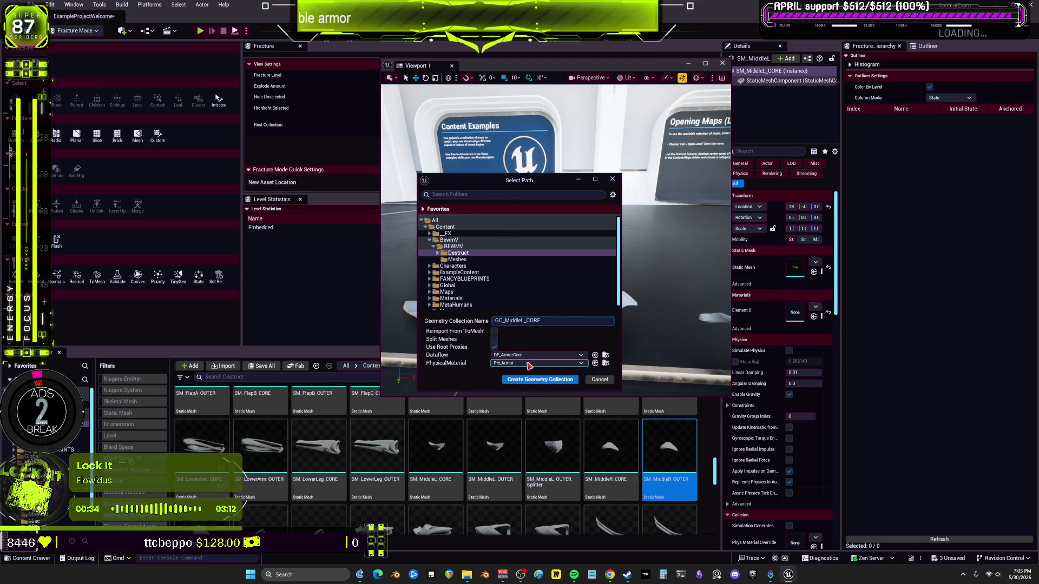
{"action": "left_click", "coordinate": [535, 363]}
{"action": "left_click", "coordinate": [539, 279]}
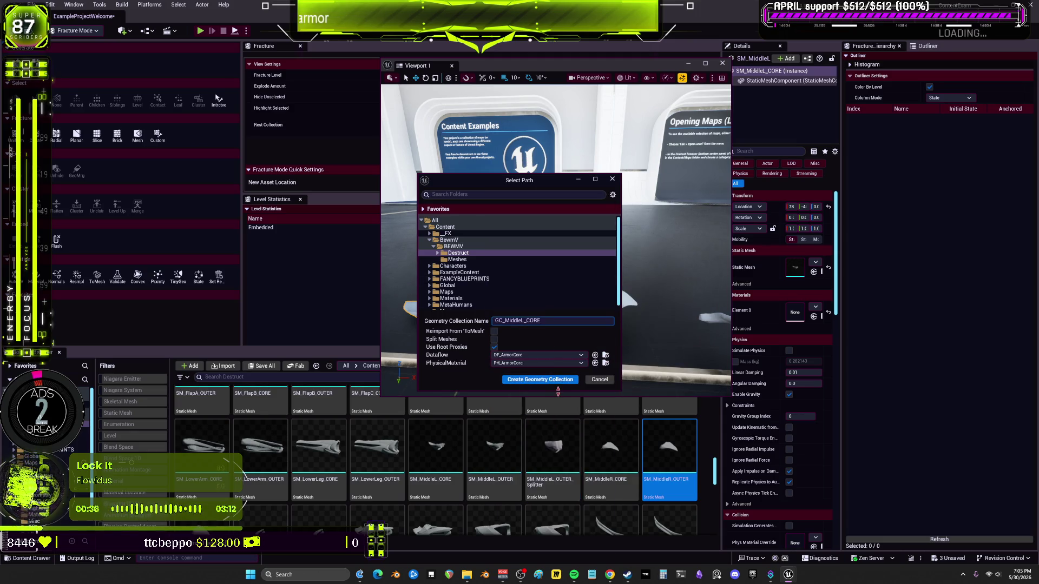
{"action": "left_click", "coordinate": [540, 380]}
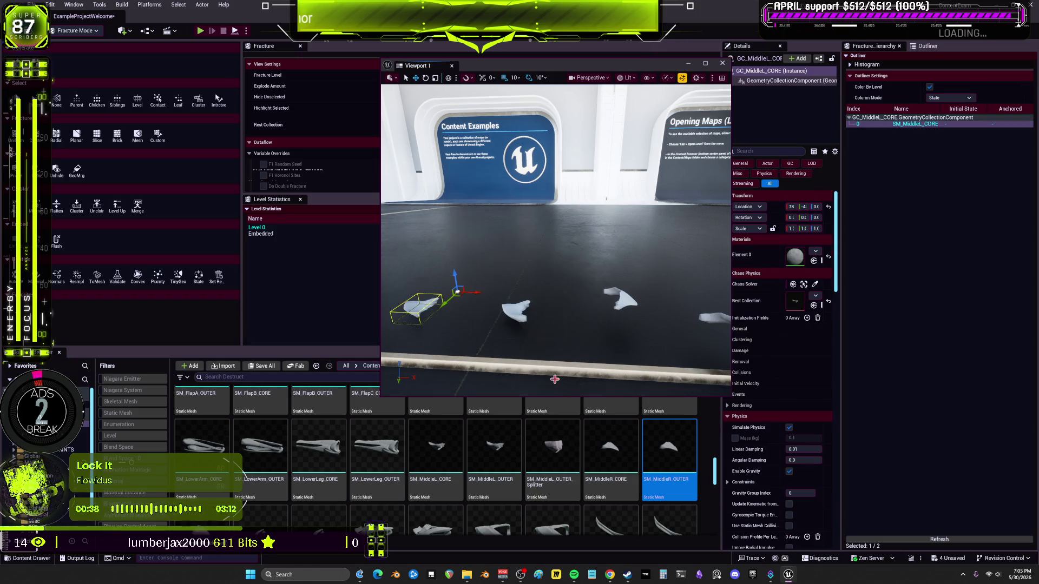
- Create GC_MiddleL_OUTER from the outer piece with DF_Armor dataflow and PH_Armor material
{"action": "left_click", "coordinate": [514, 315]}
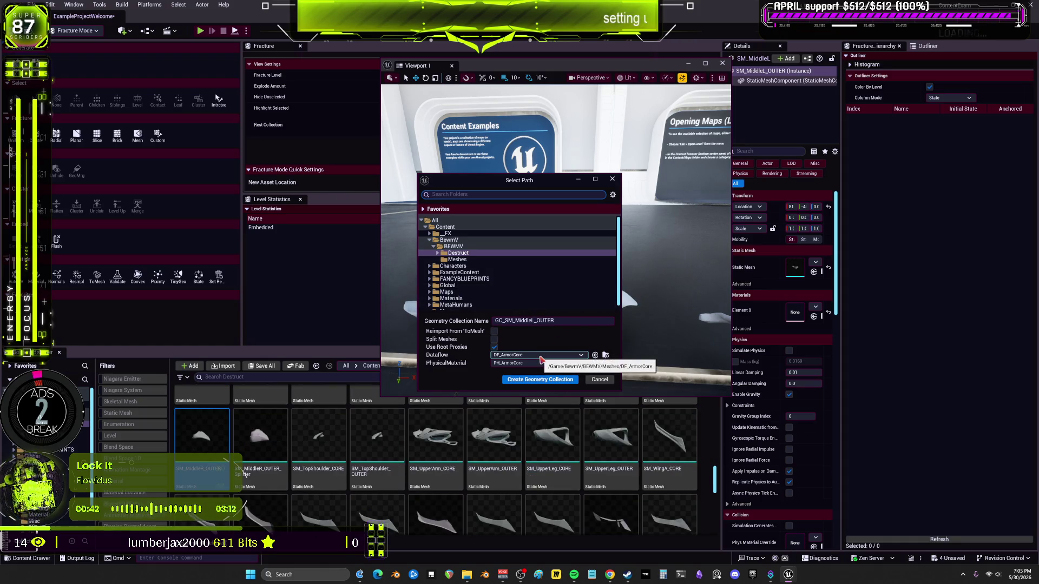
{"action": "left_click", "coordinate": [540, 356]}
{"action": "left_click", "coordinate": [537, 464]}
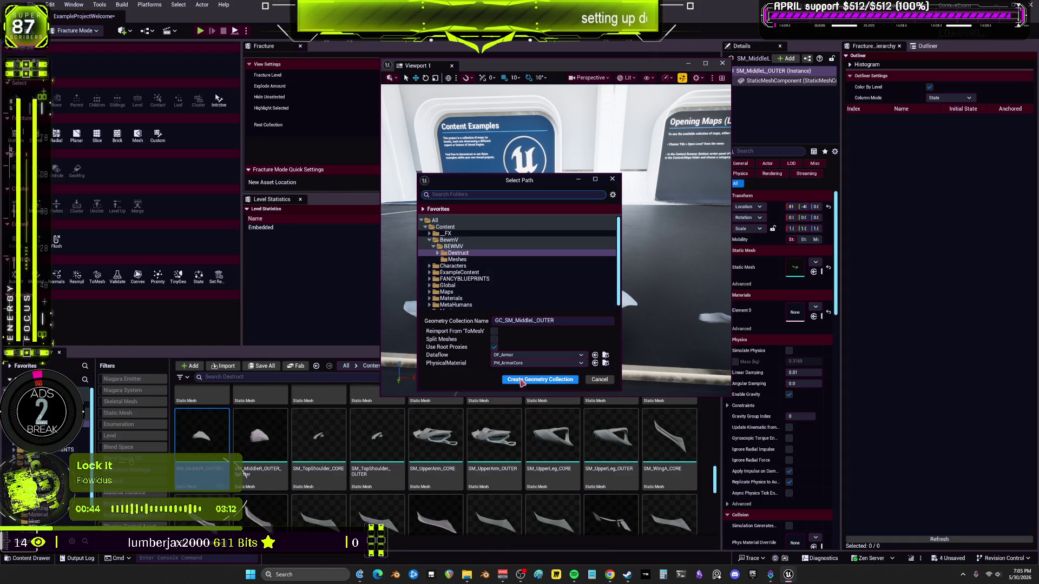
{"action": "left_click", "coordinate": [536, 363]}
{"action": "left_click", "coordinate": [539, 276]}
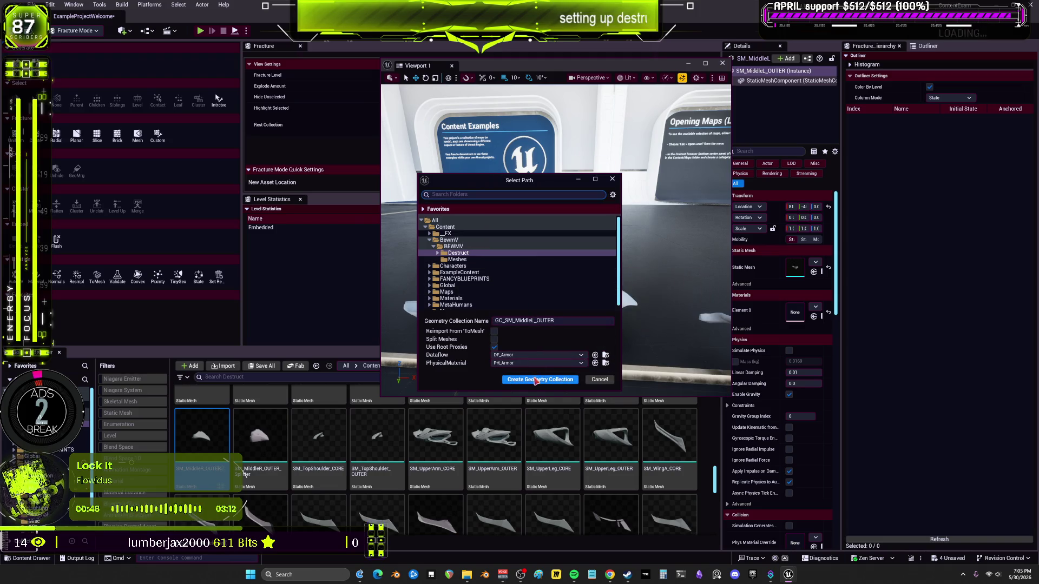
{"action": "left_click", "coordinate": [503, 320]}
{"action": "key", "text": "BackSpace"}
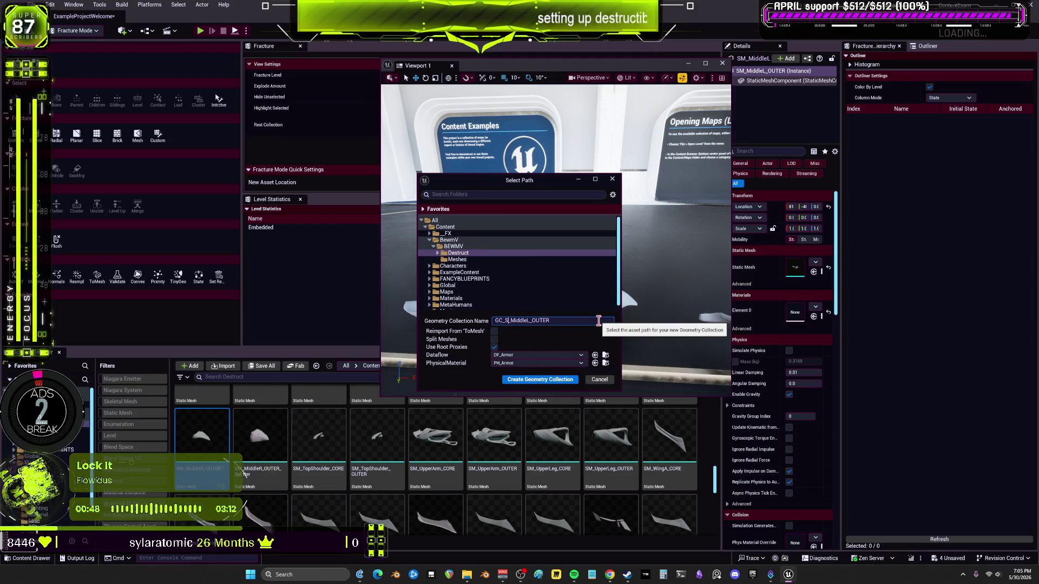
{"action": "key", "text": "BackSpace"}
{"action": "key", "text": "BackSpace"}
{"action": "left_click", "coordinate": [553, 387]}
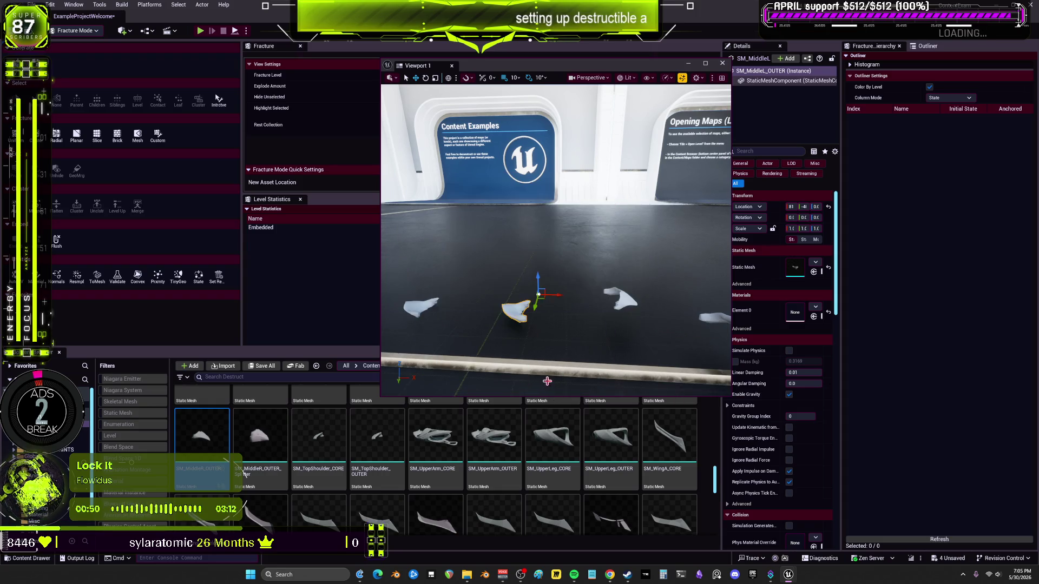
- Place SM_MiddleR_OUTER on the floor and create its GC_MiddleR_OUTER geometry collection
{"action": "left_click_drag", "start_coordinate": [245, 474], "coordinate": [634, 287]}
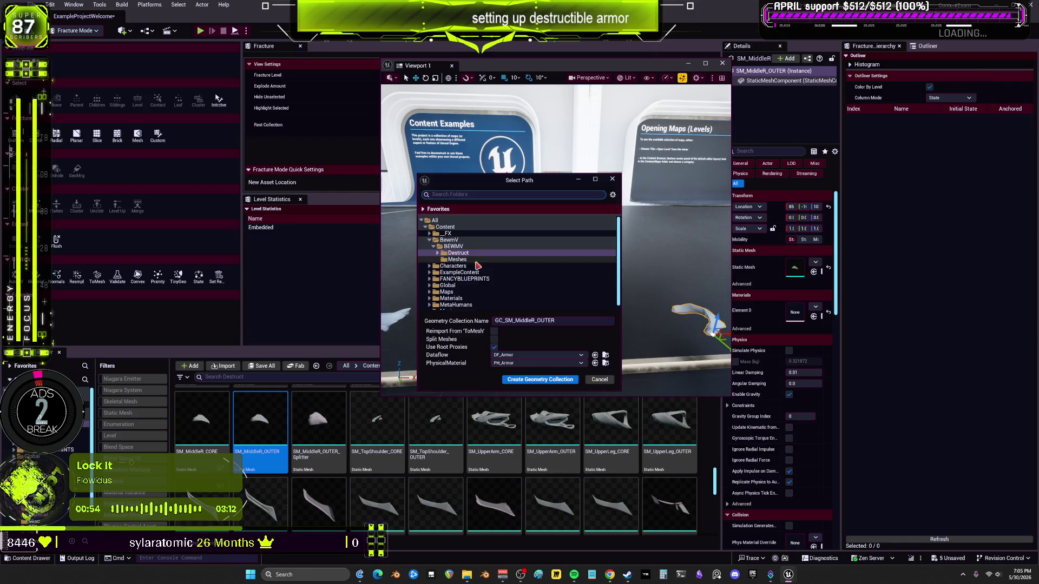
{"action": "left_click", "coordinate": [528, 320]}
{"action": "key", "text": "BackSpace"}
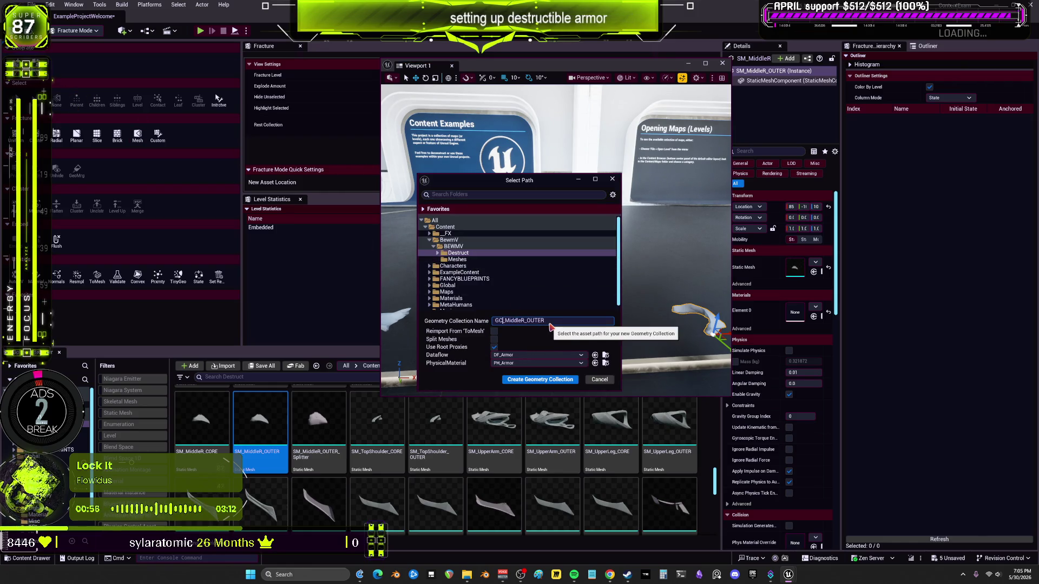
{"action": "left_click", "coordinate": [557, 382]}
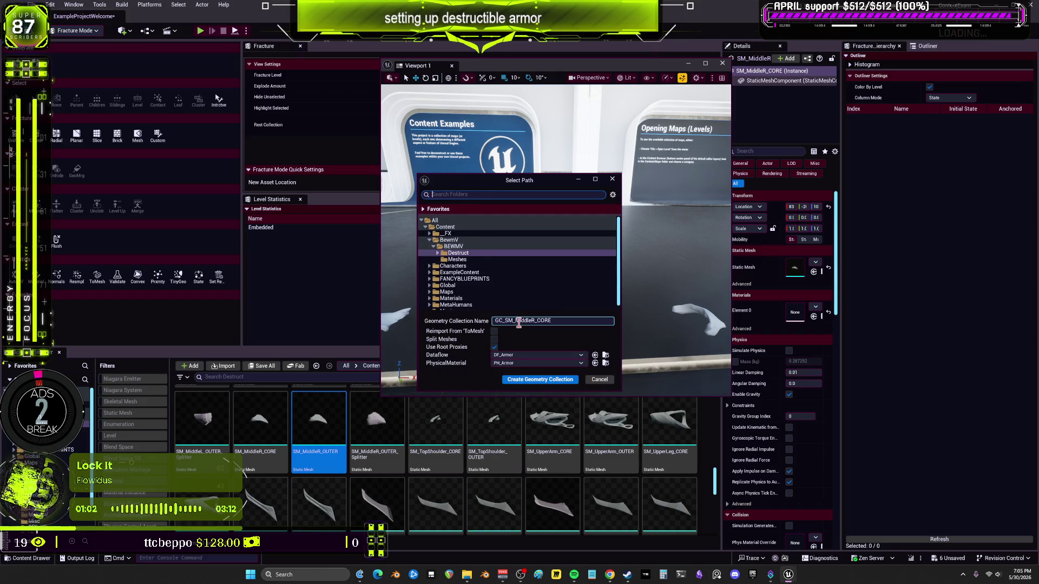
- Create GC_MiddleR_CORE with DF_ArmorCore dataflow and PH_ArmorCore material, then leave Fracture Mode
{"action": "key", "text": "BackSpace"}
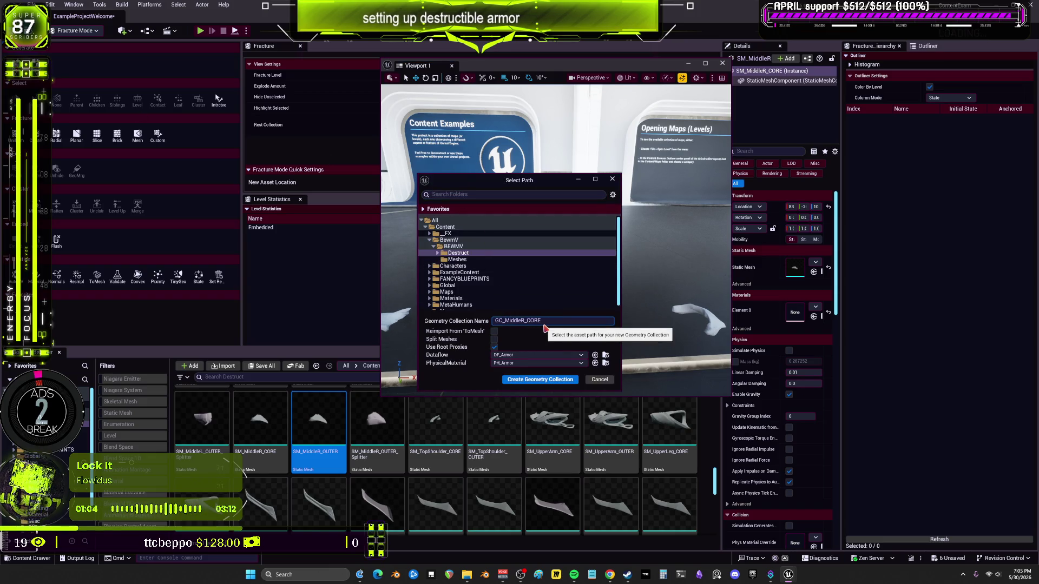
{"action": "left_click", "coordinate": [540, 355]}
{"action": "left_click", "coordinate": [550, 476]}
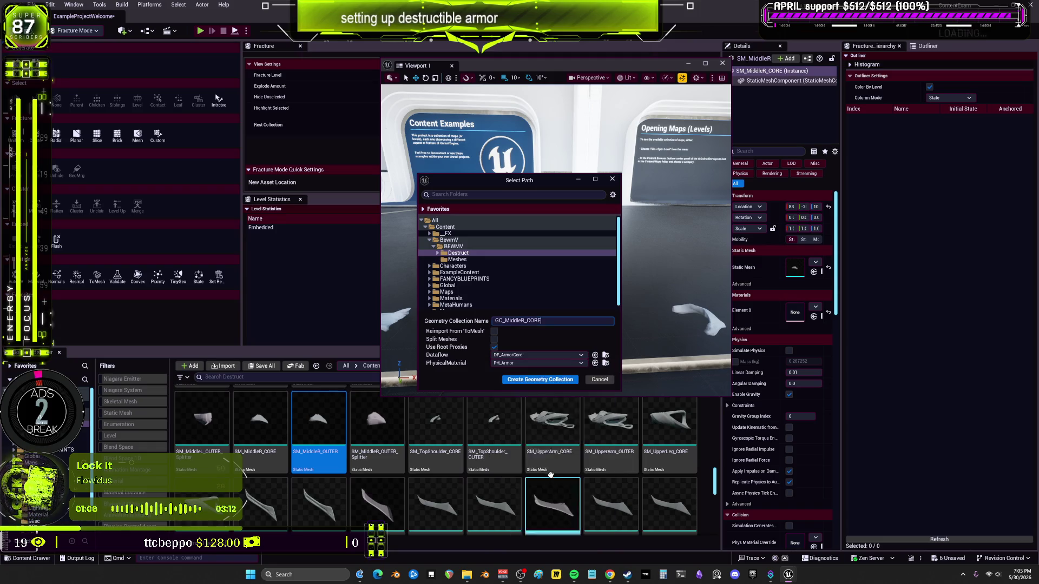
{"action": "left_click", "coordinate": [521, 363]}
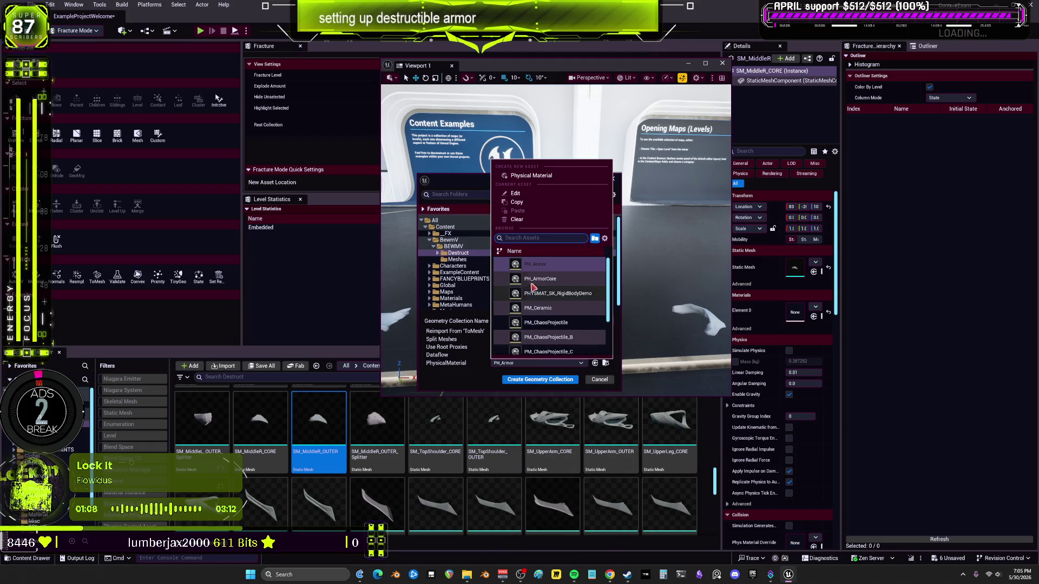
{"action": "left_click", "coordinate": [531, 292]}
{"action": "left_click", "coordinate": [543, 378]}
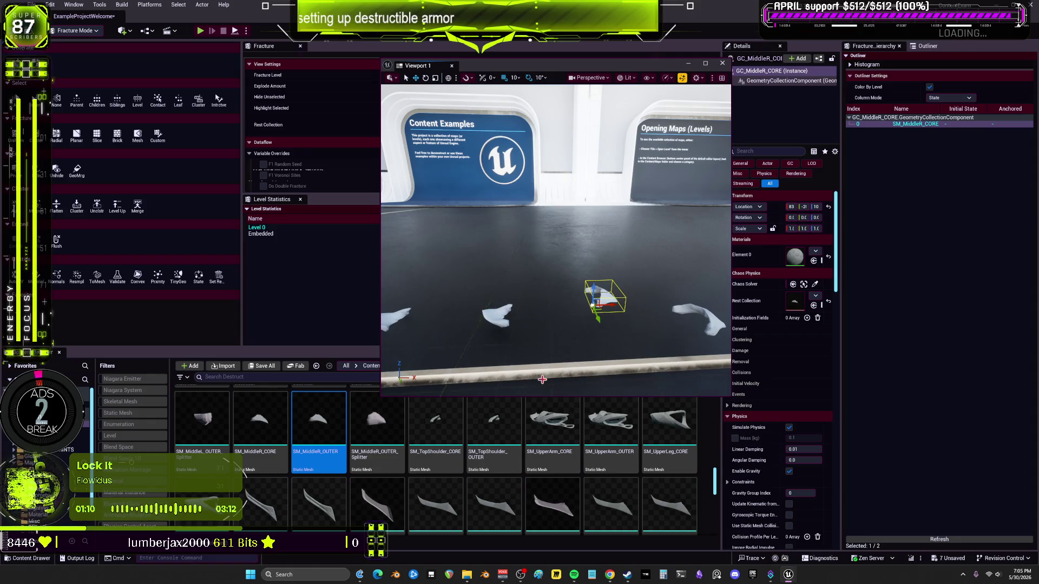
{"action": "left_click", "coordinate": [453, 66]}
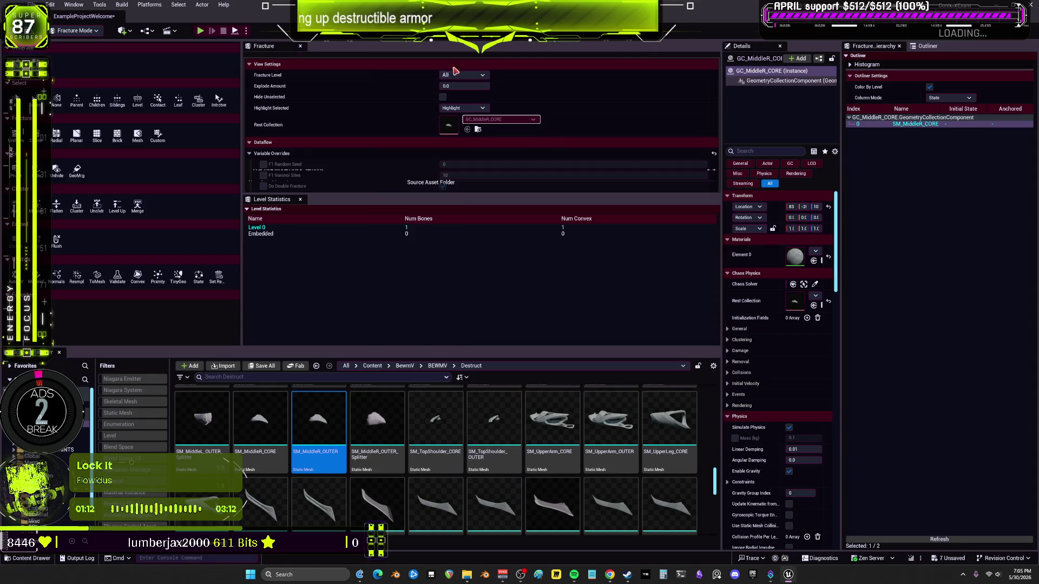
- Return to Selection Mode and select the six SM_ folders together in the Content Browser
{"action": "left_click", "coordinate": [75, 31]}
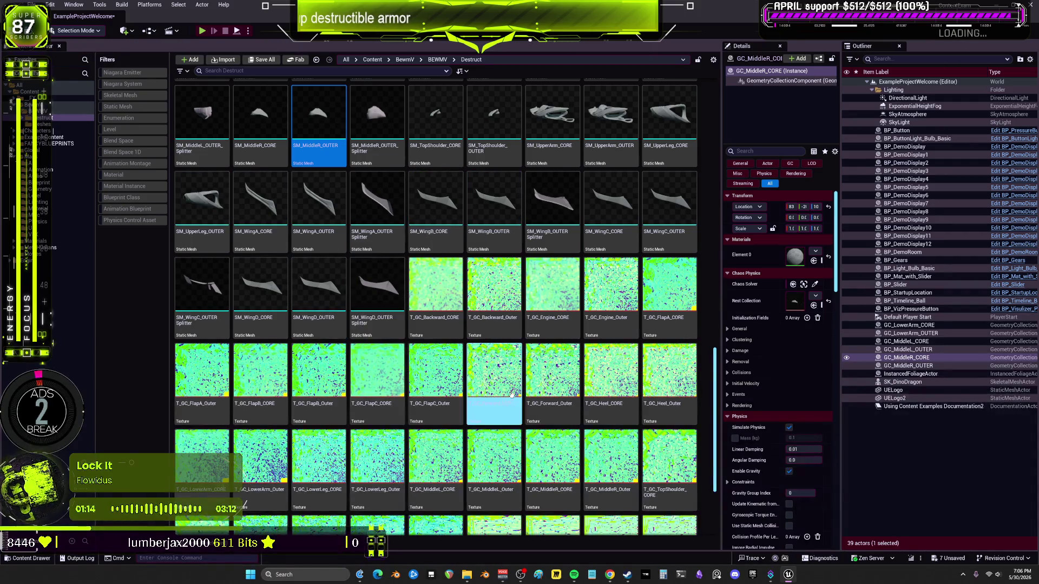
{"action": "scroll", "coordinate": [496, 390], "scroll_direction": "up", "scroll_amount": 5}
{"action": "scroll", "coordinate": [607, 388], "scroll_direction": "up", "scroll_amount": 4}
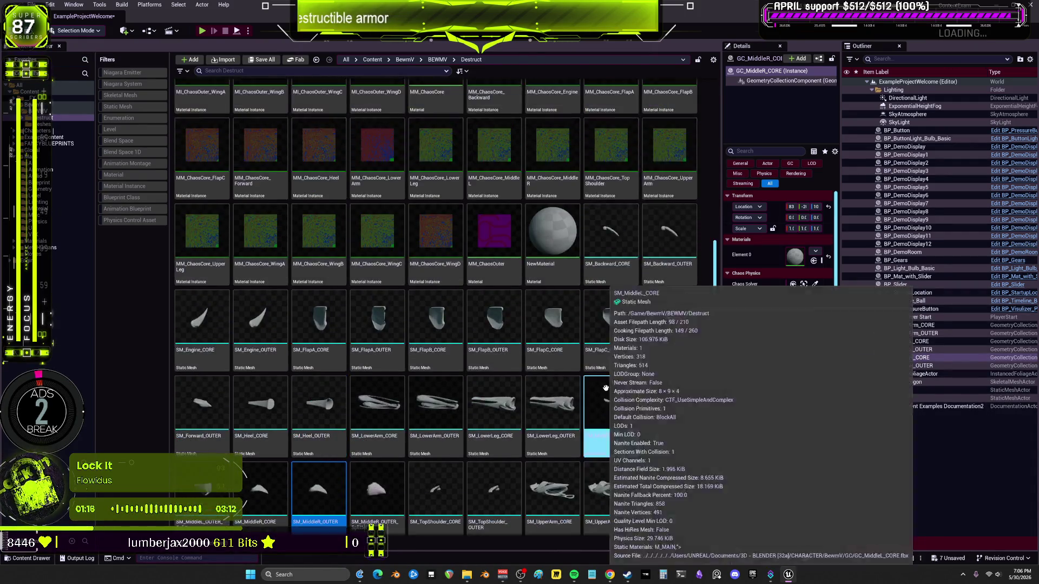
{"action": "left_click", "coordinate": [74, 123]}
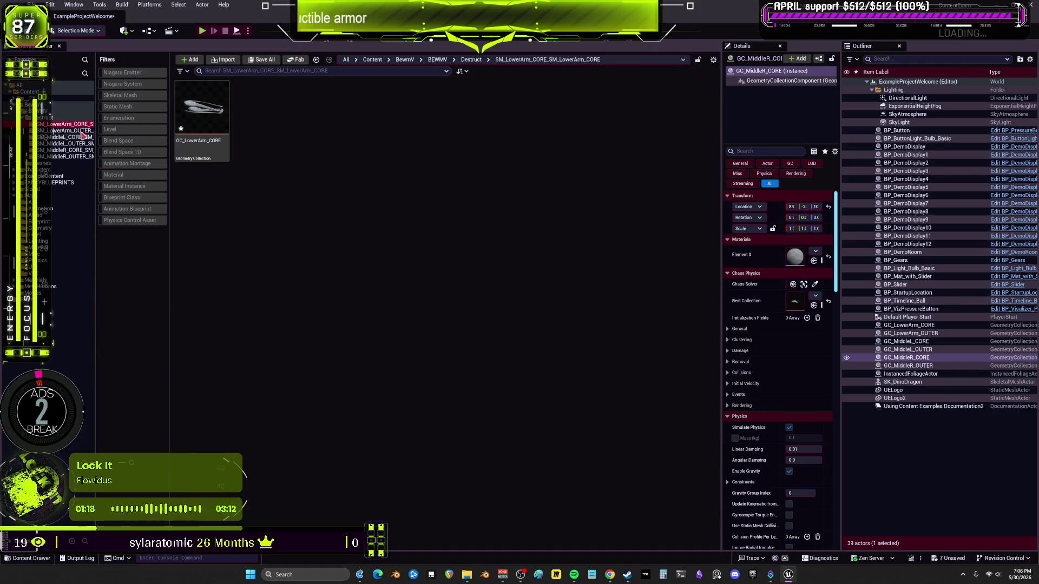
{"action": "left_click", "coordinate": [69, 137]}
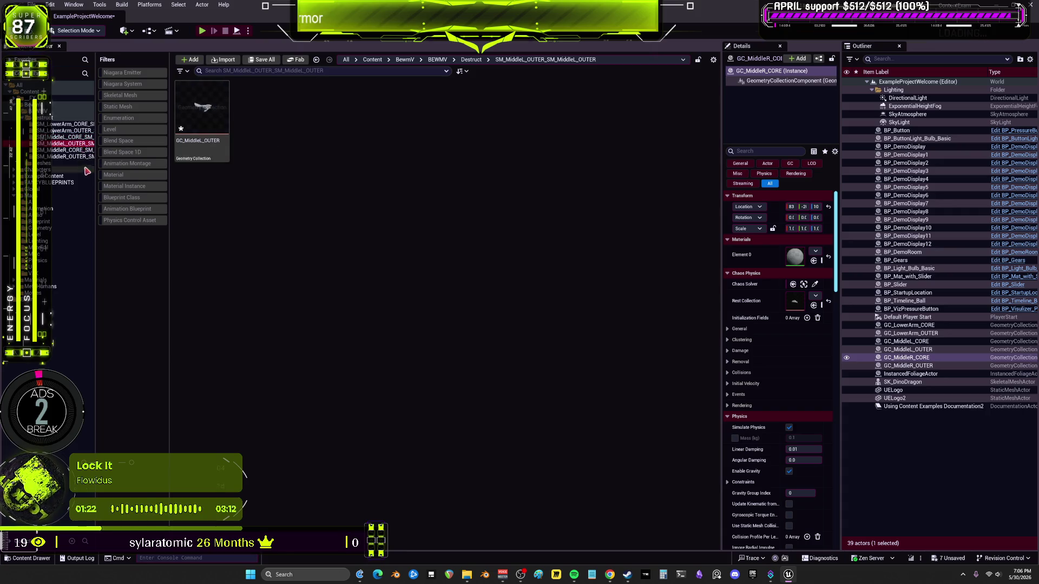
{"action": "left_click", "coordinate": [83, 156]}
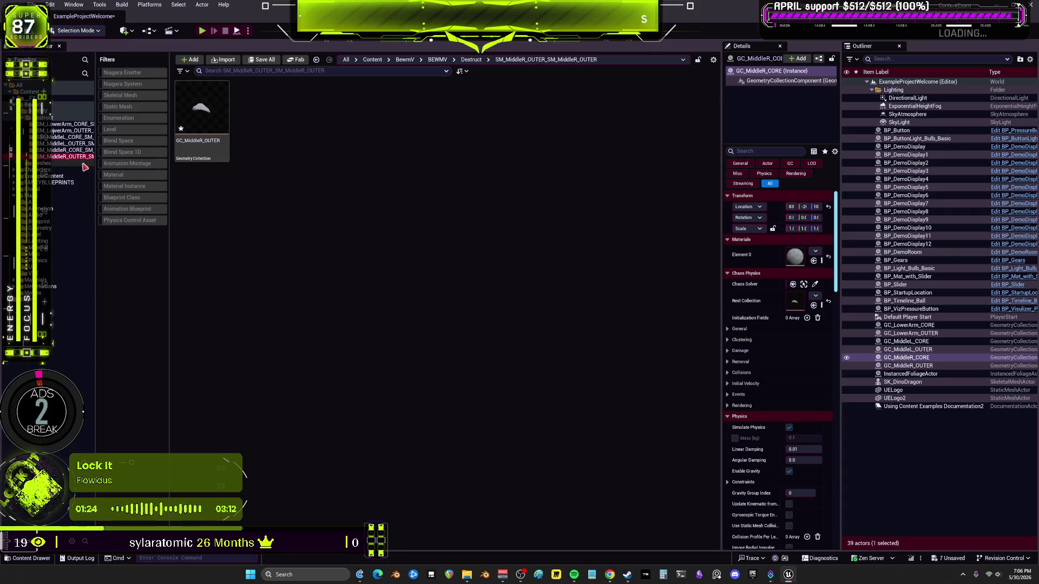
{"action": "left_click", "coordinate": [74, 125], "text": "shift"}
- Select all six geometry collections and move them into the Destruct folder
{"action": "left_click", "coordinate": [202, 110]}
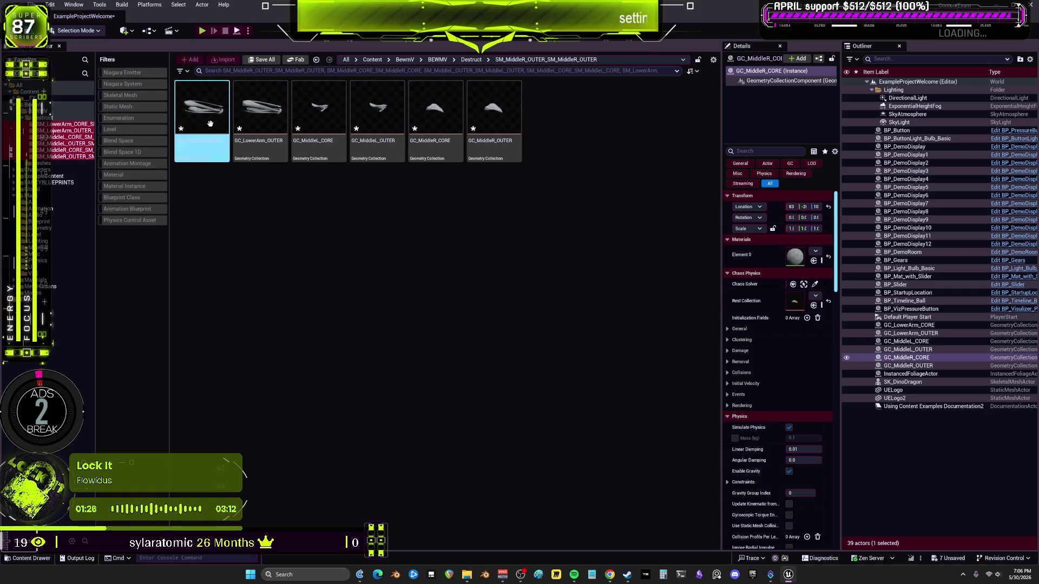
{"action": "left_click", "coordinate": [494, 110], "text": "shift"}
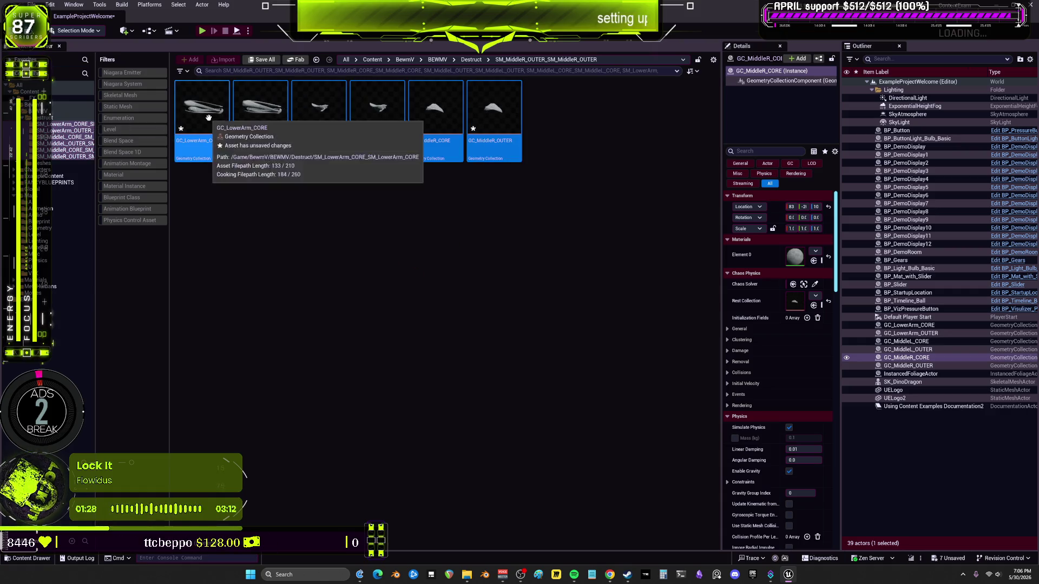
{"action": "left_click_drag", "start_coordinate": [202, 114], "coordinate": [59, 127]}
{"action": "left_click", "coordinate": [71, 134]}
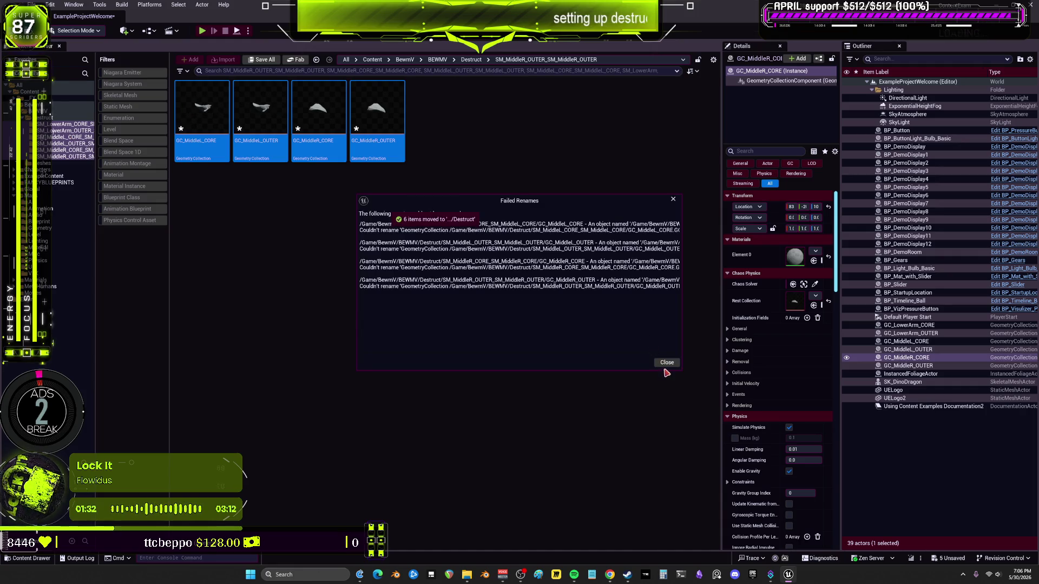
- Dismiss the Failed Renames report and return to the SM_ subfolders' remaining collections
{"action": "left_click", "coordinate": [667, 364]}
{"action": "left_click", "coordinate": [69, 164]}
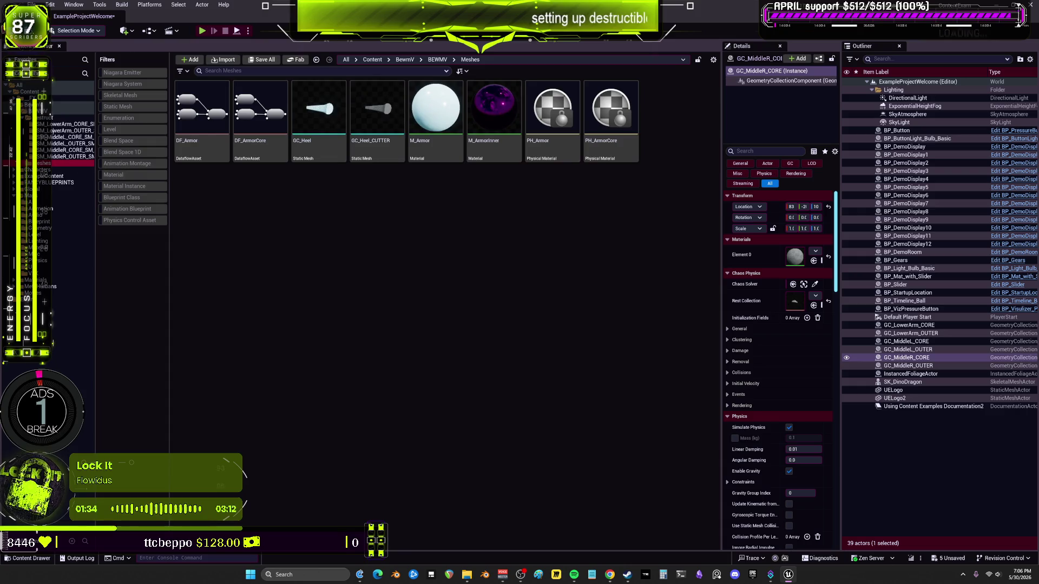
{"action": "left_click", "coordinate": [39, 4]}
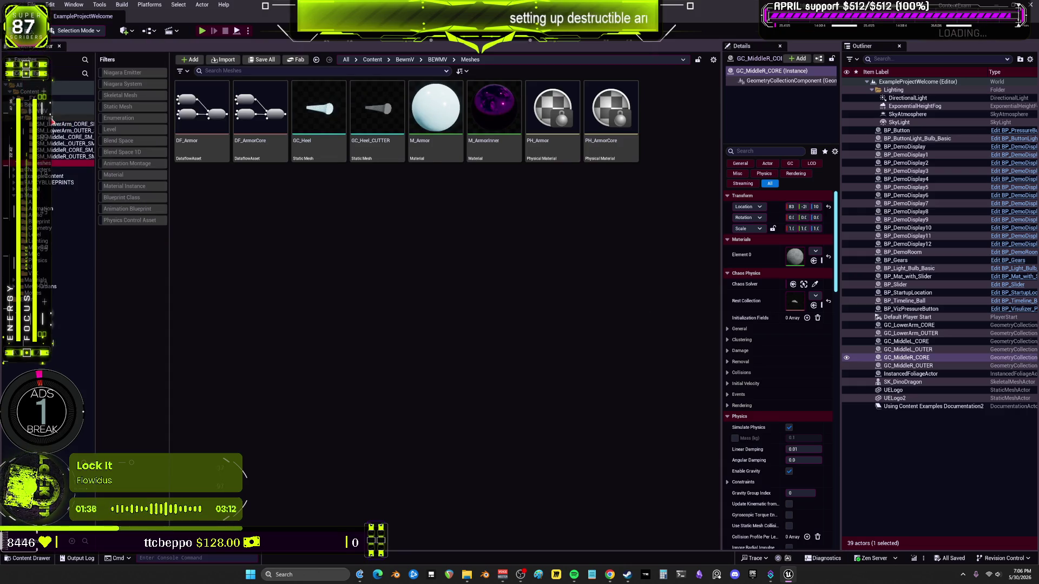
{"action": "left_click", "coordinate": [54, 113]}
{"action": "left_click", "coordinate": [55, 158], "text": "shift"}
{"action": "right_click", "coordinate": [59, 160]}
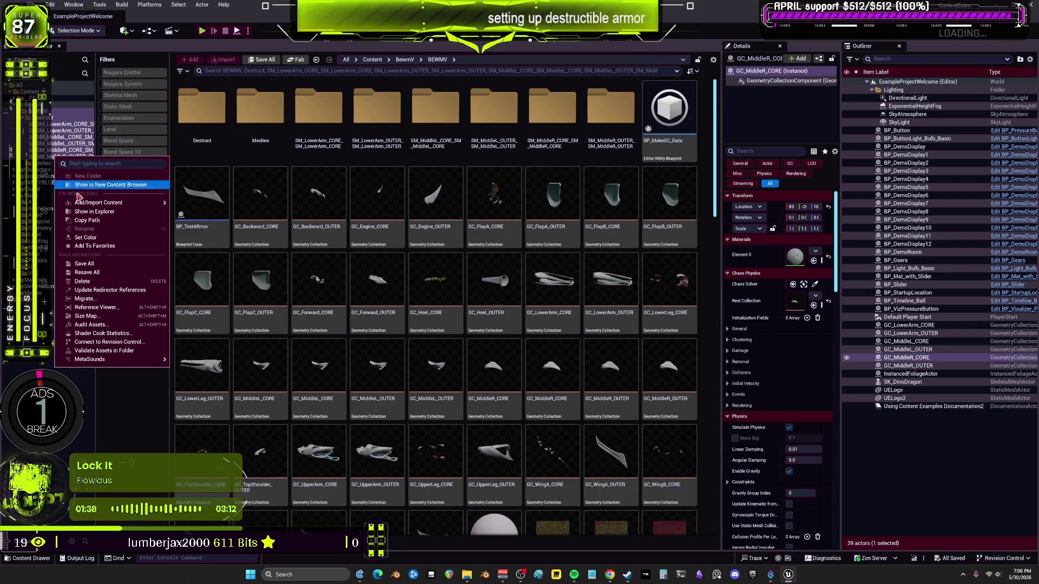
{"action": "left_click", "coordinate": [112, 289]}
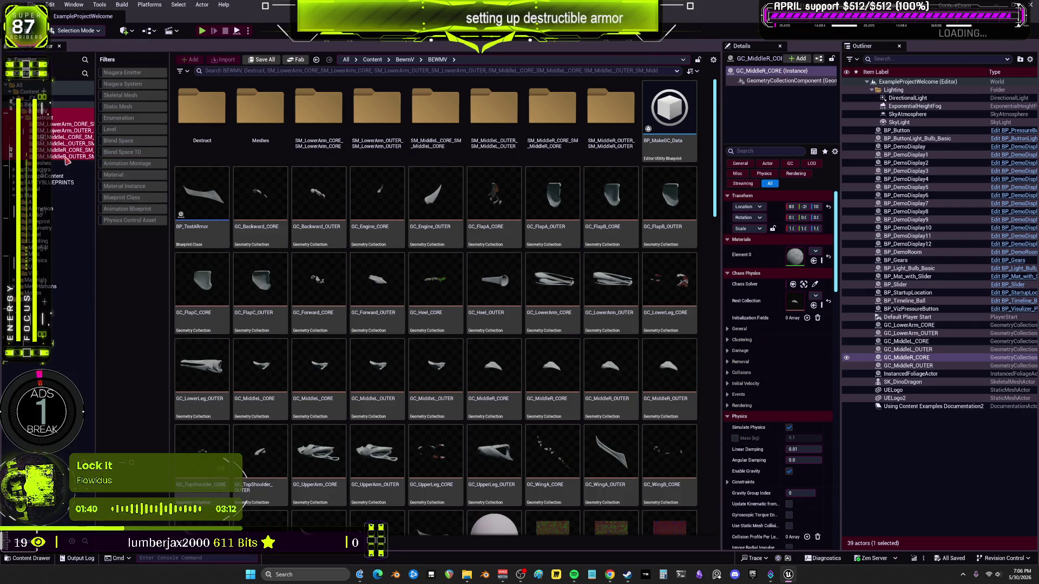
{"action": "left_click", "coordinate": [69, 160]}
- Retry moving the four middle geometry collections into Destruct, dismissing the failed renames again
{"action": "left_click", "coordinate": [185, 112]}
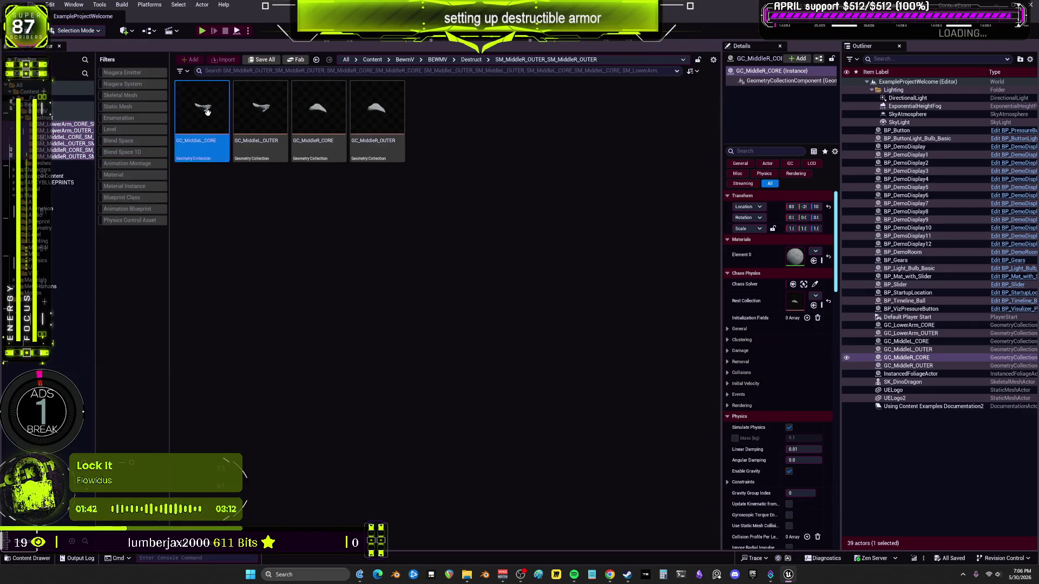
{"action": "left_click", "coordinate": [356, 120], "text": "shift"}
{"action": "left_click_drag", "start_coordinate": [356, 120], "coordinate": [59, 119]}
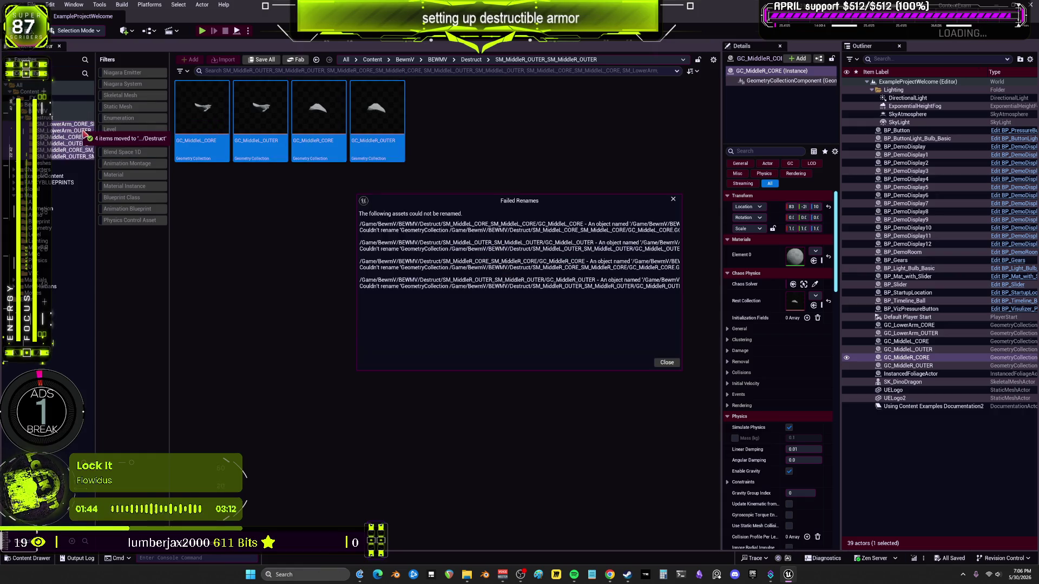
{"action": "left_click", "coordinate": [675, 201]}
{"action": "left_click", "coordinate": [440, 187]}
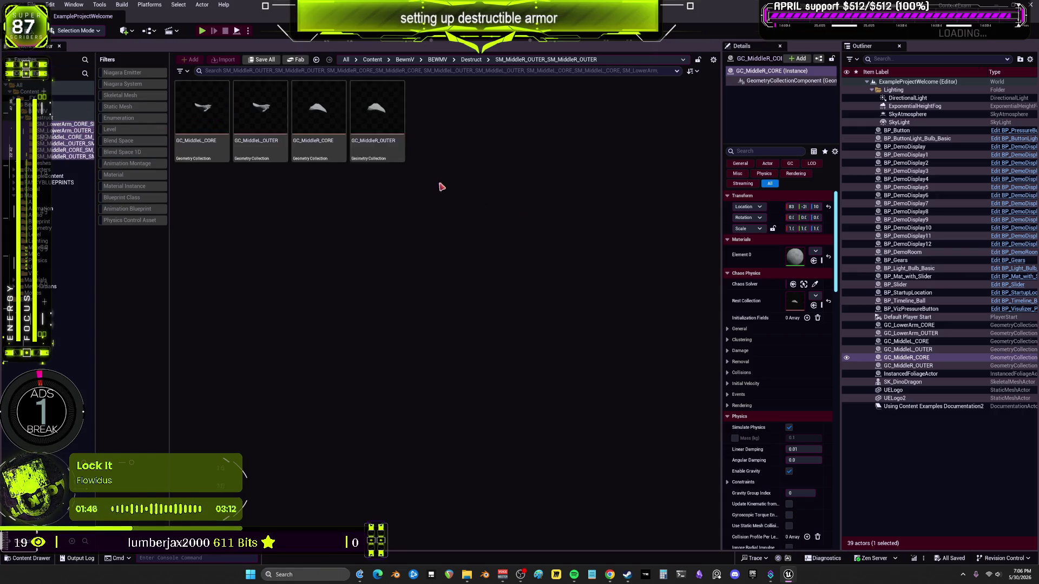
- Save all assets and bring the Epic Games Launcher forward
{"action": "left_click", "coordinate": [36, 4]}
{"action": "left_click", "coordinate": [70, 122]}
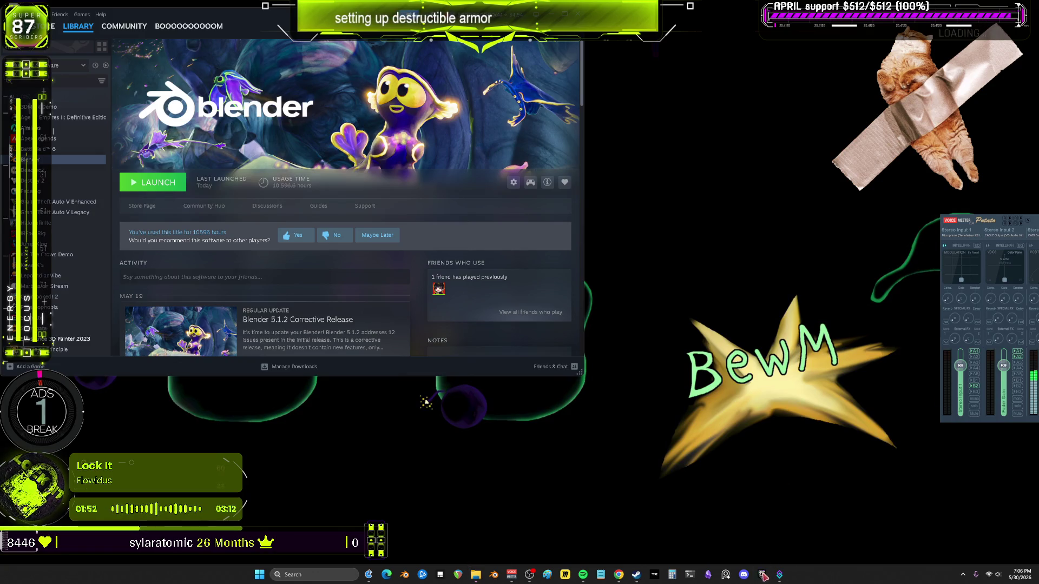
{"action": "left_click", "coordinate": [634, 133]}
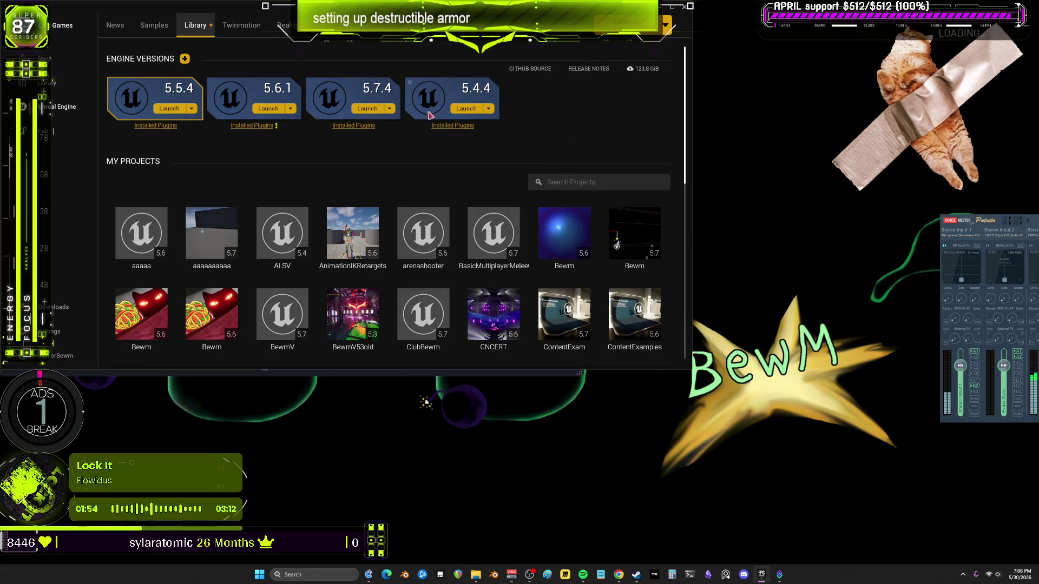
{"action": "scroll", "coordinate": [384, 307], "scroll_direction": "down", "scroll_amount": 2}
{"action": "scroll", "coordinate": [385, 307], "scroll_direction": "down", "scroll_amount": 1}
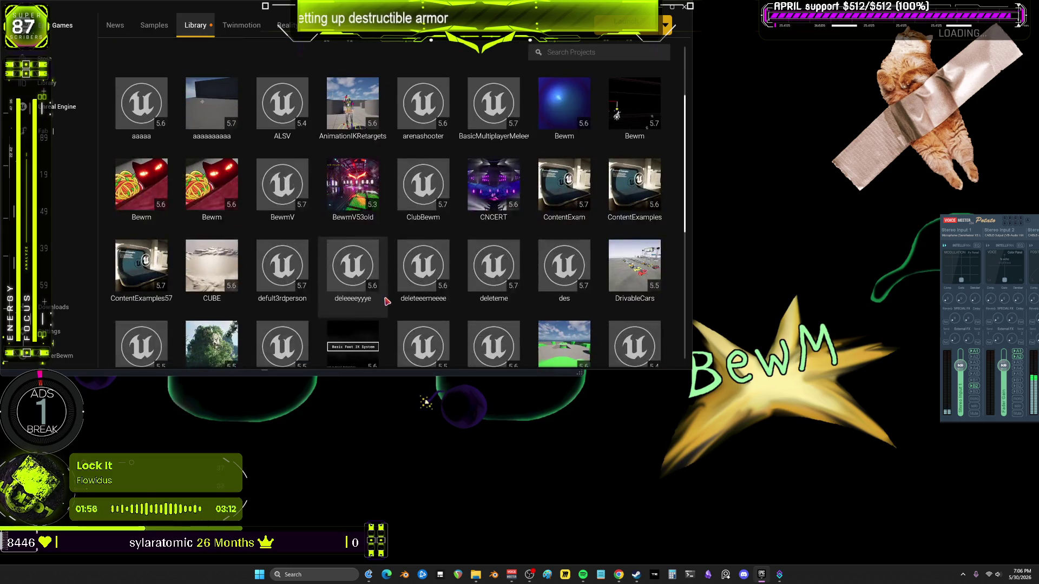
- Launch the ContentExam project from the Launcher's My Projects library
{"action": "left_click", "coordinate": [564, 186]}
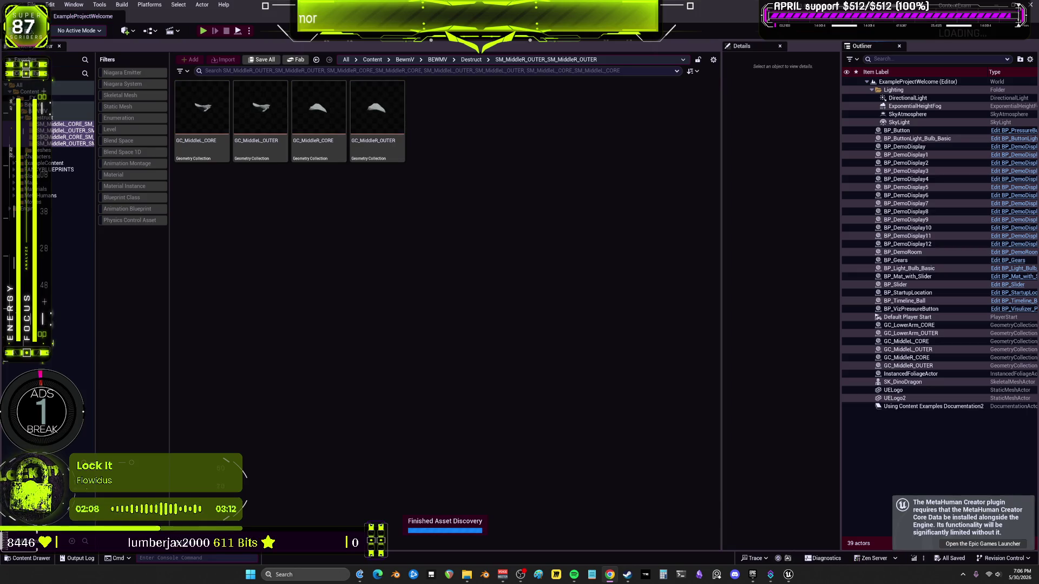
- Attempt to move all four GC_Middle collections into Destruct, dismiss the Failed Renames report and show Destruct's contents
{"action": "key", "text": "Return"}
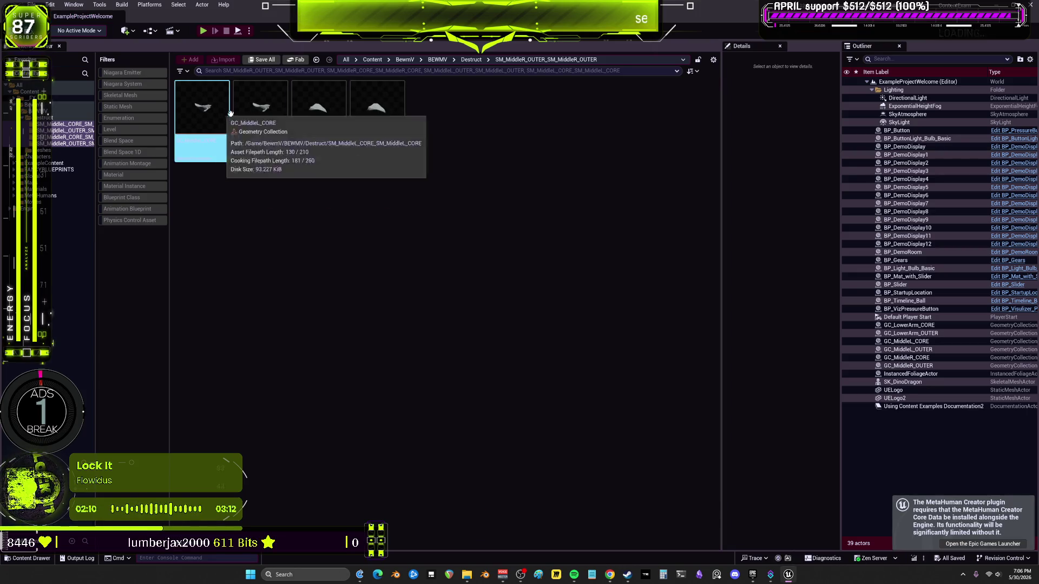
{"action": "key", "text": "ctrl+a"}
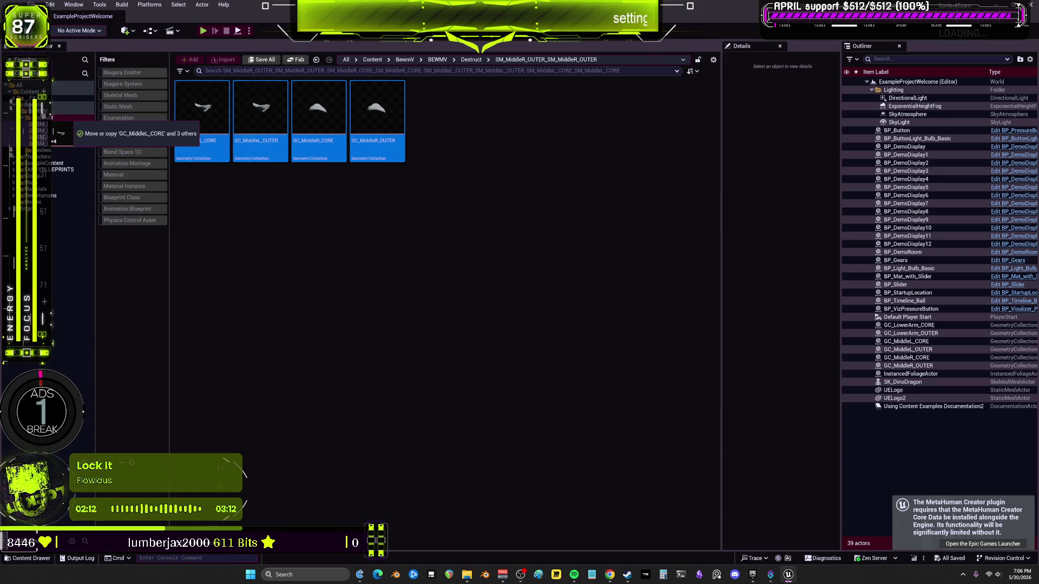
{"action": "left_click", "coordinate": [69, 134]}
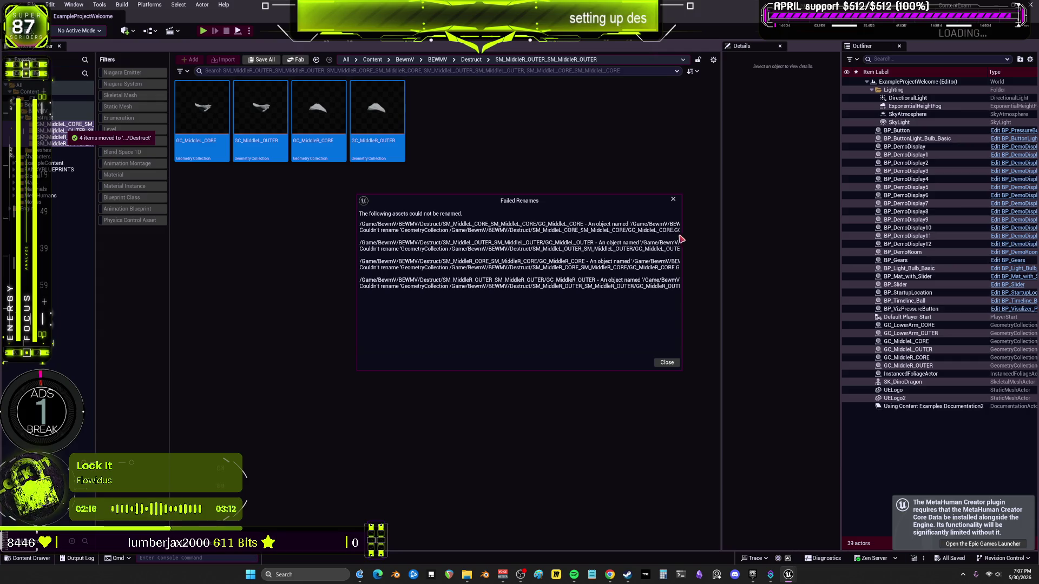
{"action": "left_click", "coordinate": [664, 362]}
{"action": "left_click", "coordinate": [397, 304]}
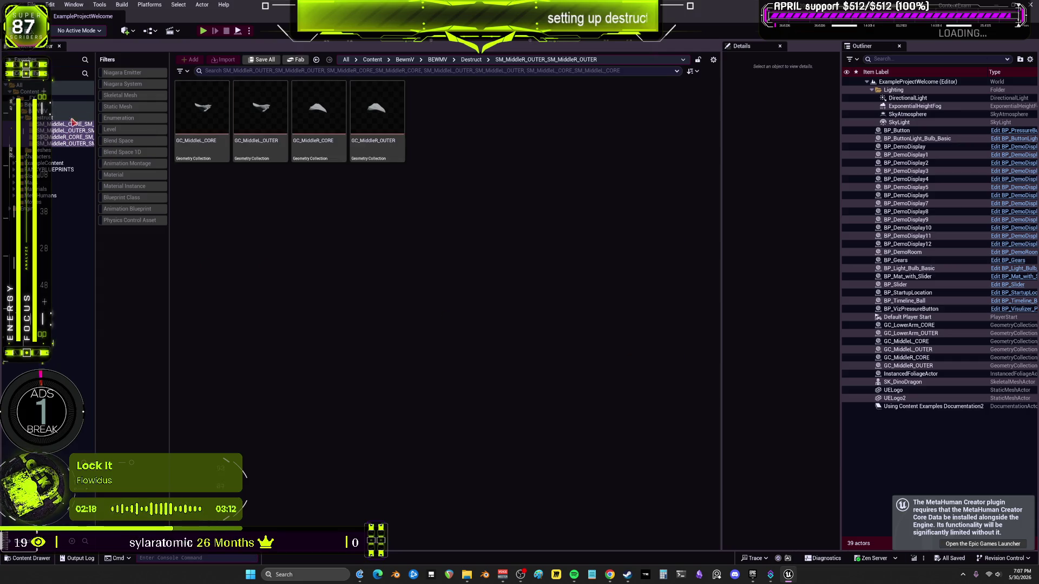
{"action": "left_click", "coordinate": [54, 121]}
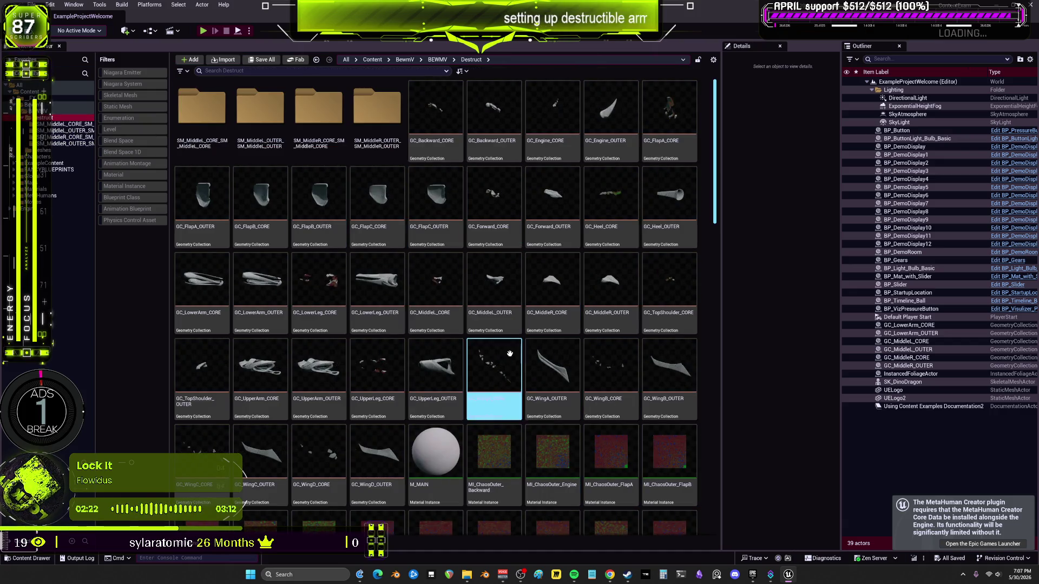
- Force-delete the four duplicate GC_Middle geometry collections from Destruct despite remaining references
{"action": "left_click", "coordinate": [484, 318]}
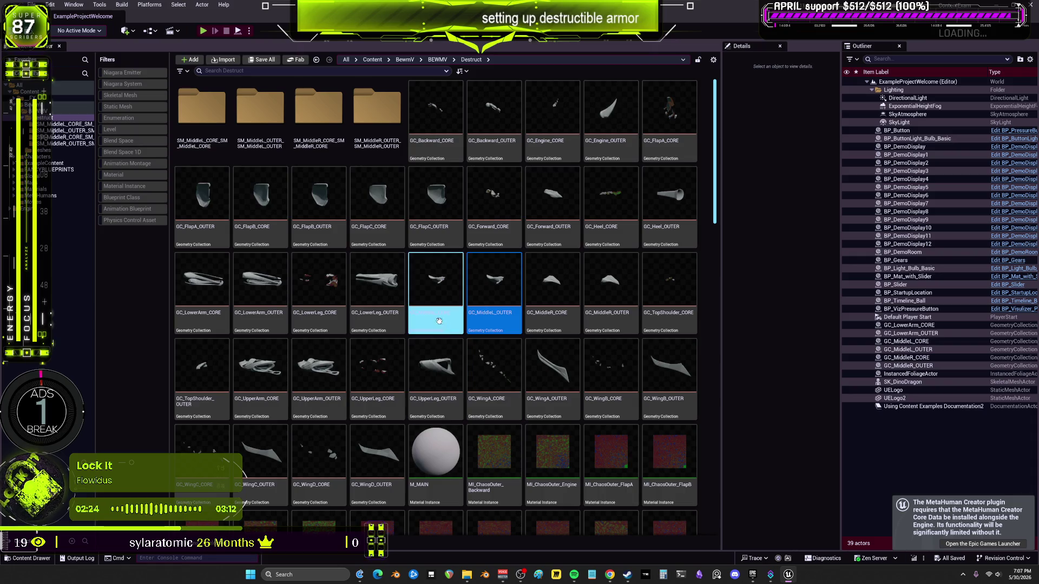
{"action": "left_click", "coordinate": [604, 308], "text": "shift"}
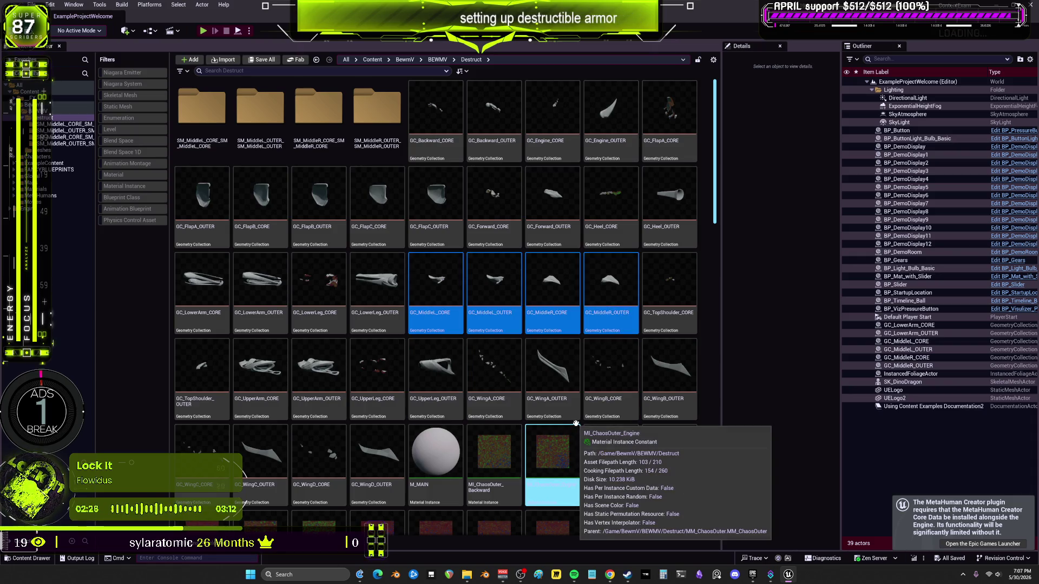
{"action": "key", "text": "Delete"}
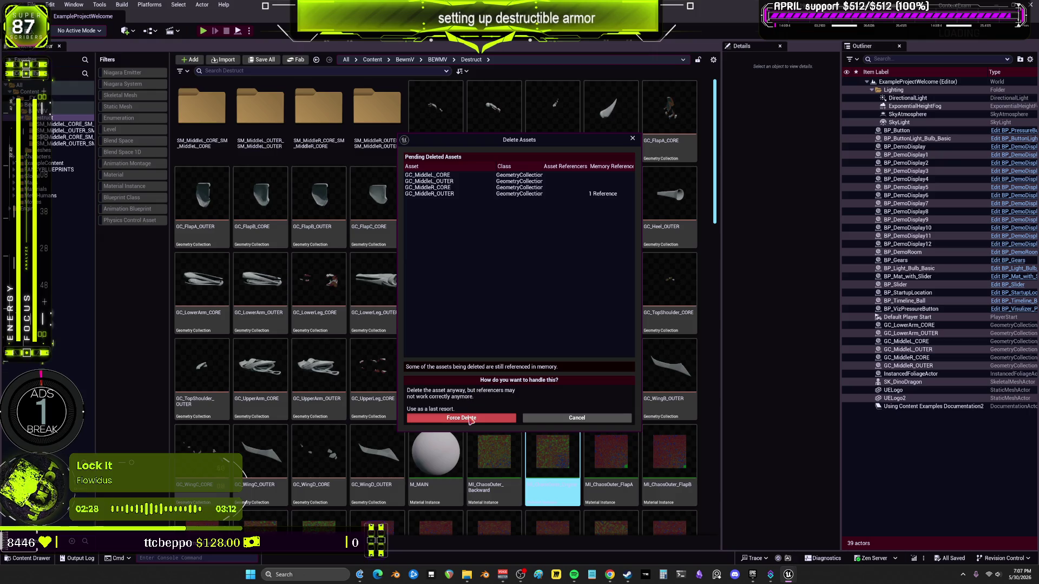
{"action": "left_click", "coordinate": [469, 419]}
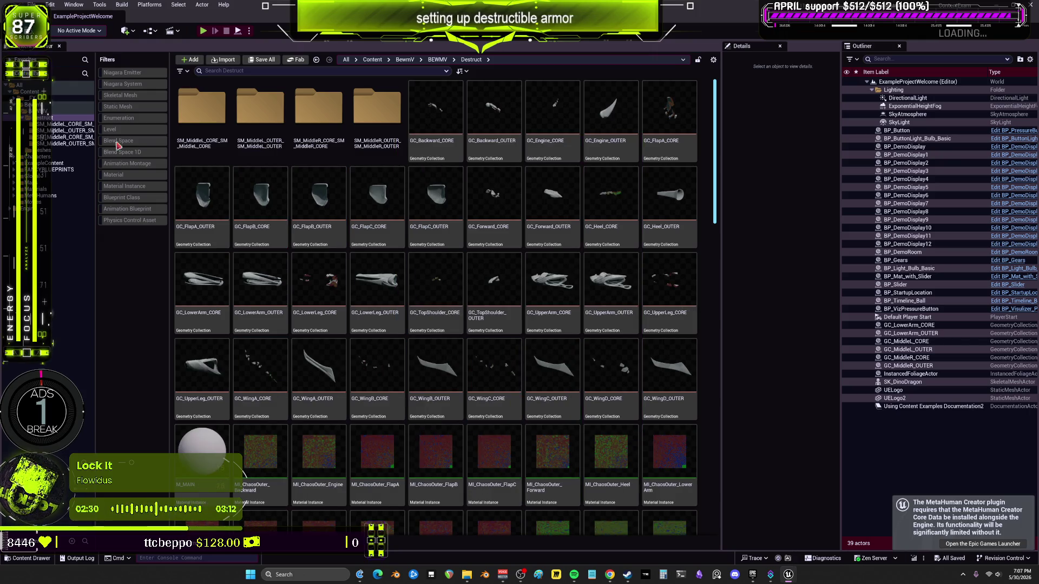
- Select the four SM_Middle folders and browse the assets inside them
{"action": "left_click", "coordinate": [72, 129]}
{"action": "left_click", "coordinate": [72, 143], "text": "shift"}
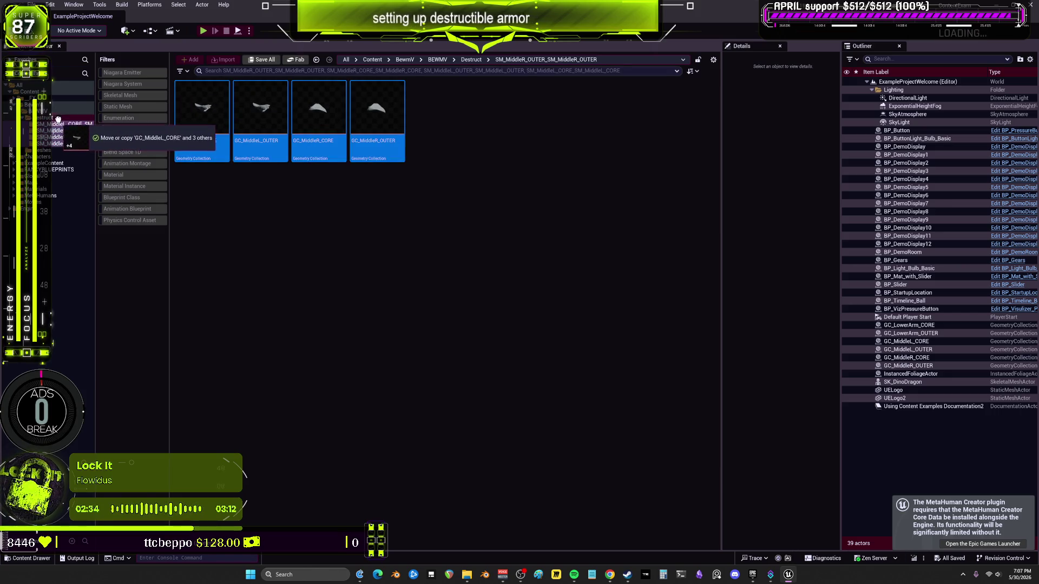
- Move the SM_Middle folders into Meshes, update redirector references and delete the four emptied folders
{"action": "left_click", "coordinate": [82, 134]}
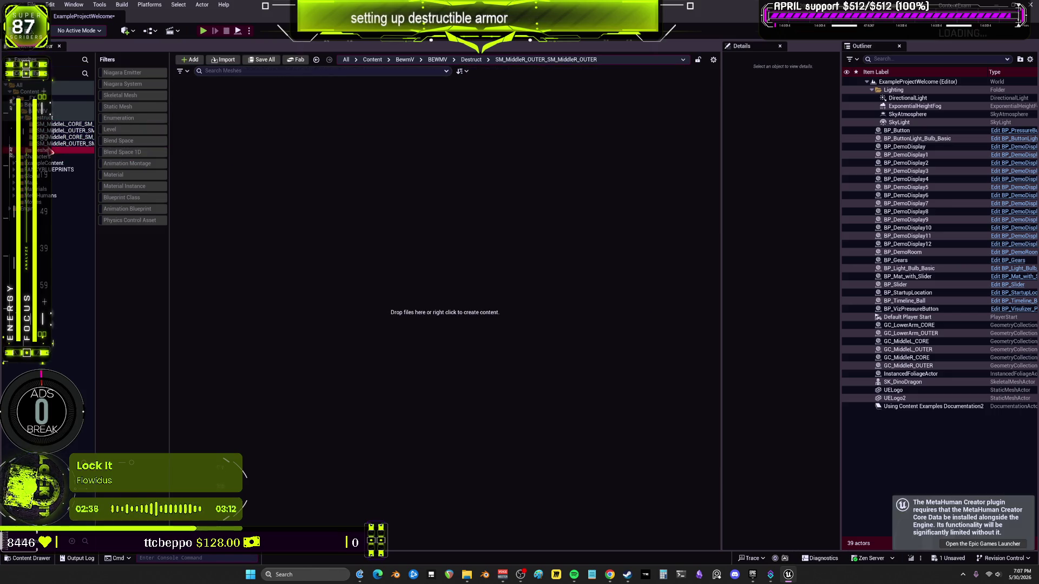
{"action": "right_click", "coordinate": [46, 124]}
{"action": "left_click", "coordinate": [95, 253]}
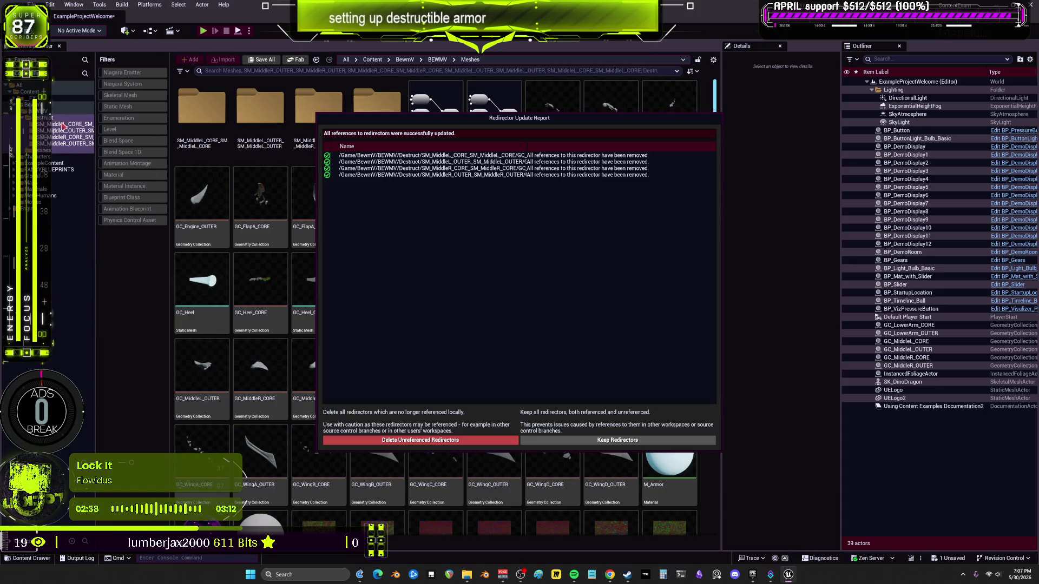
{"action": "left_click", "coordinate": [420, 440]}
{"action": "left_click", "coordinate": [71, 124]}
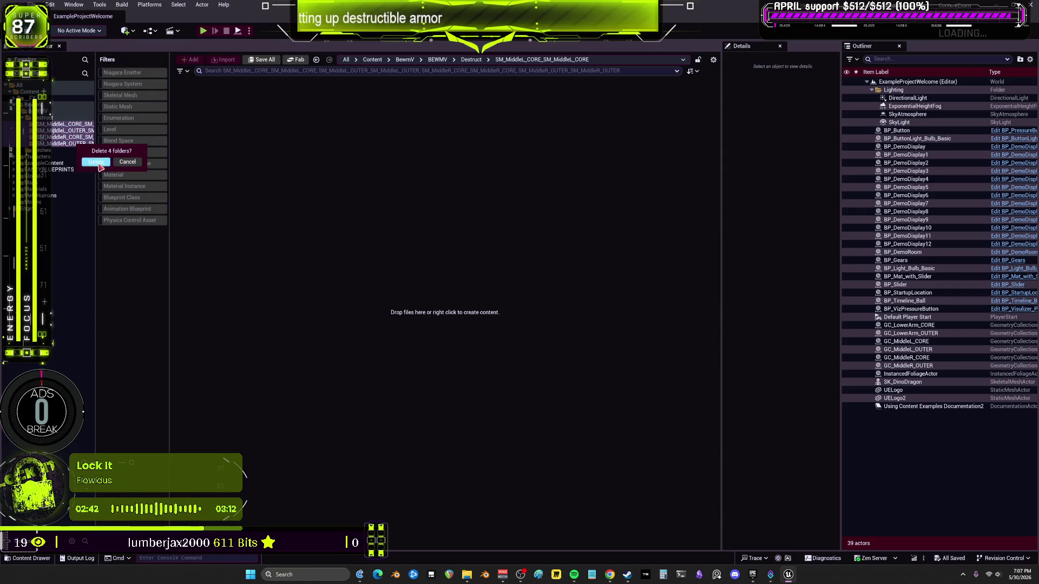
{"action": "left_click", "coordinate": [96, 162]}
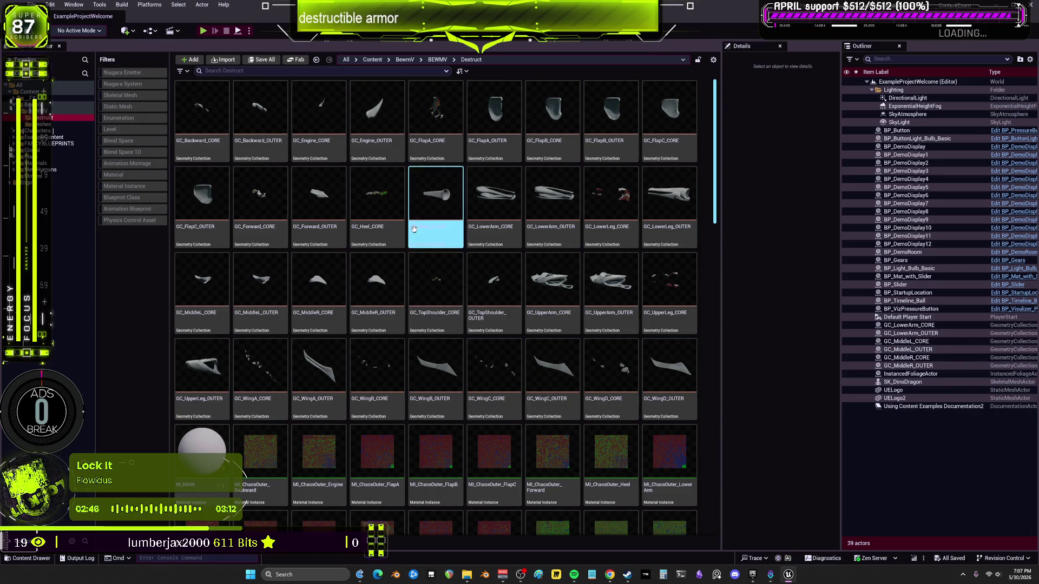
- Review the geometry collections in Destruct and open GC_MiddleR_OUTER in the geometry collection editor
{"action": "left_click", "coordinate": [195, 120]}
{"action": "left_click", "coordinate": [650, 367], "text": "shift"}
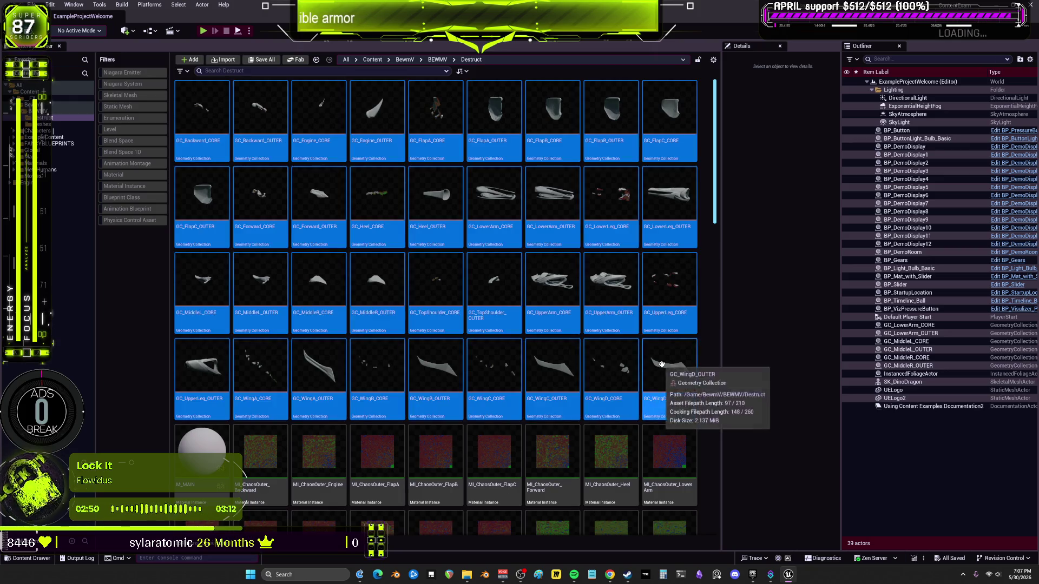
{"action": "scroll", "coordinate": [488, 294], "scroll_direction": "down", "scroll_amount": 2}
{"action": "scroll", "coordinate": [568, 300], "scroll_direction": "down", "scroll_amount": 3}
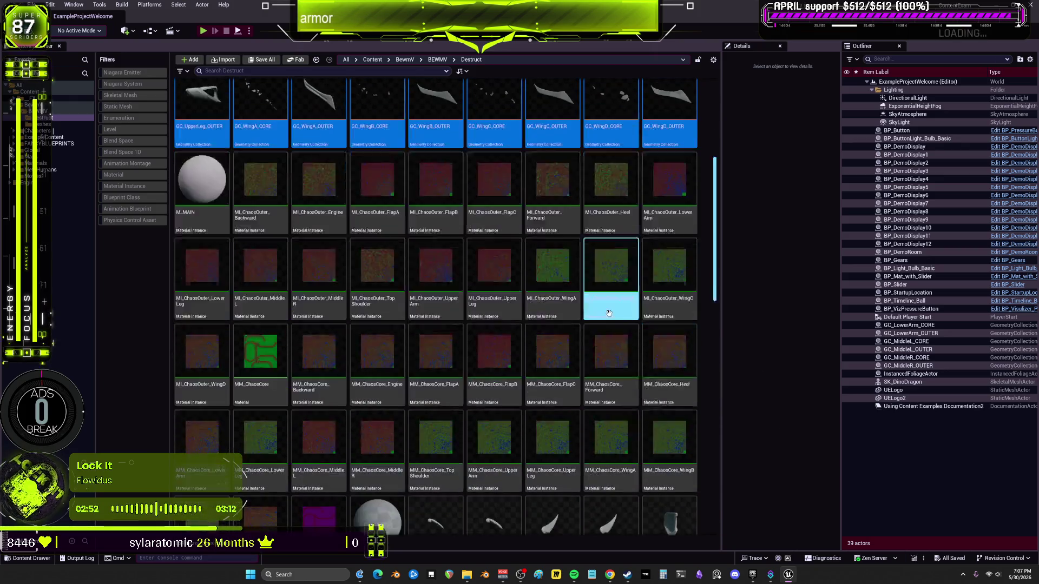
{"action": "scroll", "coordinate": [609, 341], "scroll_direction": "down", "scroll_amount": 2}
{"action": "scroll", "coordinate": [553, 345], "scroll_direction": "down", "scroll_amount": 2}
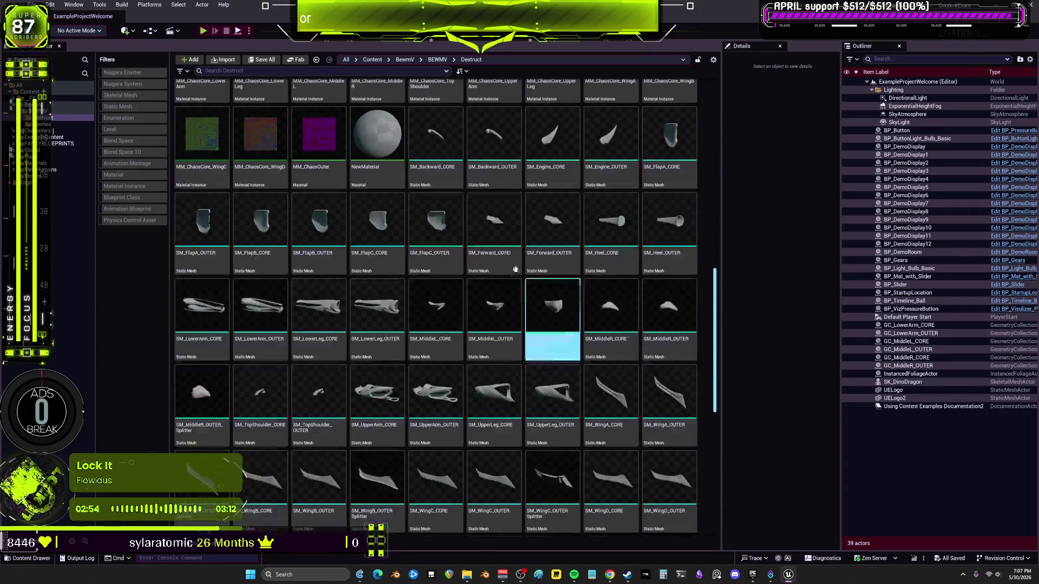
{"action": "scroll", "coordinate": [527, 365], "scroll_direction": "up", "scroll_amount": 2}
{"action": "scroll", "coordinate": [593, 304], "scroll_direction": "up", "scroll_amount": 2}
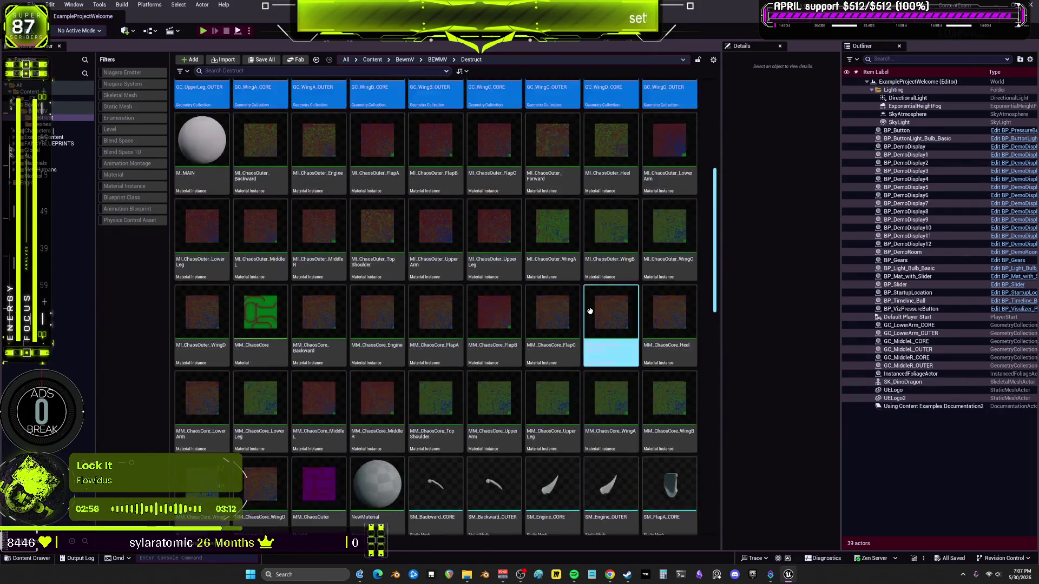
{"action": "scroll", "coordinate": [584, 309], "scroll_direction": "up", "scroll_amount": 2}
{"action": "scroll", "coordinate": [578, 310], "scroll_direction": "up", "scroll_amount": 2}
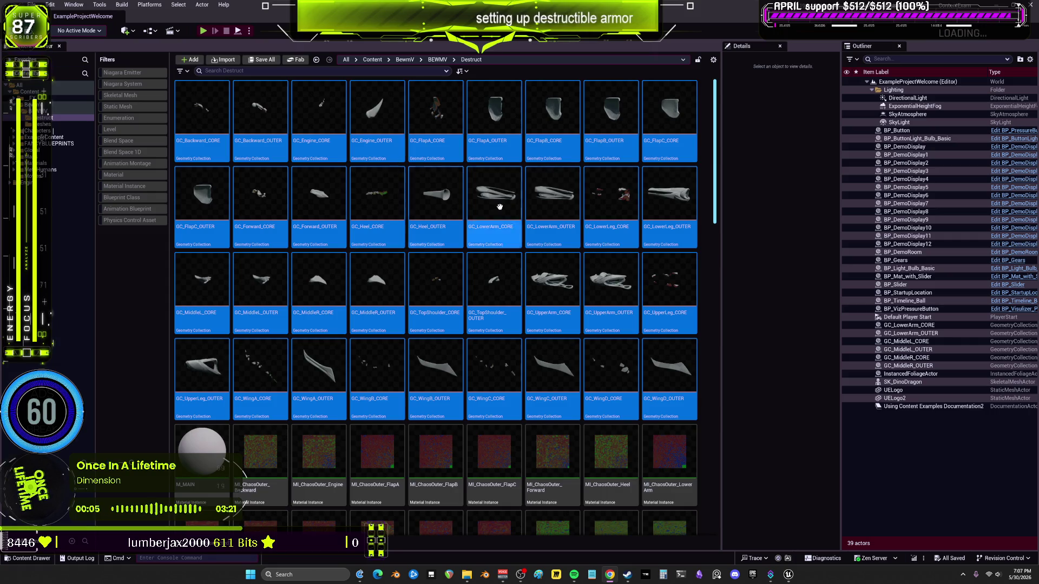
{"action": "left_click", "coordinate": [568, 278]}
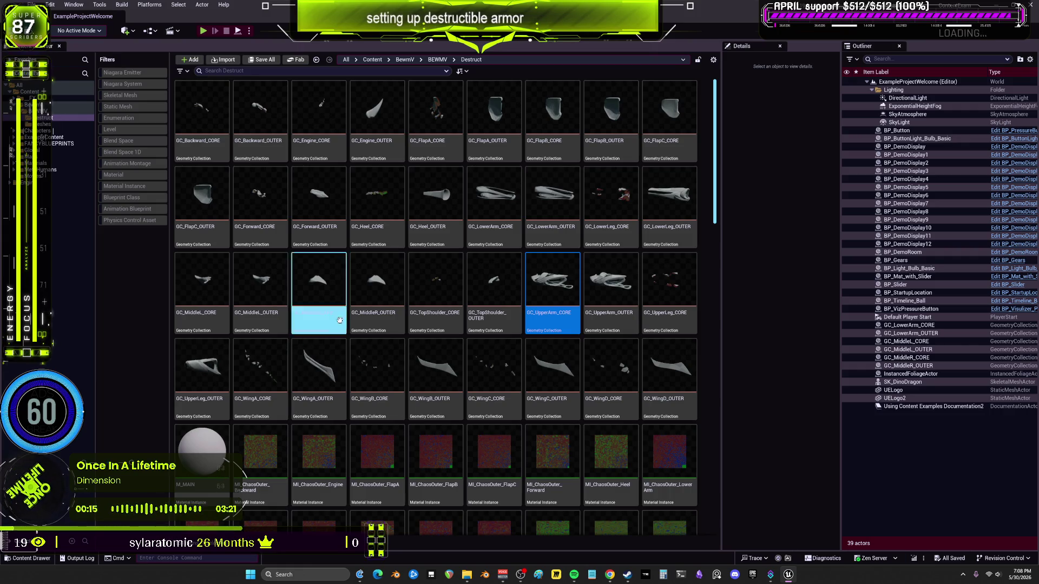
{"action": "double_click", "coordinate": [387, 288]}
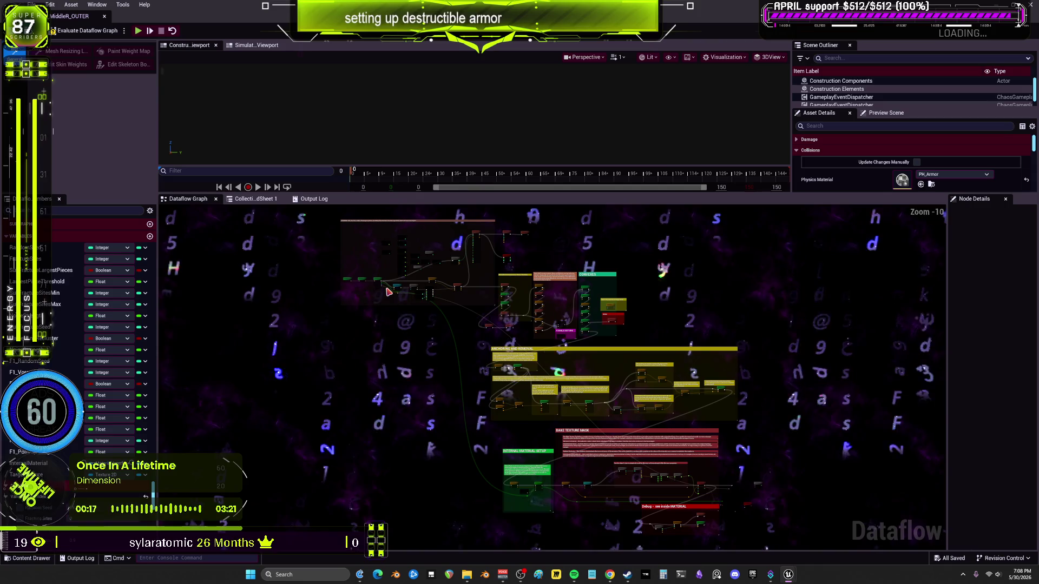
- Close GC_MiddleR_OUTER's editor and open GC_WingB_OUTER's dataflow graph instead
{"action": "left_click", "coordinate": [104, 16]}
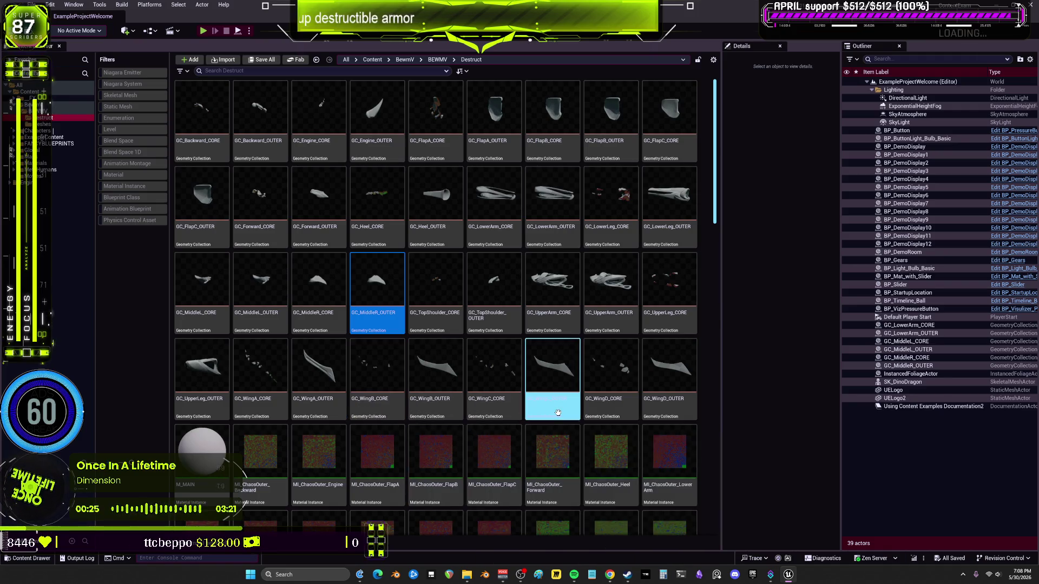
{"action": "scroll", "coordinate": [558, 410], "scroll_direction": "down", "scroll_amount": 2}
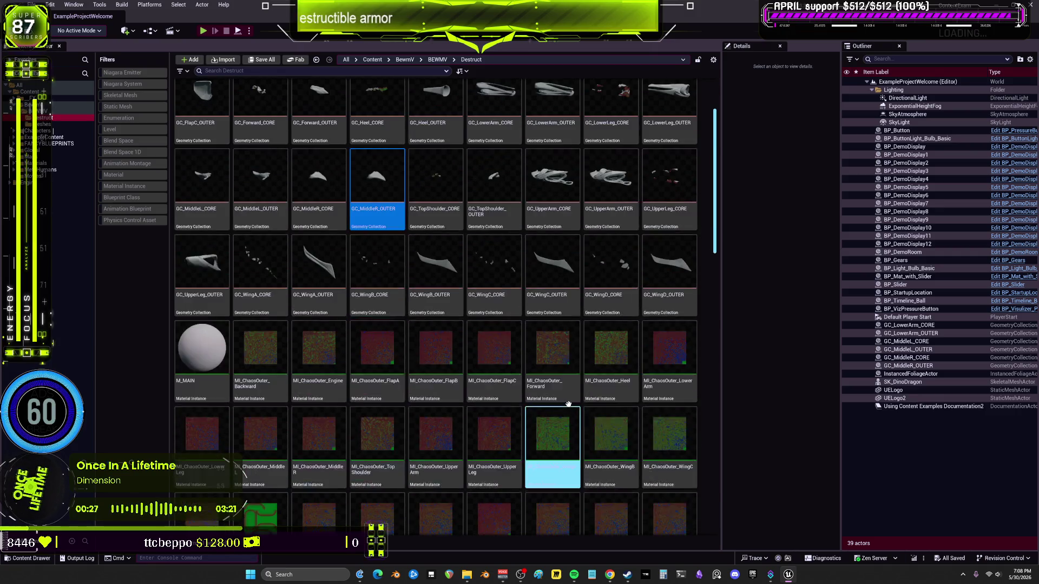
{"action": "double_click", "coordinate": [435, 302]}
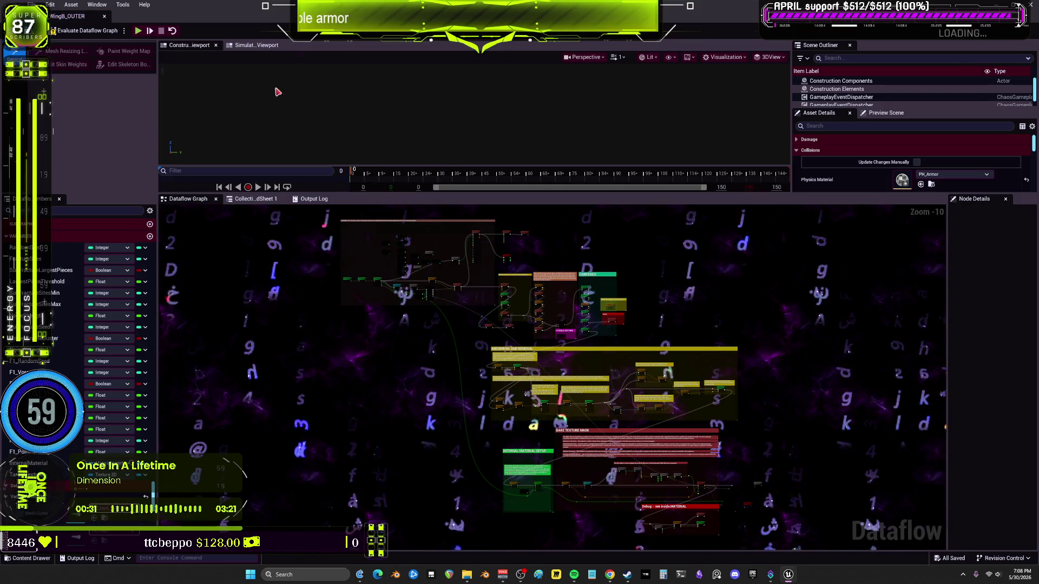
{"action": "scroll", "coordinate": [484, 398], "scroll_direction": "up", "scroll_amount": 3}
{"action": "scroll", "coordinate": [552, 357], "scroll_direction": "up", "scroll_amount": 3}
{"action": "scroll", "coordinate": [603, 327], "scroll_direction": "up", "scroll_amount": 3}
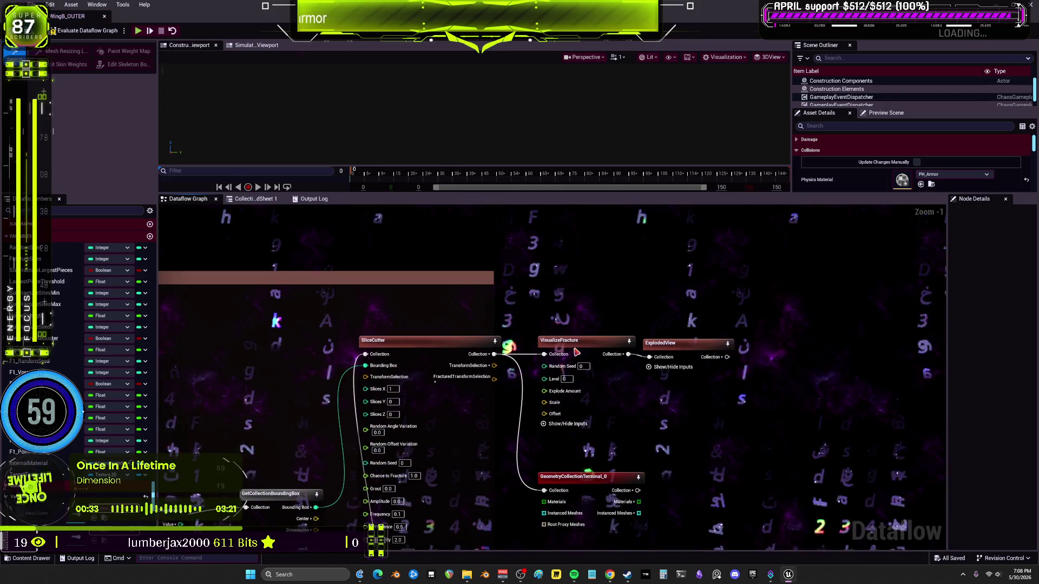
{"action": "scroll", "coordinate": [474, 423], "scroll_direction": "down", "scroll_amount": 1}
{"action": "scroll", "coordinate": [475, 423], "scroll_direction": "up", "scroll_amount": 1}
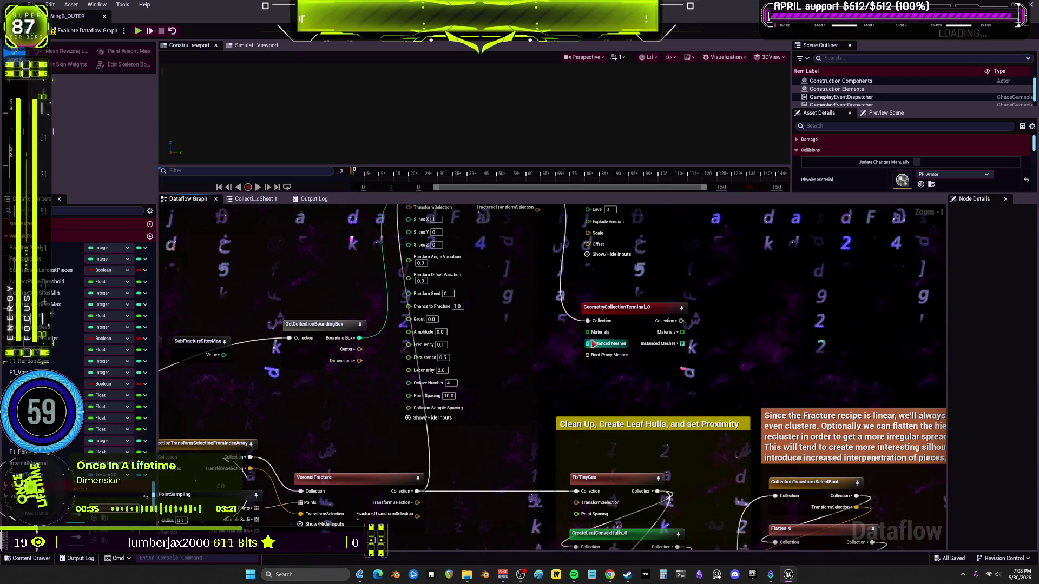
{"action": "scroll", "coordinate": [410, 477], "scroll_direction": "down", "scroll_amount": 1}
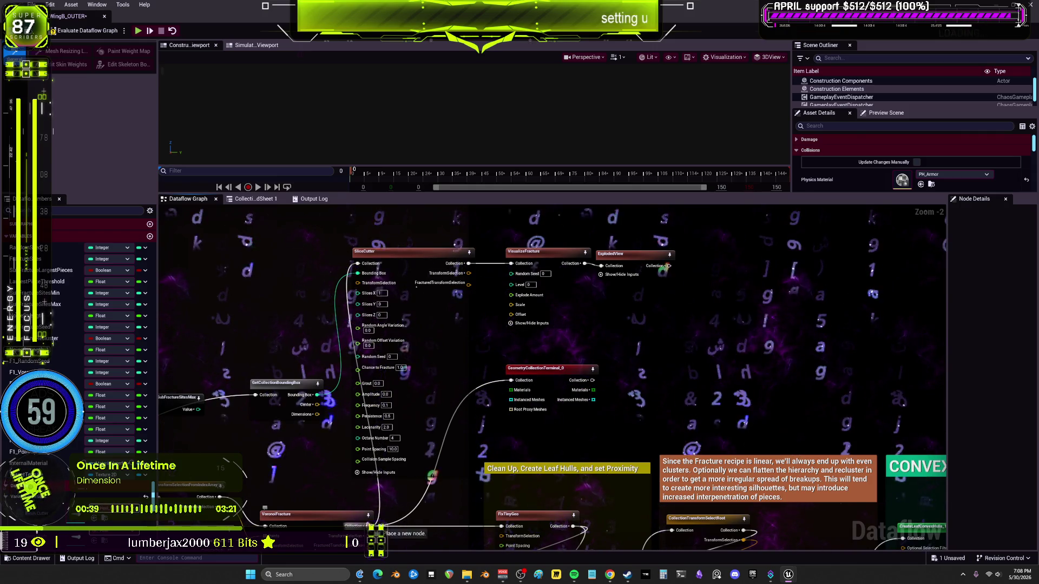
- Reroute VisualizeFracture's Collection input from SliceCutter to the fracture node below
{"action": "left_click_drag", "start_coordinate": [376, 526], "coordinate": [509, 263]}
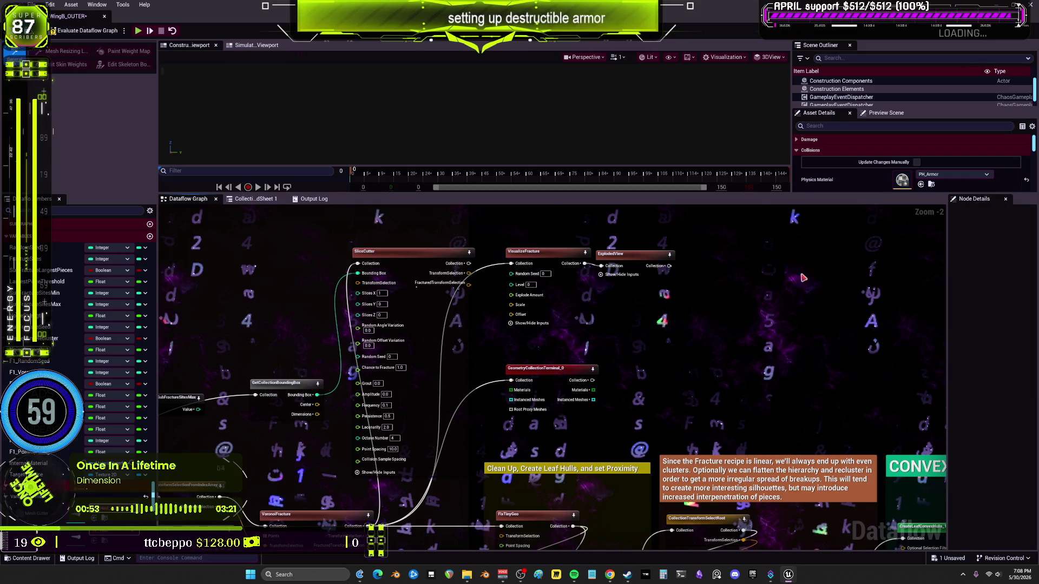
- Add a MeshCutter node left of SliceCutter via the 'mesh cut' palette search and start a new variable for it
{"action": "left_click", "coordinate": [412, 289]}
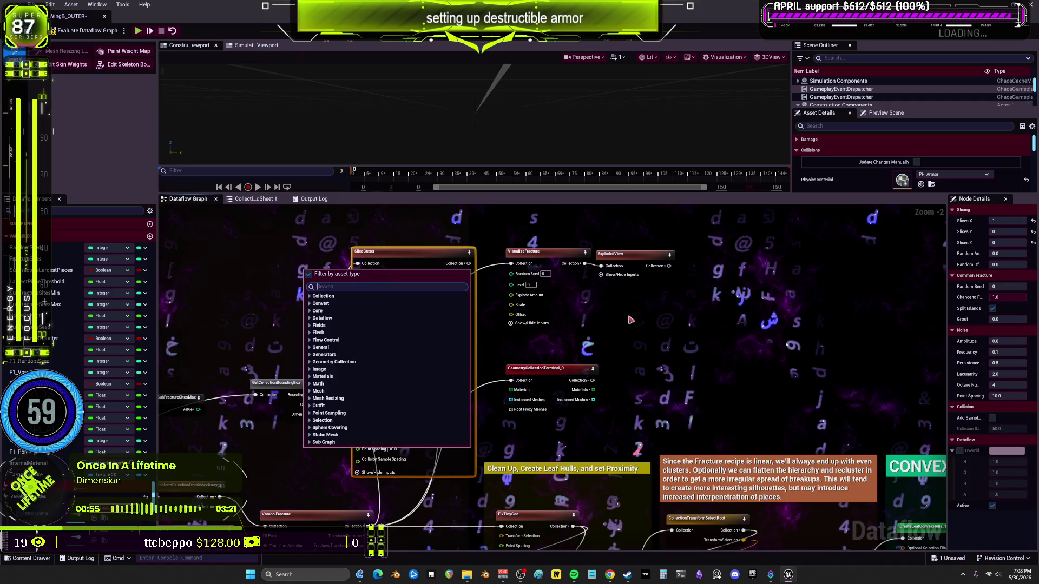
{"action": "key", "text": "f"}
{"action": "scroll", "coordinate": [350, 293], "scroll_direction": "up", "scroll_amount": 1}
{"action": "right_click", "coordinate": [333, 309]}
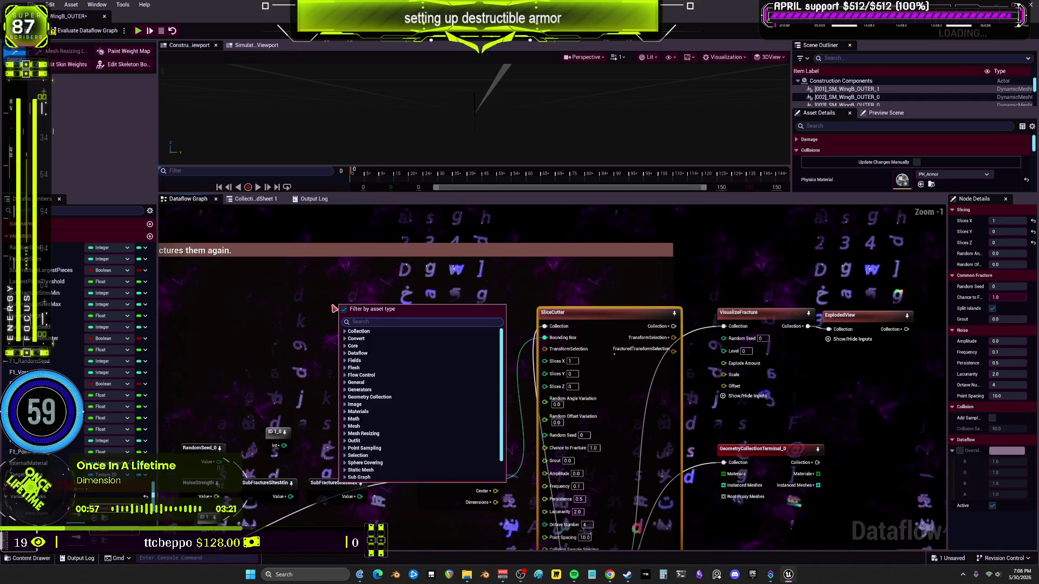
{"action": "type", "text": "mesh"}
{"action": "key", "text": "BackSpace"}
{"action": "key", "text": "BackSpace"}
{"action": "key", "text": "BackSpace"}
{"action": "type", "text": "bound"}
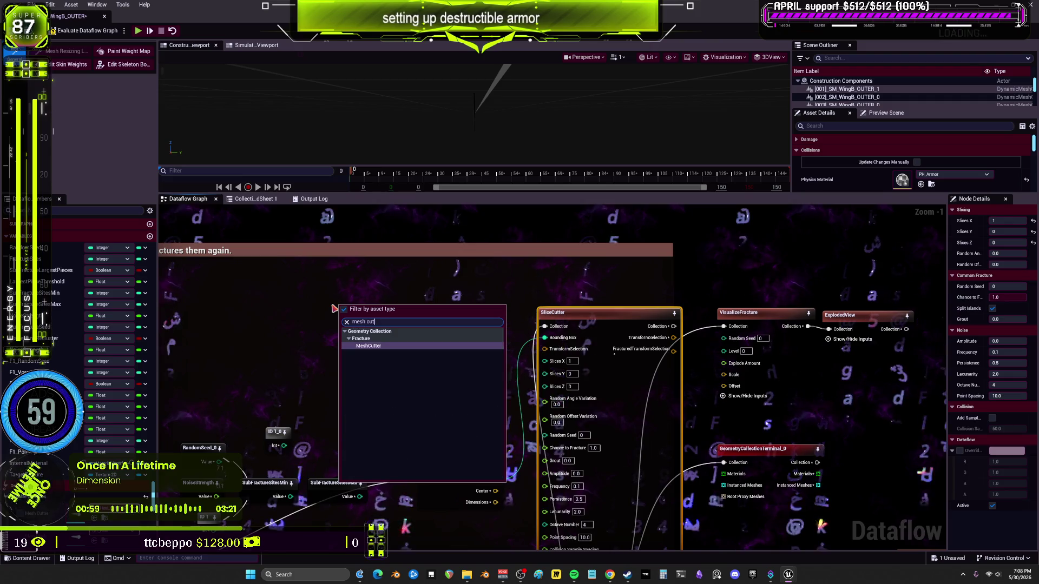
{"action": "left_click", "coordinate": [382, 340]}
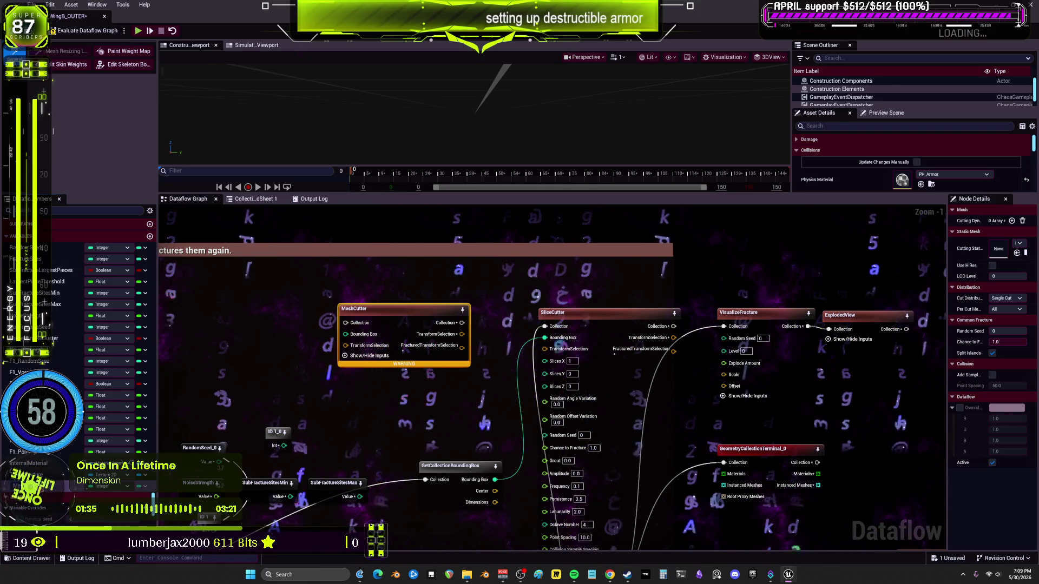
{"action": "left_click", "coordinate": [121, 485]}
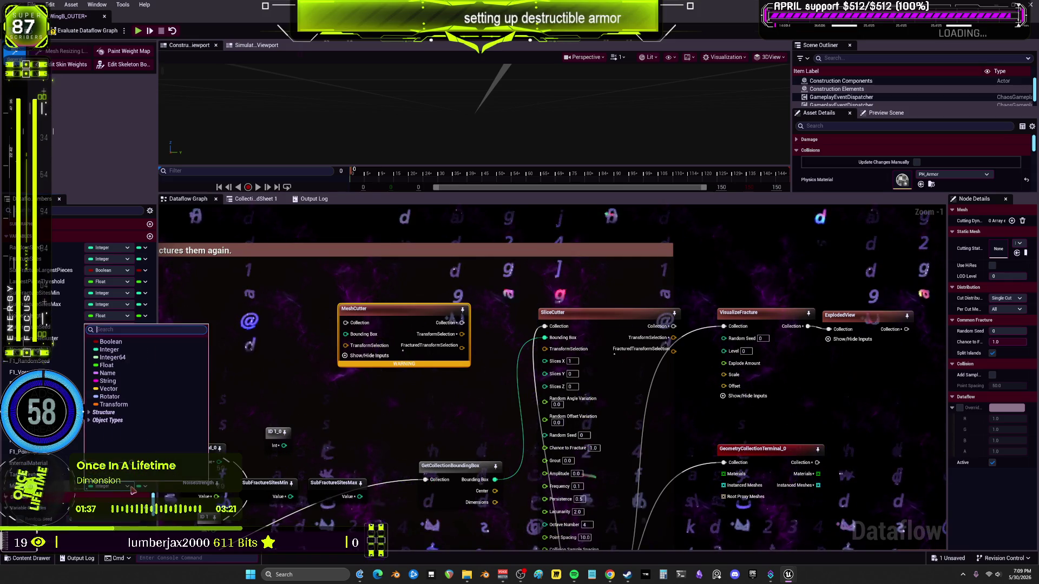
{"action": "type", "text": "staticmesh"}
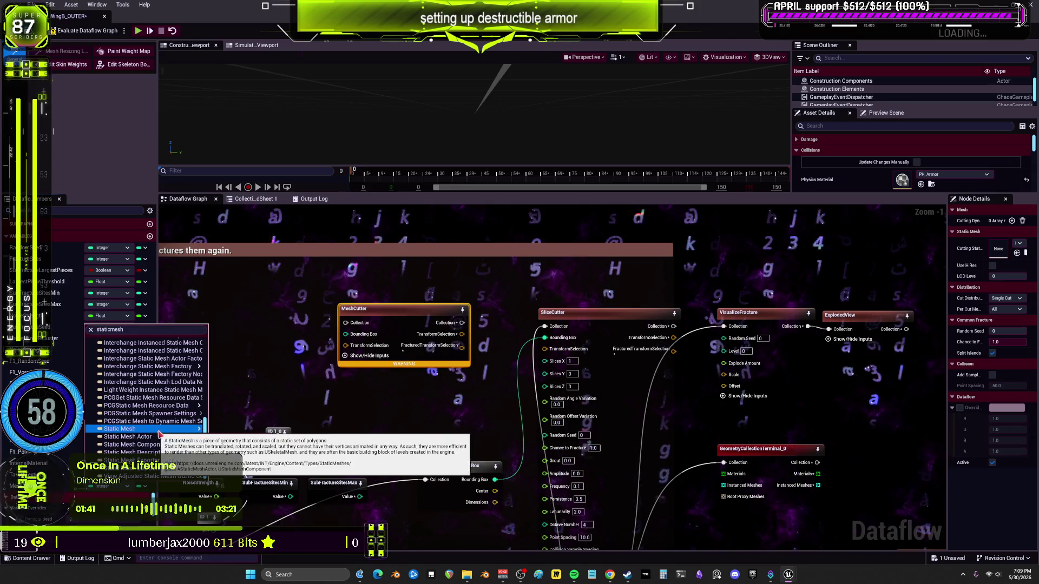
- Make the variable a static mesh reference, drop it into the graph and expose every input on MeshCutter
{"action": "left_click", "coordinate": [222, 435]}
{"action": "left_click_drag", "start_coordinate": [57, 485], "coordinate": [266, 363]}
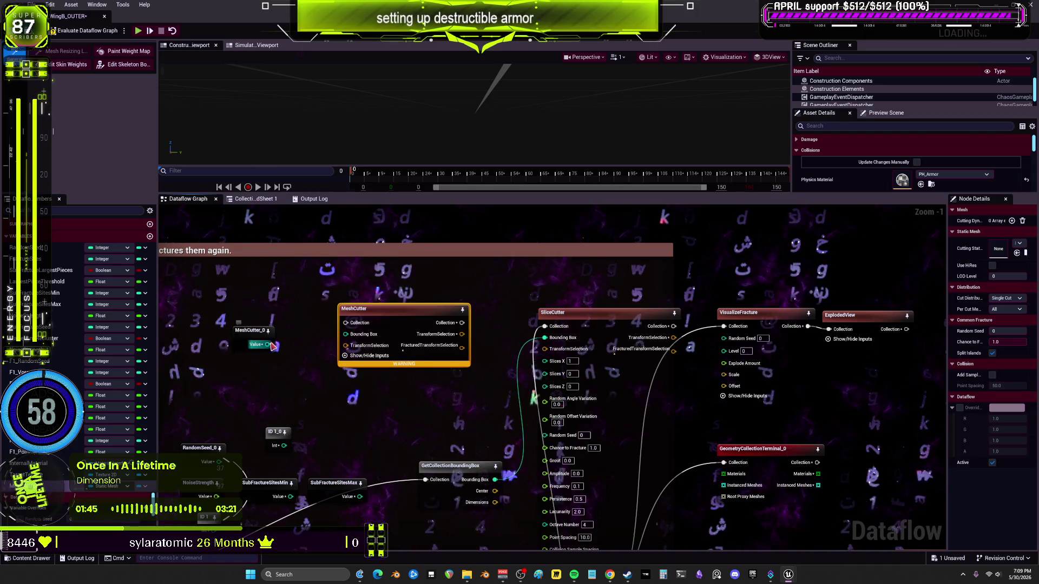
{"action": "scroll", "coordinate": [351, 349], "scroll_direction": "up", "scroll_amount": 1}
{"action": "left_click_drag", "start_coordinate": [351, 349], "coordinate": [322, 329]}
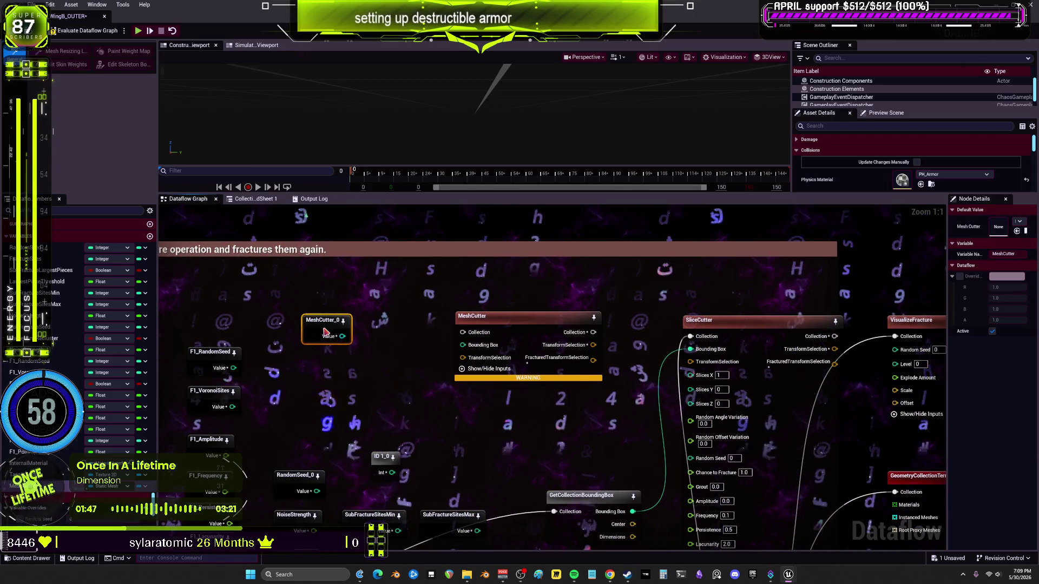
{"action": "left_click", "coordinate": [462, 371]}
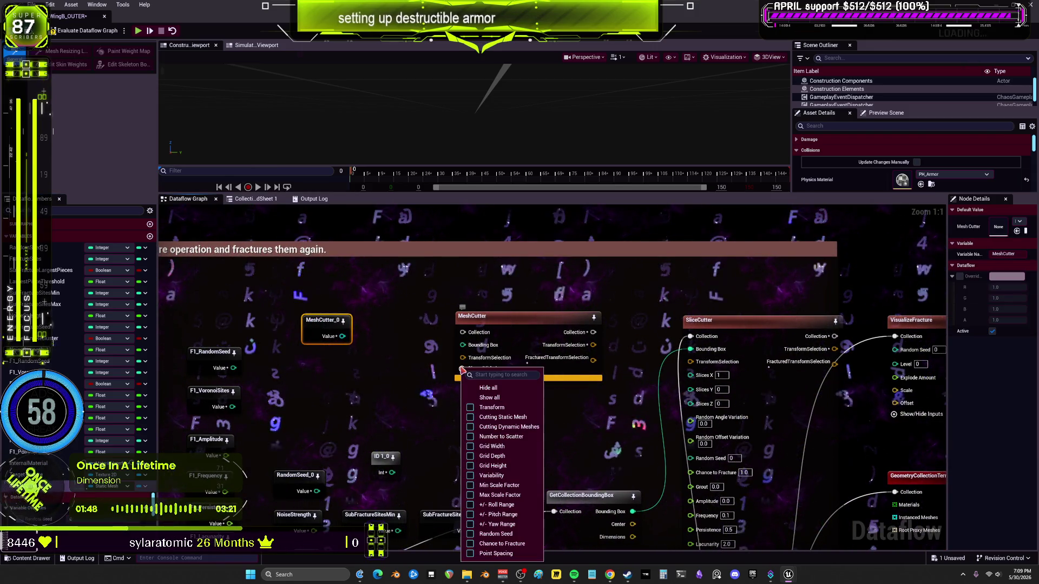
{"action": "left_click", "coordinate": [490, 397]}
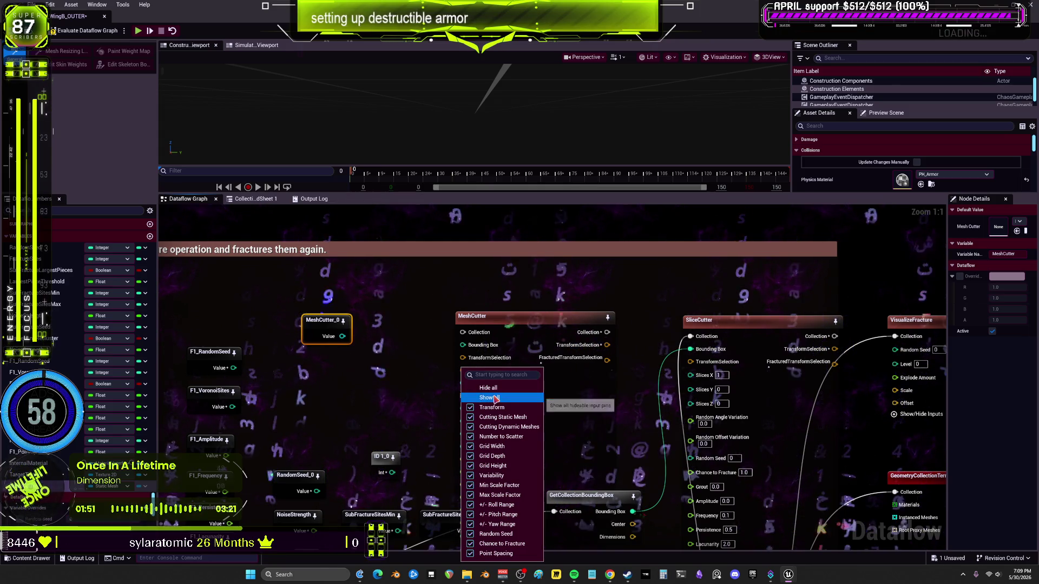
{"action": "left_click", "coordinate": [454, 407]}
{"action": "left_click_drag", "start_coordinate": [532, 316], "coordinate": [528, 228]}
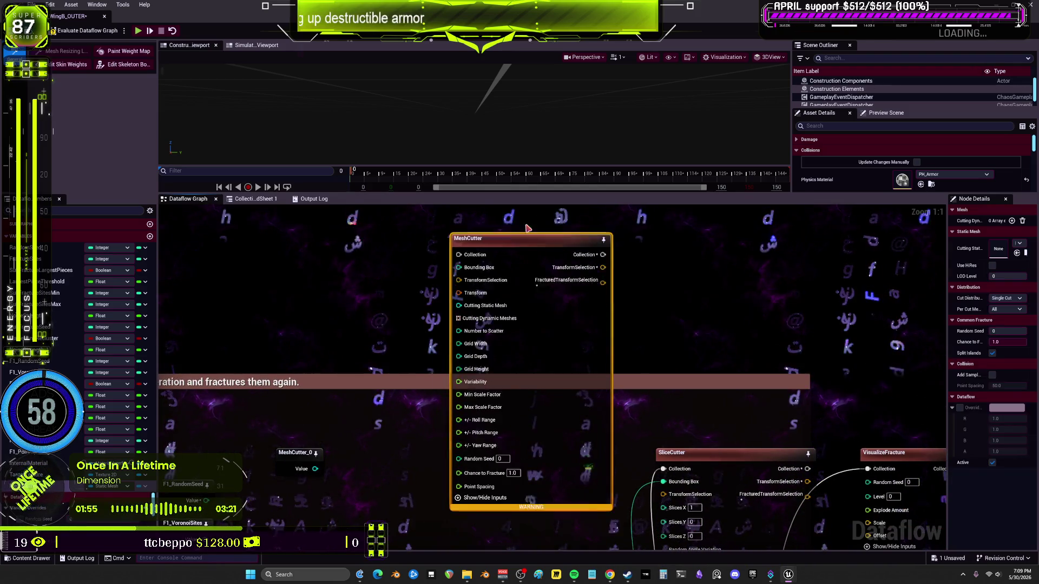
- Place the MeshCutter_0 variable node beside MeshCutter and rename it to MeshCutter
{"action": "left_click", "coordinate": [296, 443]}
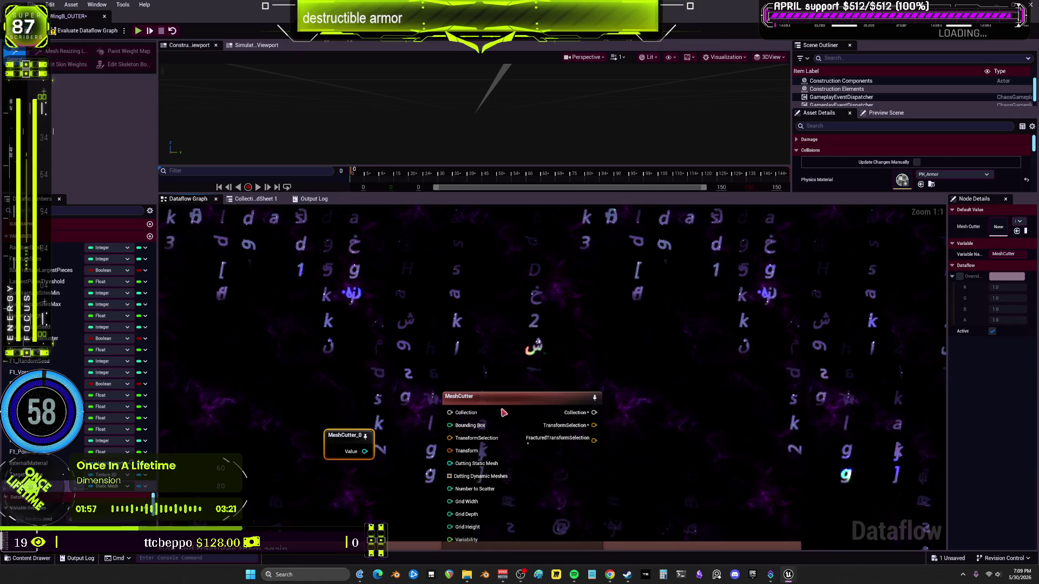
{"action": "left_click_drag", "start_coordinate": [358, 284], "coordinate": [369, 393]}
{"action": "key", "text": "F2"}
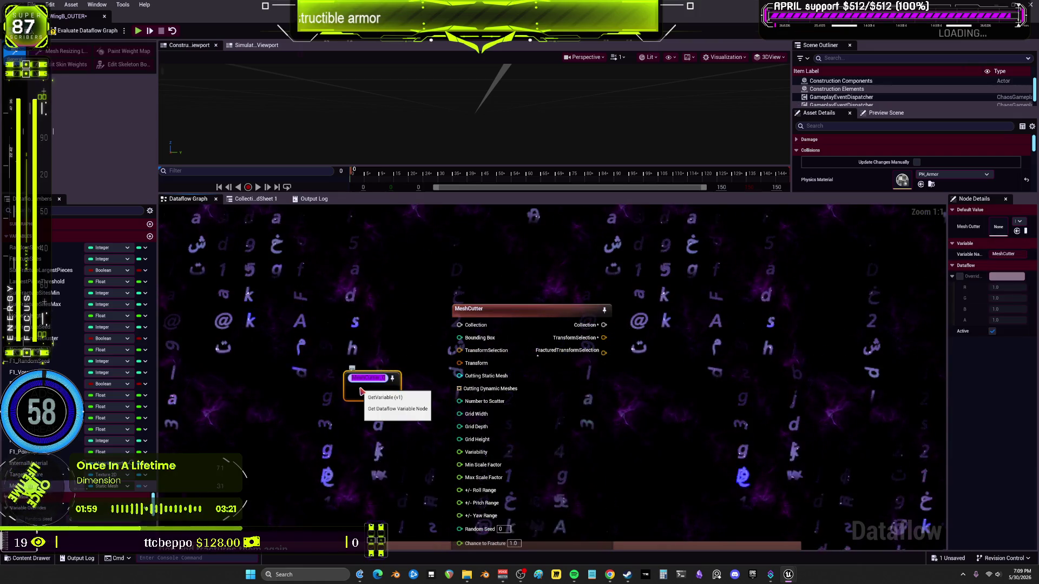
{"action": "type", "text": "MeshCutter_0"}
{"action": "key", "text": "Return"}
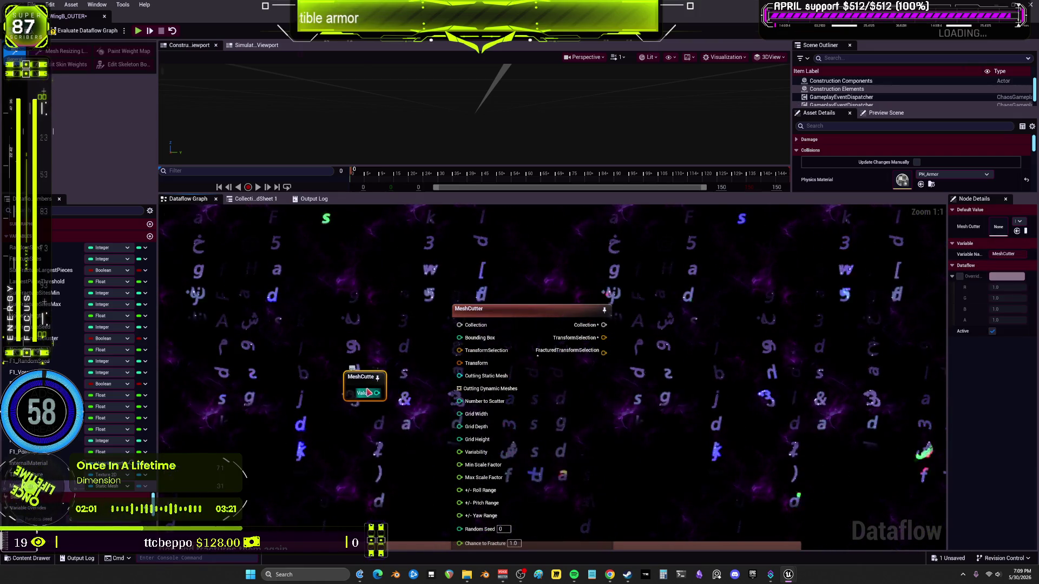
{"action": "scroll", "coordinate": [369, 394], "scroll_direction": "down", "scroll_amount": 4}
{"action": "scroll", "coordinate": [382, 350], "scroll_direction": "up", "scroll_amount": 3}
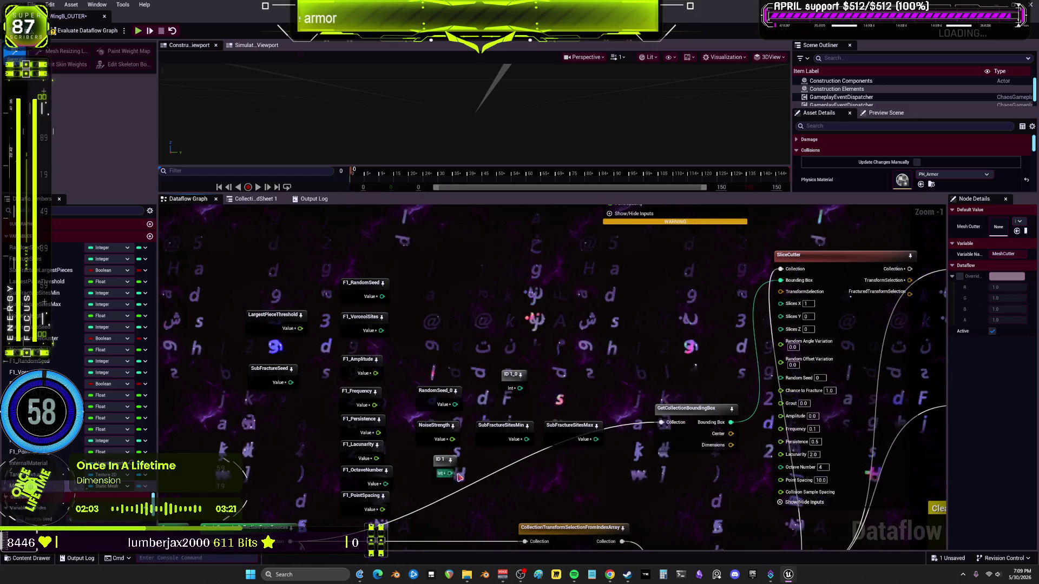
{"action": "scroll", "coordinate": [553, 332], "scroll_direction": "down", "scroll_amount": 10}
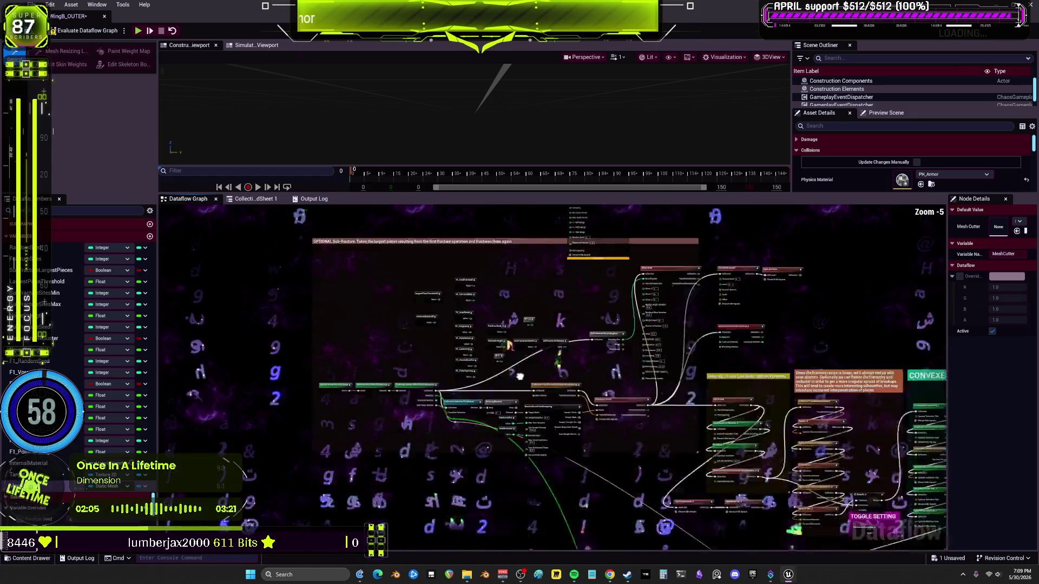
{"action": "scroll", "coordinate": [522, 371], "scroll_direction": "up", "scroll_amount": 2}
{"action": "scroll", "coordinate": [605, 416], "scroll_direction": "up", "scroll_amount": 2}
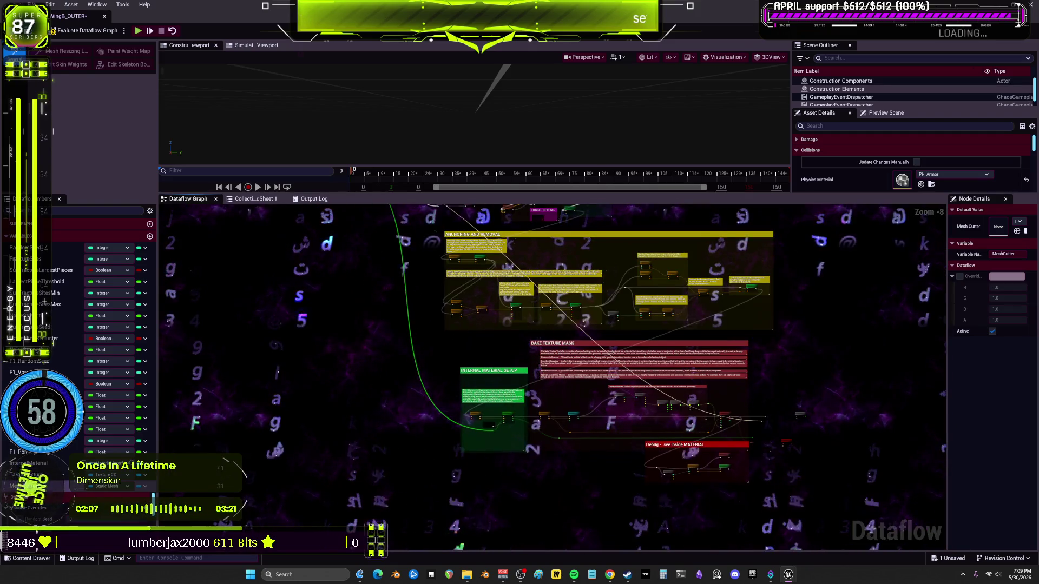
{"action": "scroll", "coordinate": [438, 348], "scroll_direction": "up", "scroll_amount": 3}
{"action": "scroll", "coordinate": [438, 348], "scroll_direction": "up", "scroll_amount": 2}
{"action": "scroll", "coordinate": [438, 348], "scroll_direction": "up", "scroll_amount": 2}
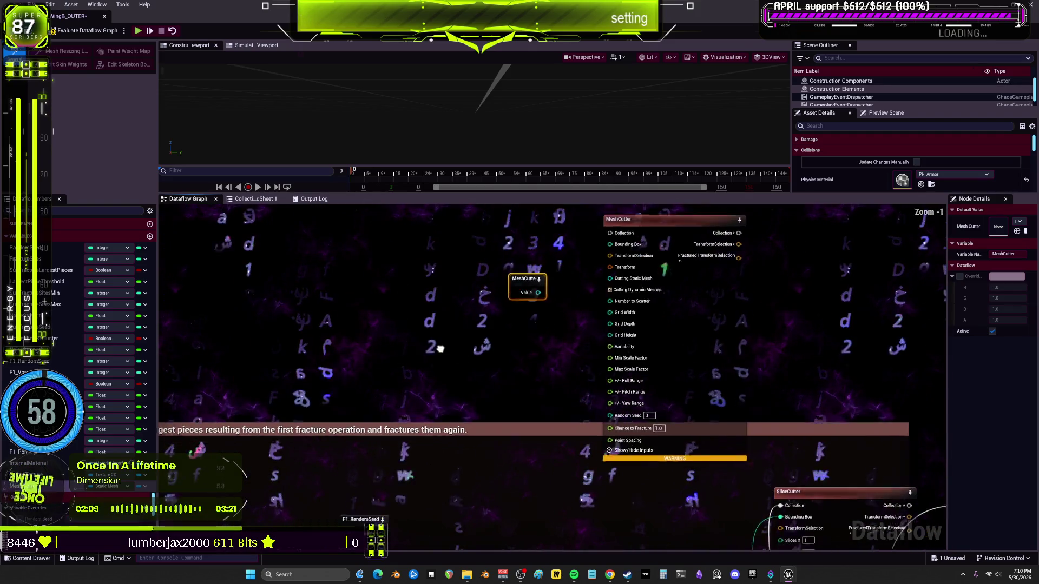
{"action": "scroll", "coordinate": [438, 349], "scroll_direction": "up", "scroll_amount": 1}
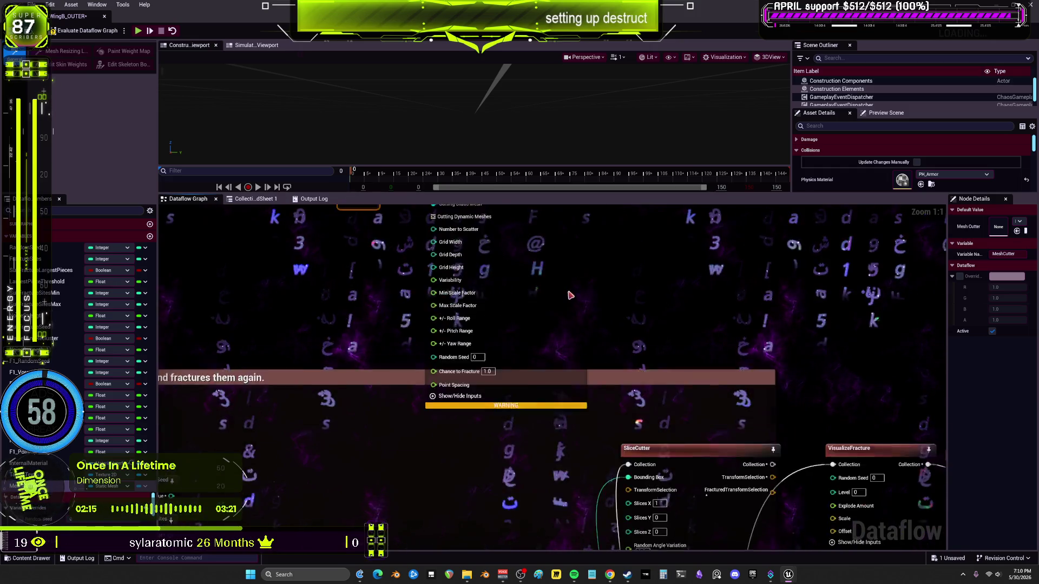
{"action": "scroll", "coordinate": [488, 341], "scroll_direction": "down", "scroll_amount": 1}
{"action": "scroll", "coordinate": [528, 357], "scroll_direction": "down", "scroll_amount": 1}
{"action": "scroll", "coordinate": [563, 369], "scroll_direction": "down", "scroll_amount": 2}
- Move the GetCollectionBoundingBox node up-left and bring SliceCutter and MeshCutter back into view
{"action": "left_click_drag", "start_coordinate": [564, 369], "coordinate": [505, 337]}
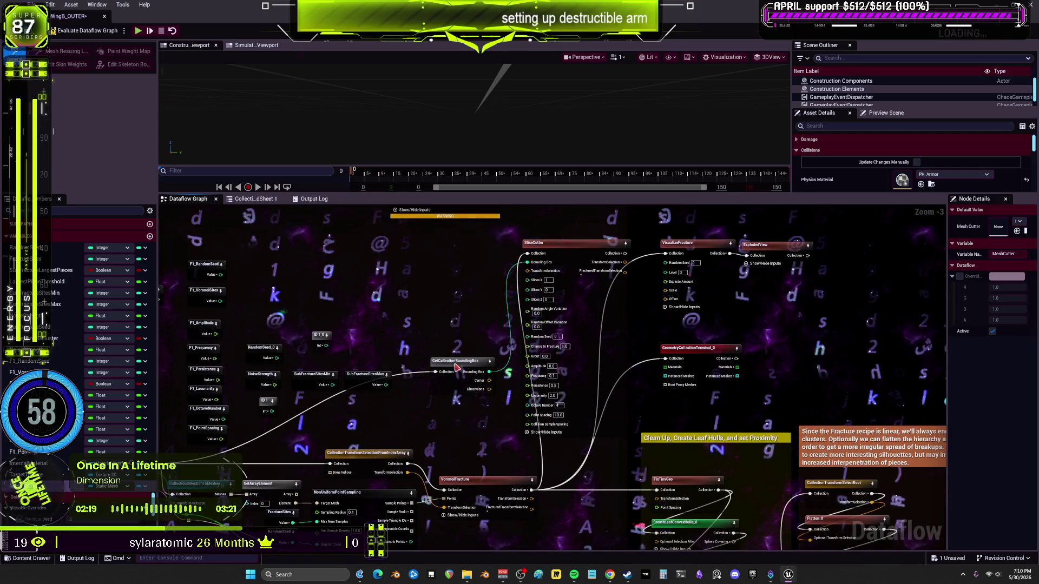
{"action": "mouse_move", "coordinate": [455, 364]}
{"action": "left_mouse_down"}
{"action": "mouse_move", "coordinate": [407, 296]}
{"action": "mouse_move", "coordinate": [514, 408]}
{"action": "mouse_move", "coordinate": [599, 324]}
{"action": "left_mouse_up"}
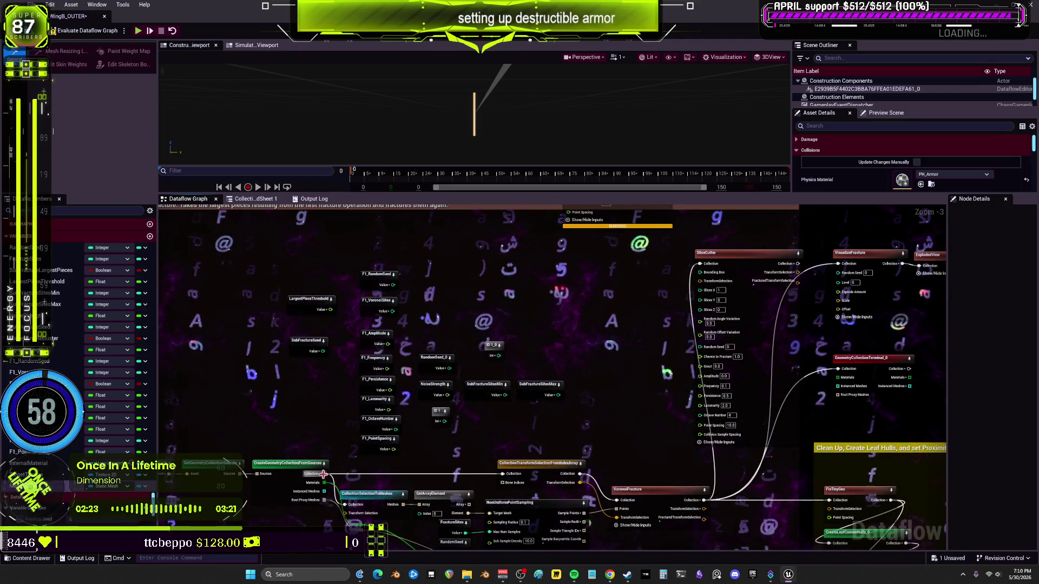
{"action": "left_click_drag", "start_coordinate": [393, 408], "coordinate": [394, 551]}
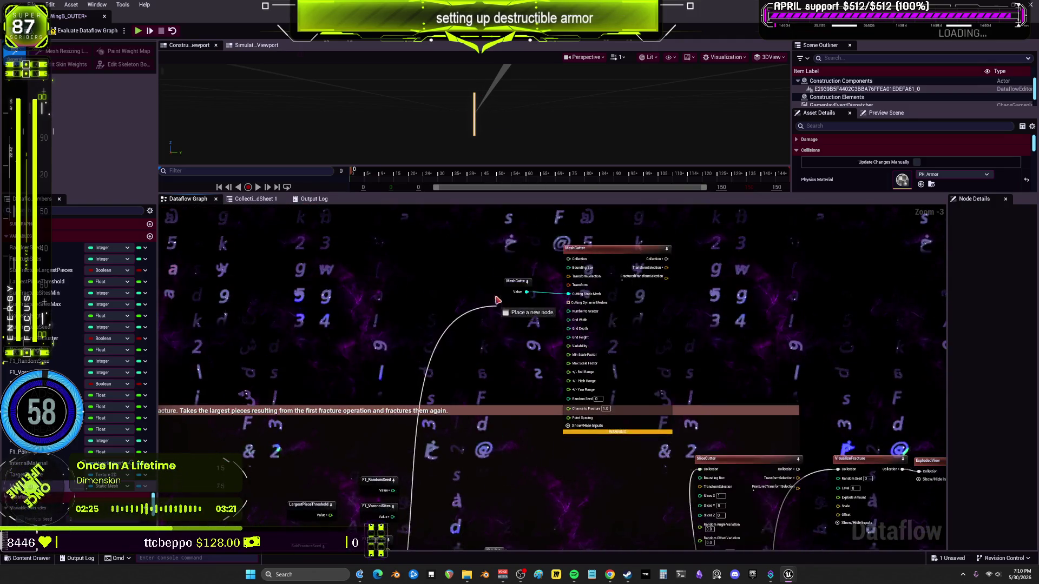
{"action": "left_click_drag", "start_coordinate": [739, 373], "coordinate": [608, 248]}
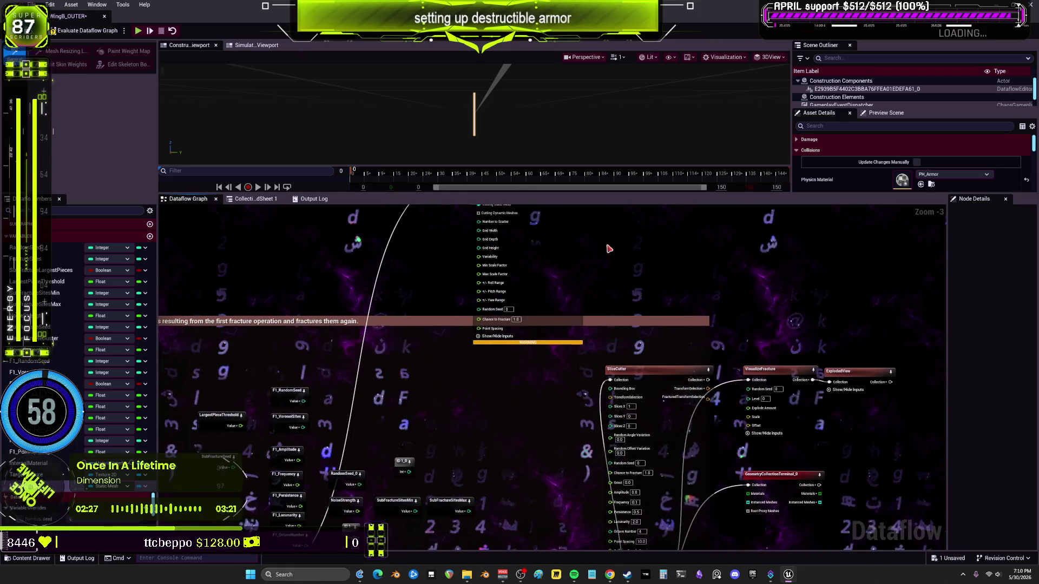
{"action": "scroll", "coordinate": [604, 337], "scroll_direction": "down", "scroll_amount": 2}
{"action": "left_click_drag", "start_coordinate": [604, 337], "coordinate": [591, 367]}
{"action": "scroll", "coordinate": [479, 344], "scroll_direction": "up", "scroll_amount": 2}
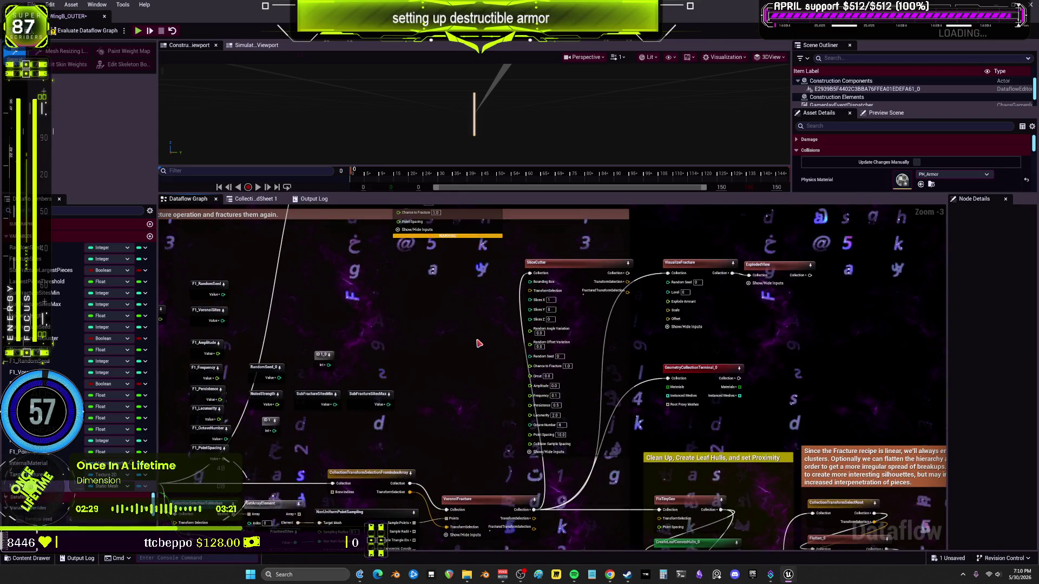
- Add a BranchCollection node above VisualizeFracture and delete the SliceCutter node
{"action": "right_click", "coordinate": [474, 346]}
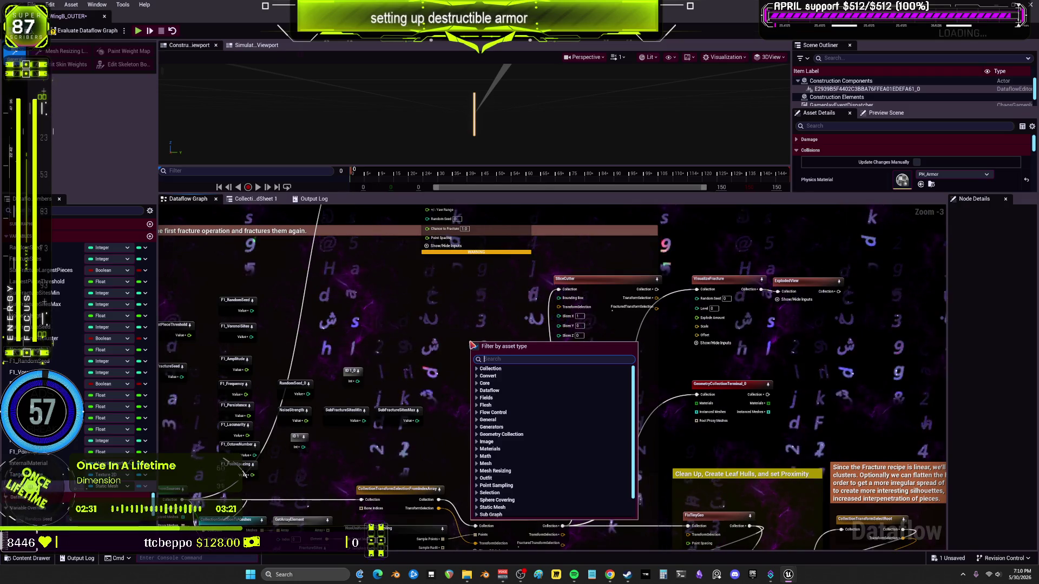
{"action": "type", "text": "braan"}
{"action": "key", "text": "BackSpace"}
{"action": "key", "text": "BackSpace"}
{"action": "type", "text": "nch"}
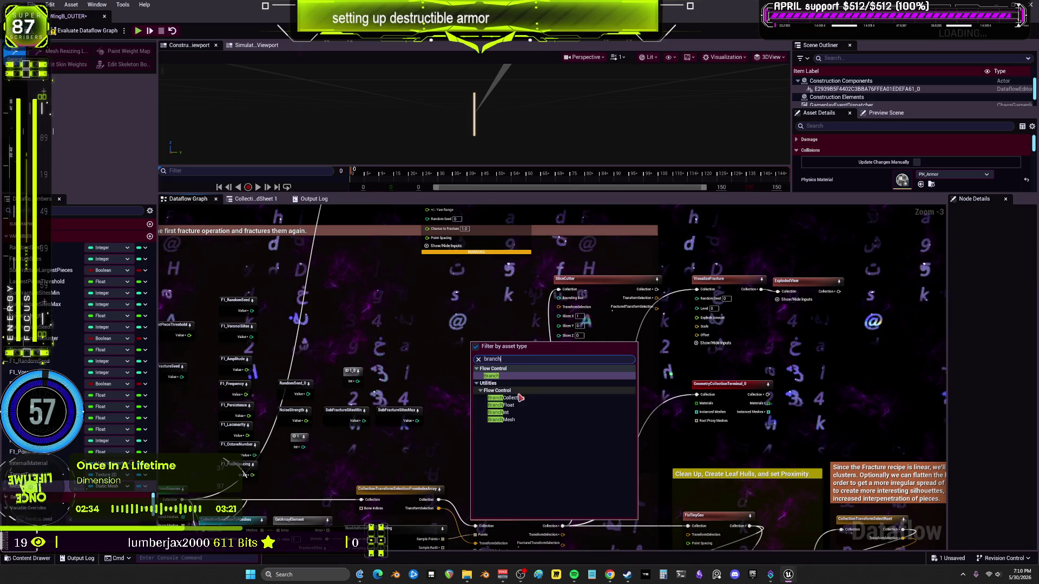
{"action": "left_click", "coordinate": [510, 398]}
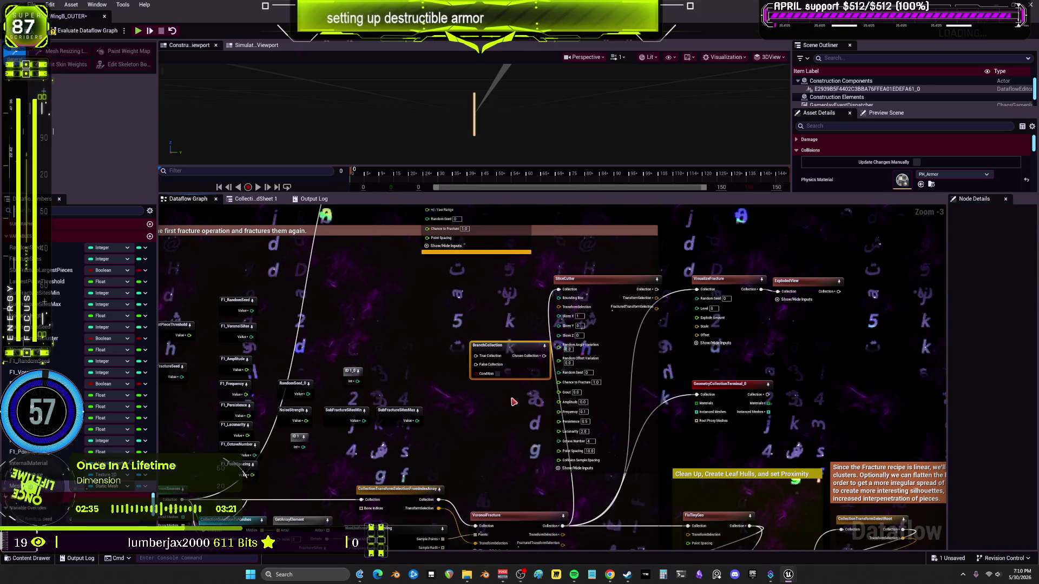
{"action": "left_click_drag", "start_coordinate": [459, 336], "coordinate": [650, 211]}
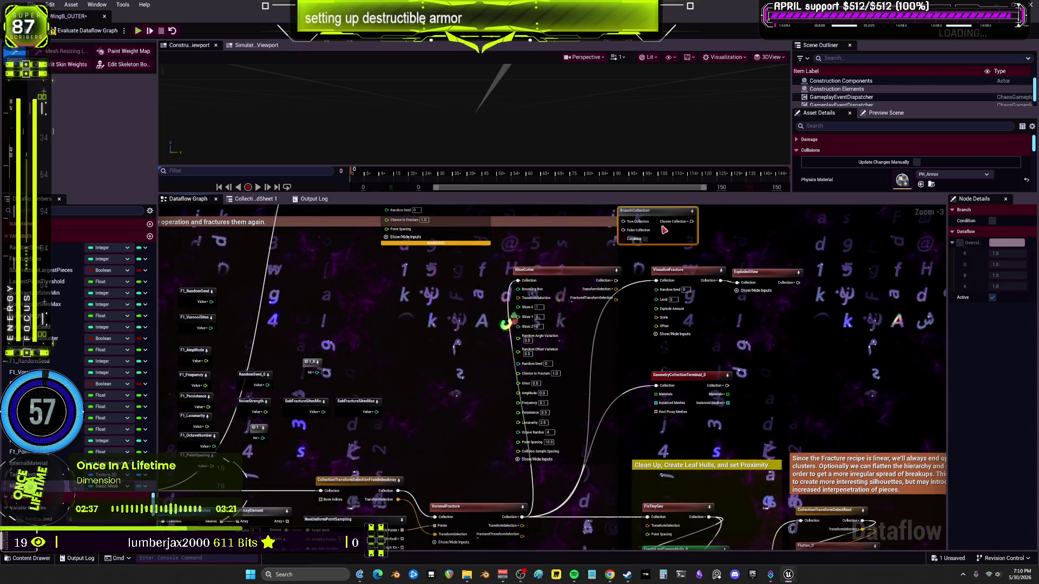
{"action": "left_click_drag", "start_coordinate": [491, 349], "coordinate": [518, 336]}
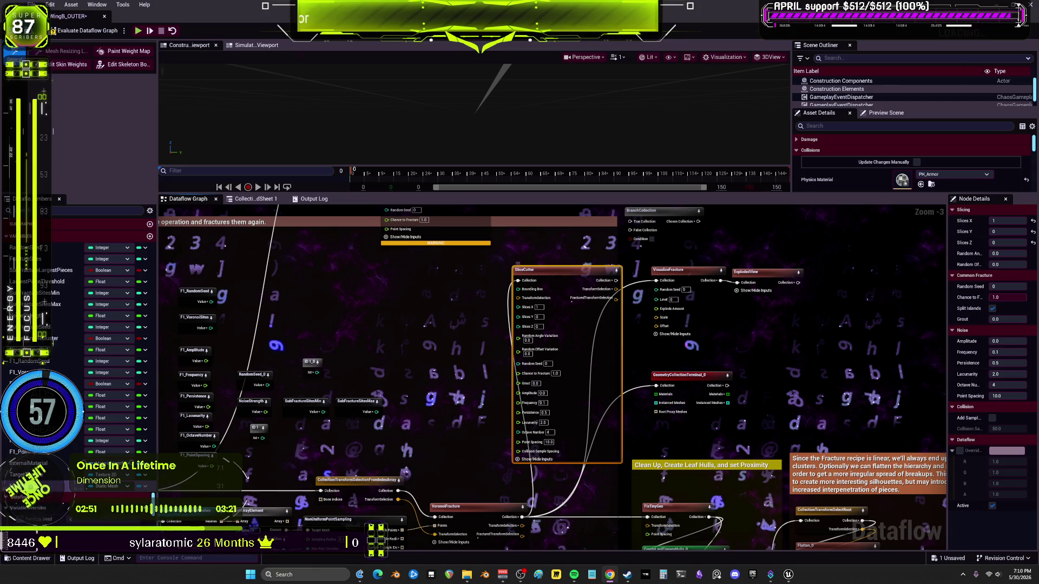
{"action": "key", "text": "Delete"}
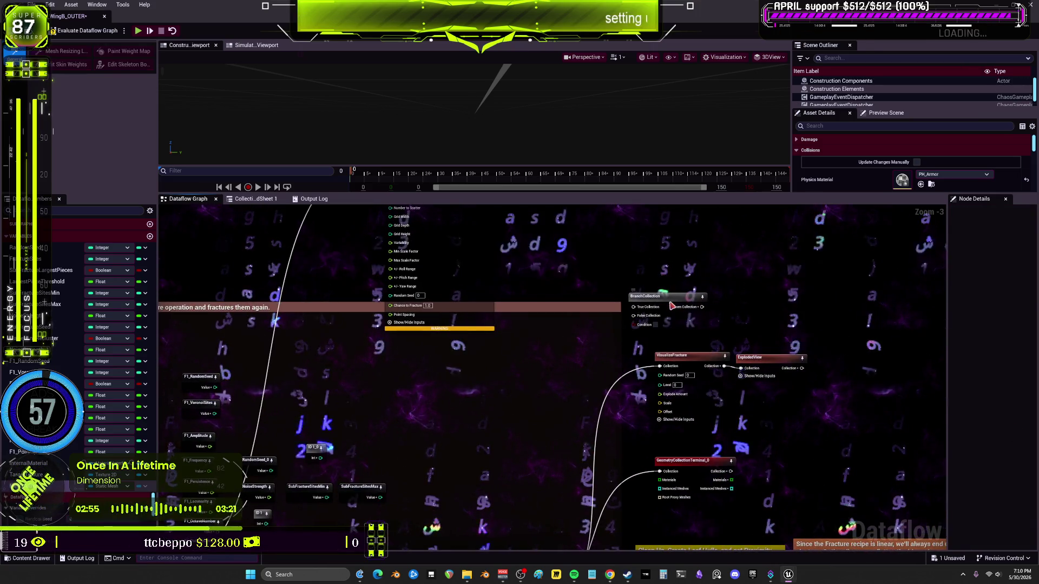
- Wire VoronoiFracture and MeshCutter into BranchCollection's inputs and add a DoDoubleFracture variable node
{"action": "mouse_move", "coordinate": [625, 284]}
{"action": "left_mouse_down"}
{"action": "mouse_move", "coordinate": [584, 300]}
{"action": "mouse_move", "coordinate": [594, 324]}
{"action": "mouse_move", "coordinate": [614, 284]}
{"action": "left_mouse_up"}
{"action": "left_click_drag", "start_coordinate": [551, 512], "coordinate": [572, 297]}
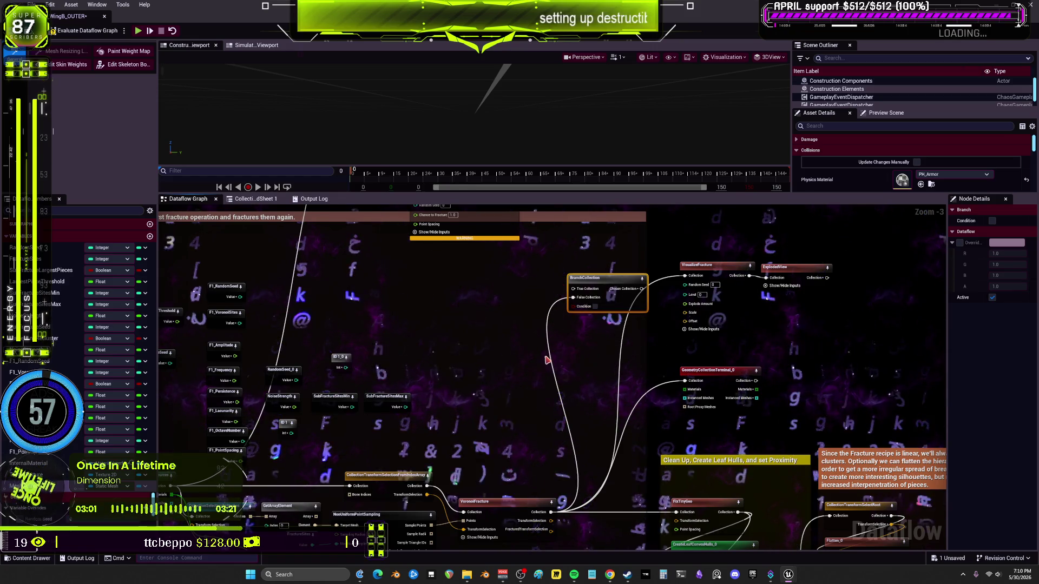
{"action": "scroll", "coordinate": [547, 361], "scroll_direction": "down", "scroll_amount": 2}
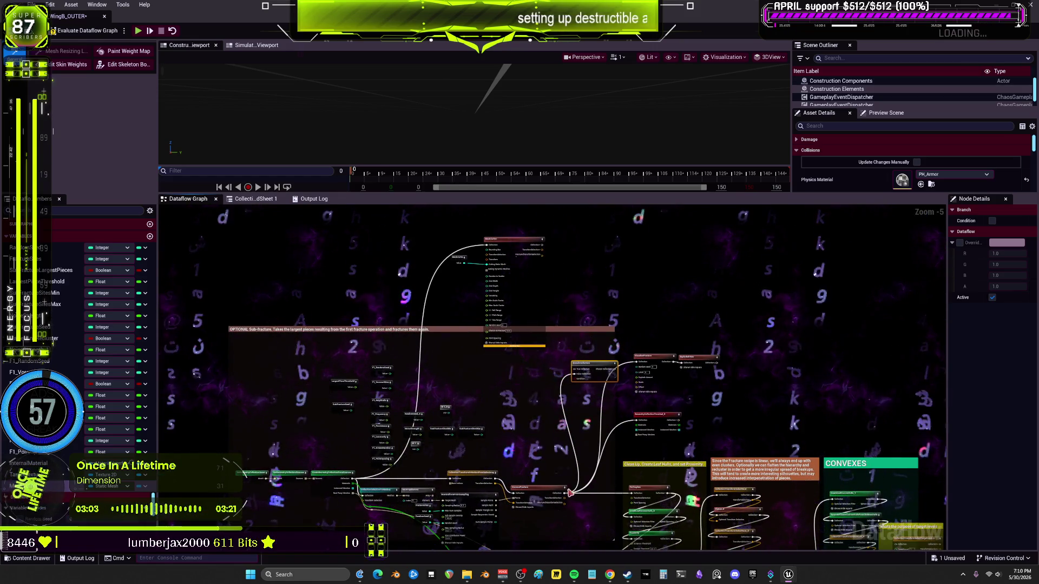
{"action": "mouse_move", "coordinate": [570, 493]}
{"action": "left_mouse_down"}
{"action": "mouse_move", "coordinate": [468, 258]}
{"action": "mouse_move", "coordinate": [485, 241]}
{"action": "left_mouse_up"}
{"action": "scroll", "coordinate": [452, 299], "scroll_direction": "up", "scroll_amount": 2}
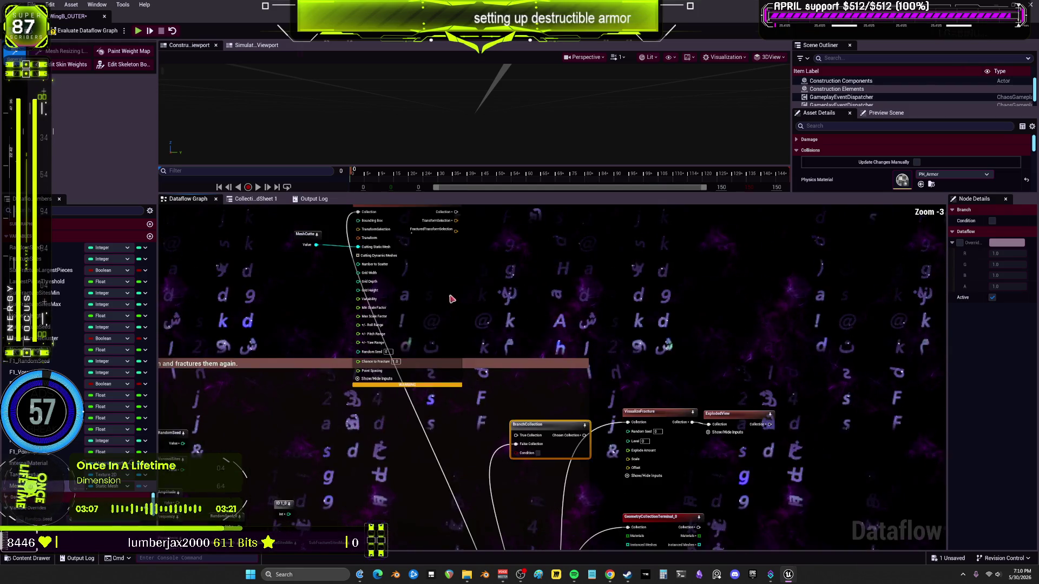
{"action": "left_click_drag", "start_coordinate": [451, 299], "coordinate": [445, 363]}
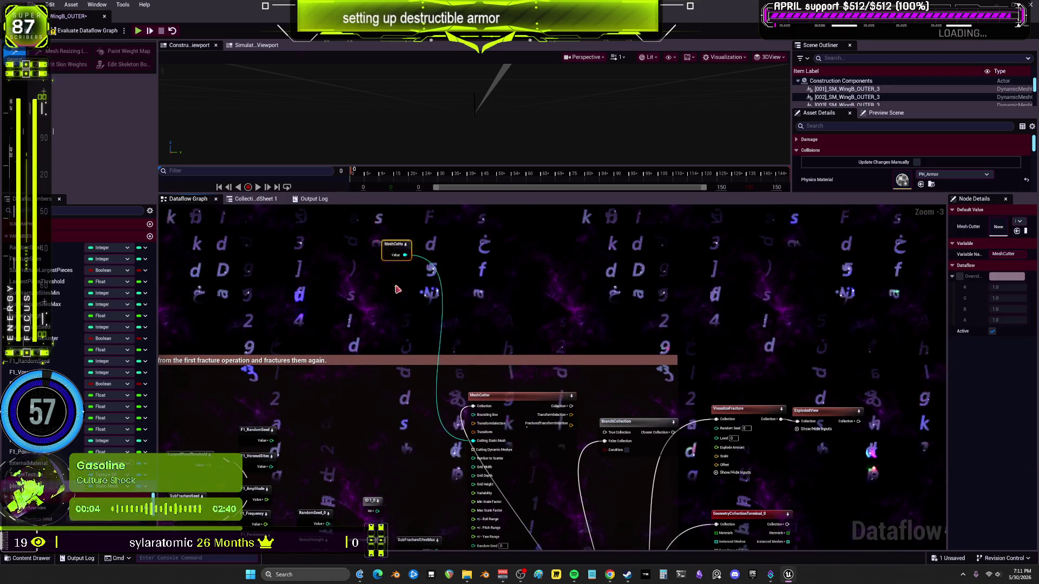
{"action": "left_click_drag", "start_coordinate": [397, 235], "coordinate": [430, 435]}
{"action": "scroll", "coordinate": [509, 313], "scroll_direction": "up", "scroll_amount": 2}
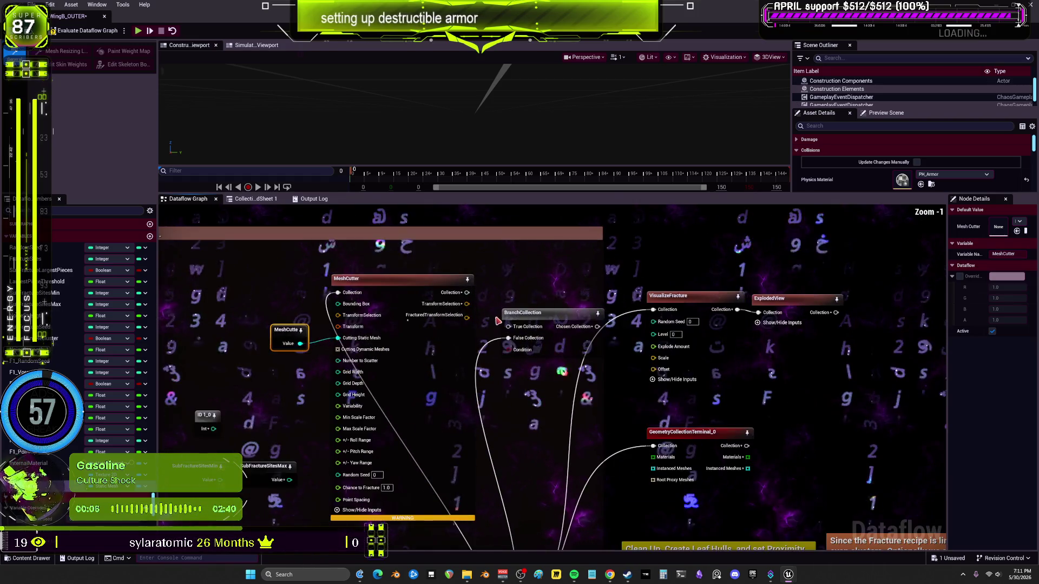
{"action": "left_click_drag", "start_coordinate": [512, 330], "coordinate": [511, 331]}
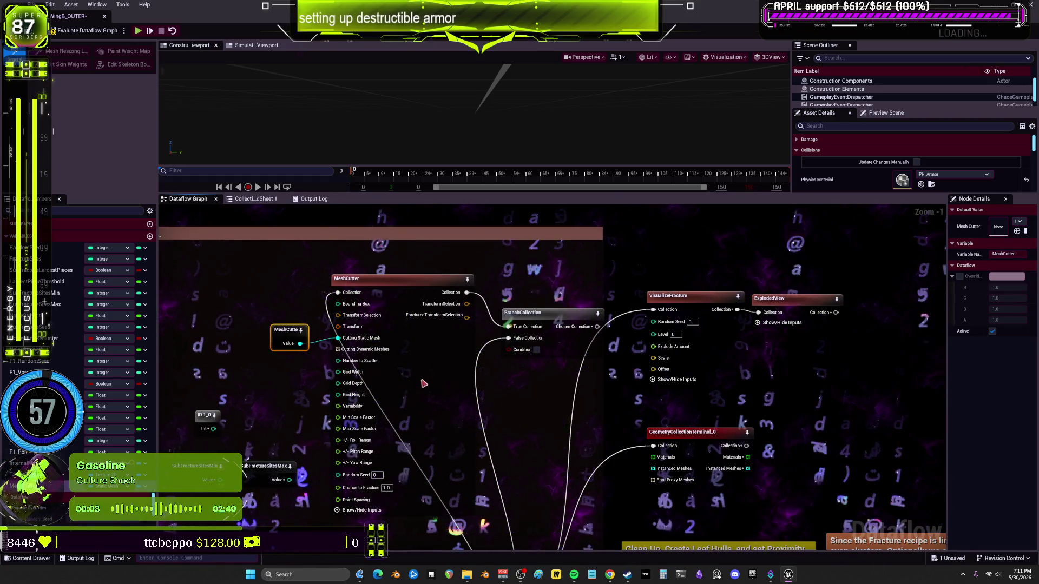
{"action": "left_click_drag", "start_coordinate": [37, 383], "coordinate": [504, 375]}
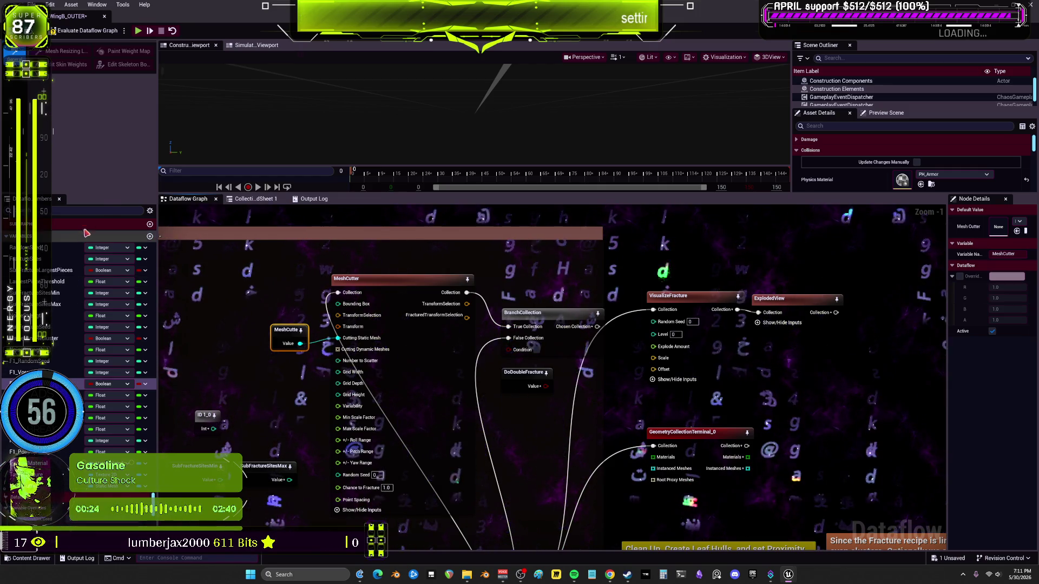
- Connect BranchCollection's output toward the terminal and move the branch node lower in the graph
{"action": "left_click_drag", "start_coordinate": [94, 195], "coordinate": [95, 111]}
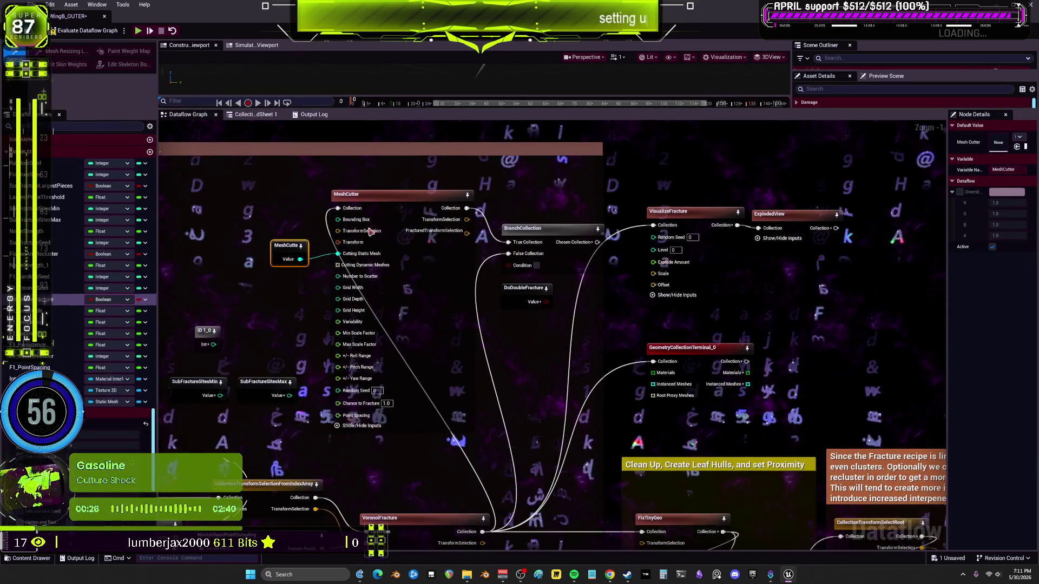
{"action": "left_click", "coordinate": [526, 288]}
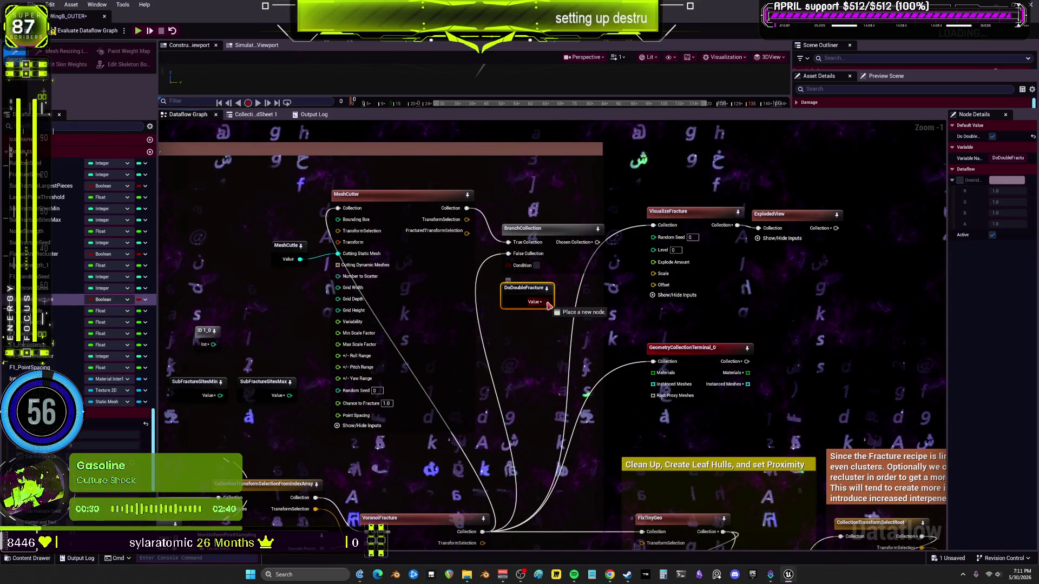
{"action": "left_click_drag", "start_coordinate": [560, 286], "coordinate": [501, 319]}
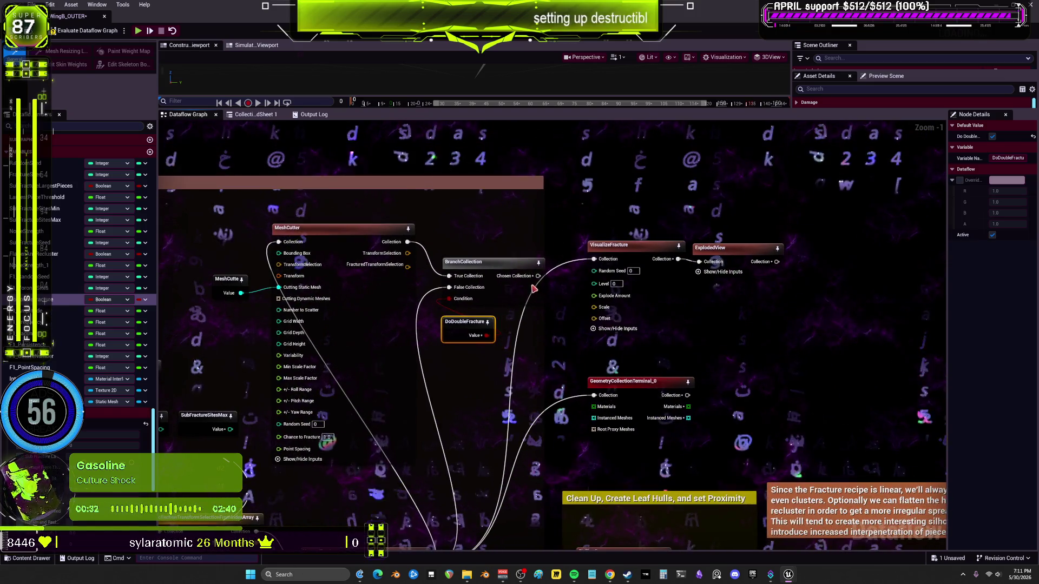
{"action": "left_click_drag", "start_coordinate": [537, 276], "coordinate": [593, 396]}
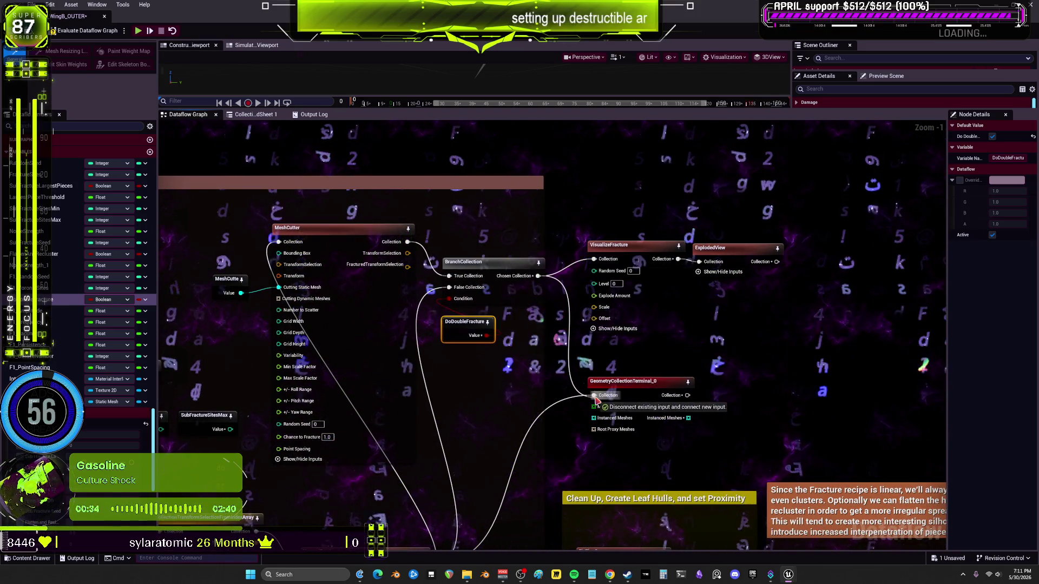
{"action": "scroll", "coordinate": [515, 422], "scroll_direction": "down", "scroll_amount": 1}
{"action": "scroll", "coordinate": [487, 429], "scroll_direction": "down", "scroll_amount": 1}
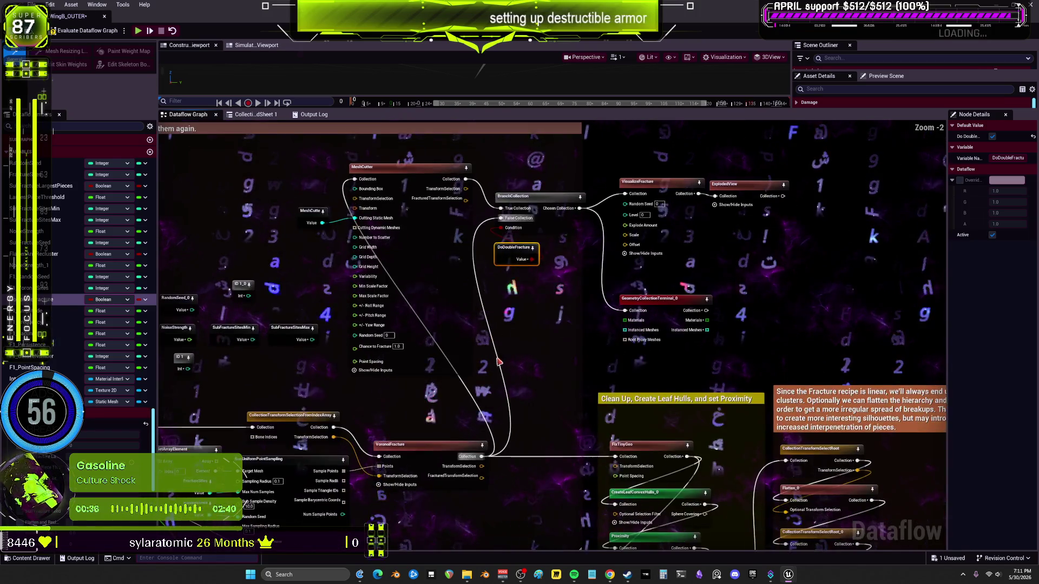
{"action": "mouse_move", "coordinate": [416, 415]}
{"action": "left_mouse_down"}
{"action": "mouse_move", "coordinate": [376, 444]}
{"action": "mouse_move", "coordinate": [492, 232]}
{"action": "left_mouse_up"}
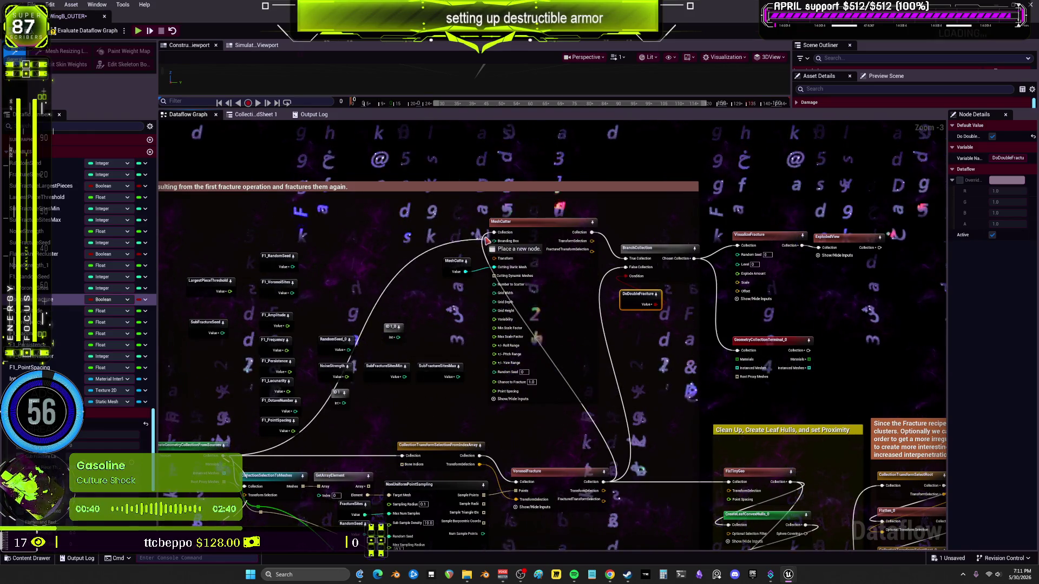
{"action": "left_click_drag", "start_coordinate": [648, 212], "coordinate": [564, 232]}
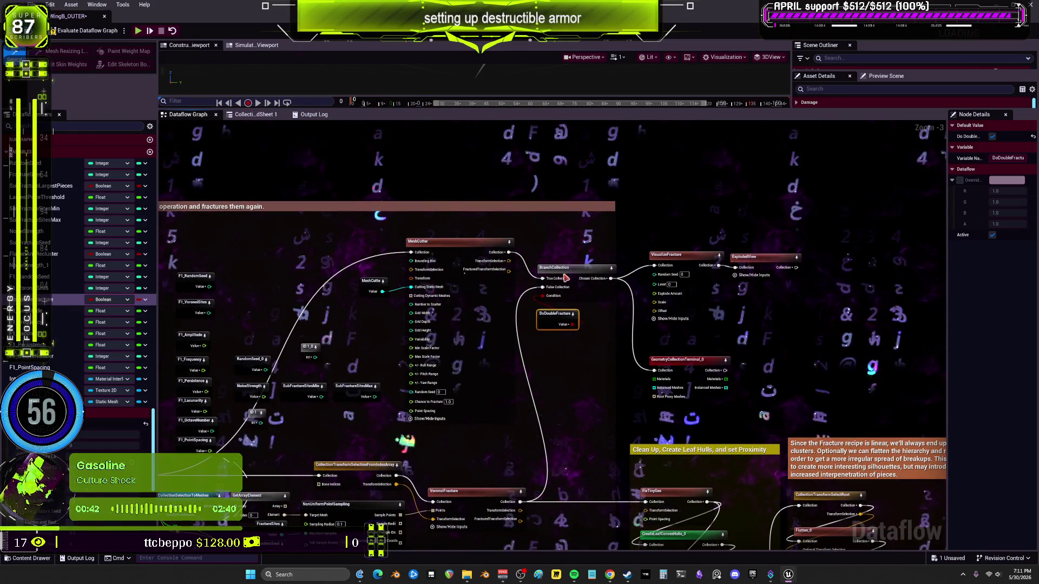
{"action": "left_click_drag", "start_coordinate": [579, 307], "coordinate": [566, 404]}
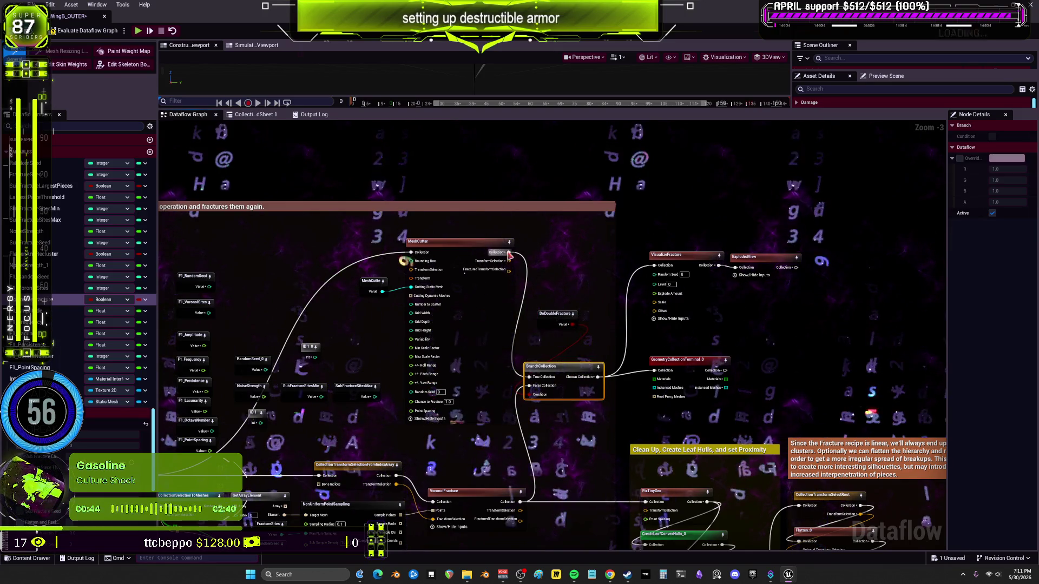
- Wire MeshCutter's Collection directly into VisualizeFracture and GeometryCollectionTerminal_0
{"action": "left_click_drag", "start_coordinate": [509, 252], "coordinate": [651, 266]}
{"action": "left_click_drag", "start_coordinate": [509, 252], "coordinate": [654, 371]}
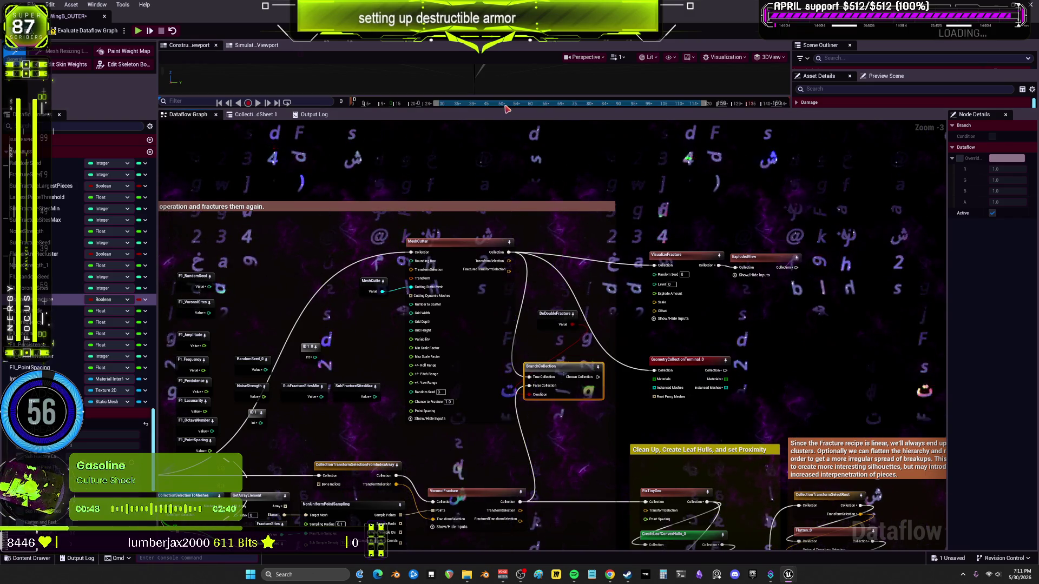
{"action": "left_click_drag", "start_coordinate": [514, 115], "coordinate": [527, 284]}
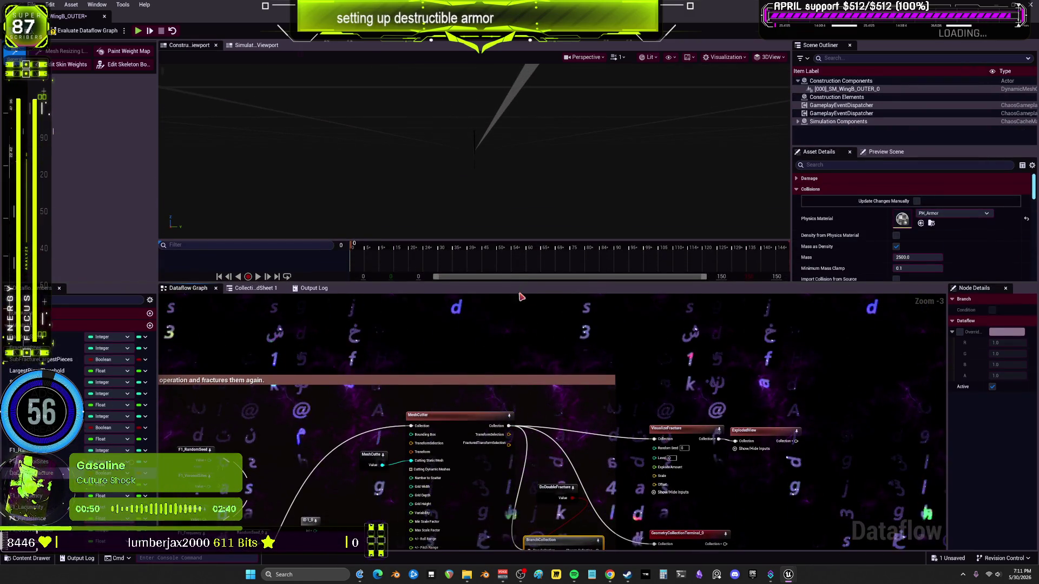
- Select the MeshCutter variable node and enlarge the dataflow graph panel to see its settings
{"action": "mouse_move", "coordinate": [452, 108]}
{"action": "left_mouse_down"}
{"action": "mouse_move", "coordinate": [520, 178]}
{"action": "mouse_move", "coordinate": [568, 162]}
{"action": "left_mouse_up"}
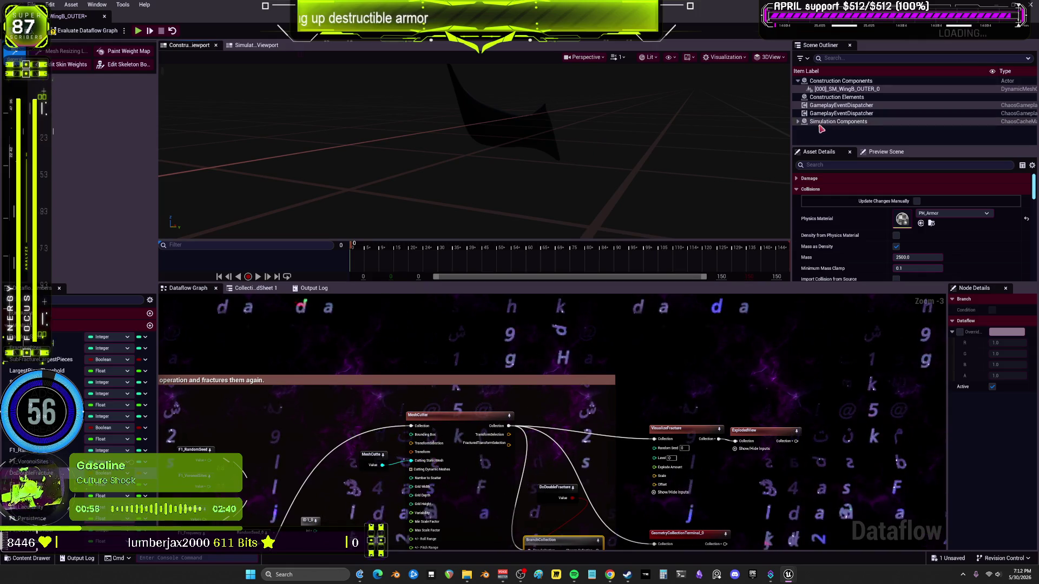
{"action": "left_click", "coordinate": [374, 456]}
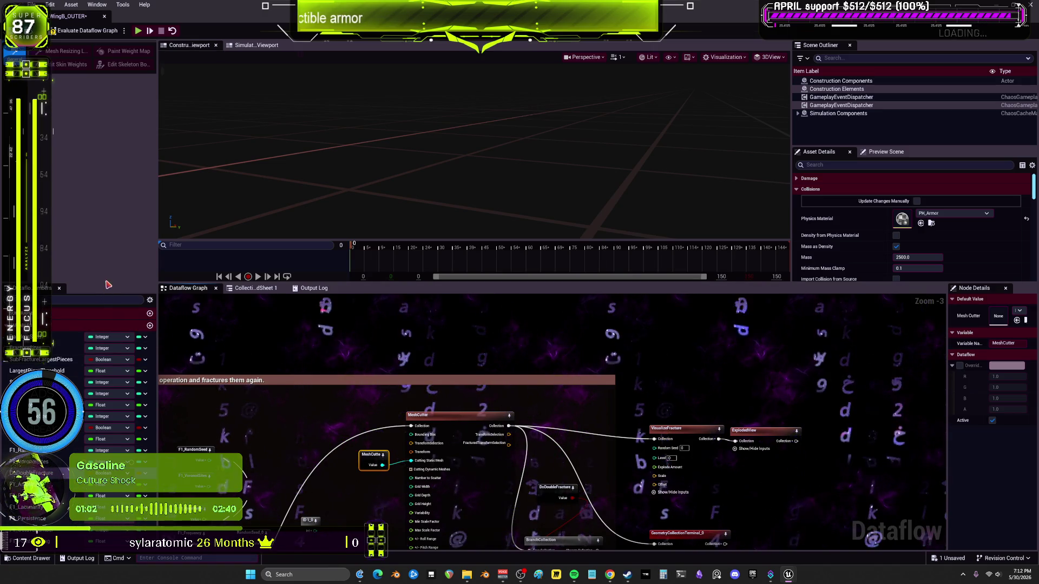
{"action": "left_click_drag", "start_coordinate": [106, 282], "coordinate": [106, 115]}
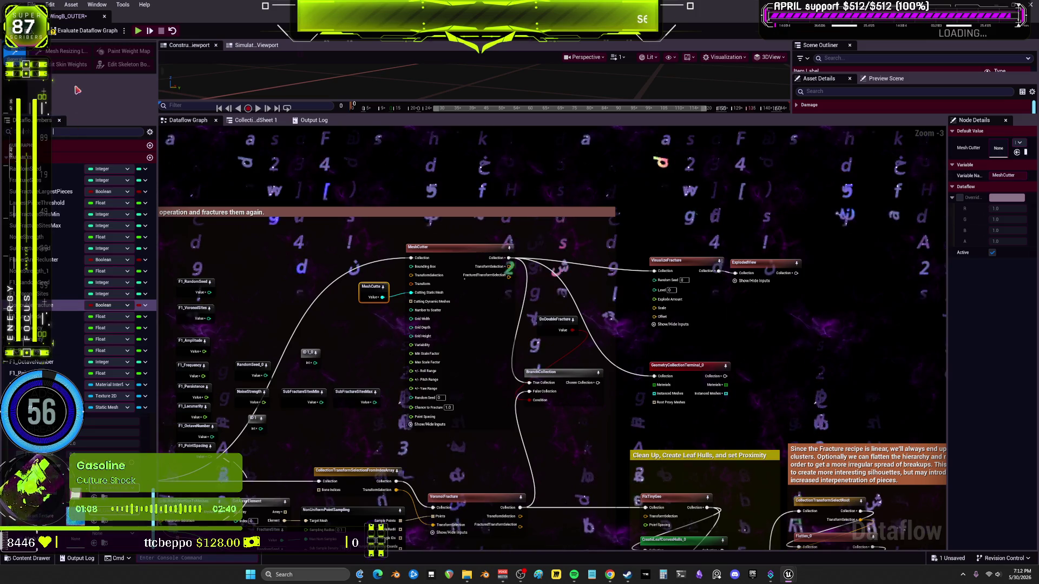
- Set the MeshCutter variable's mesh to SM_WingB_OUTERSplitter via a 'splitt' search
{"action": "left_click", "coordinate": [123, 536]}
{"action": "type", "text": "cu"}
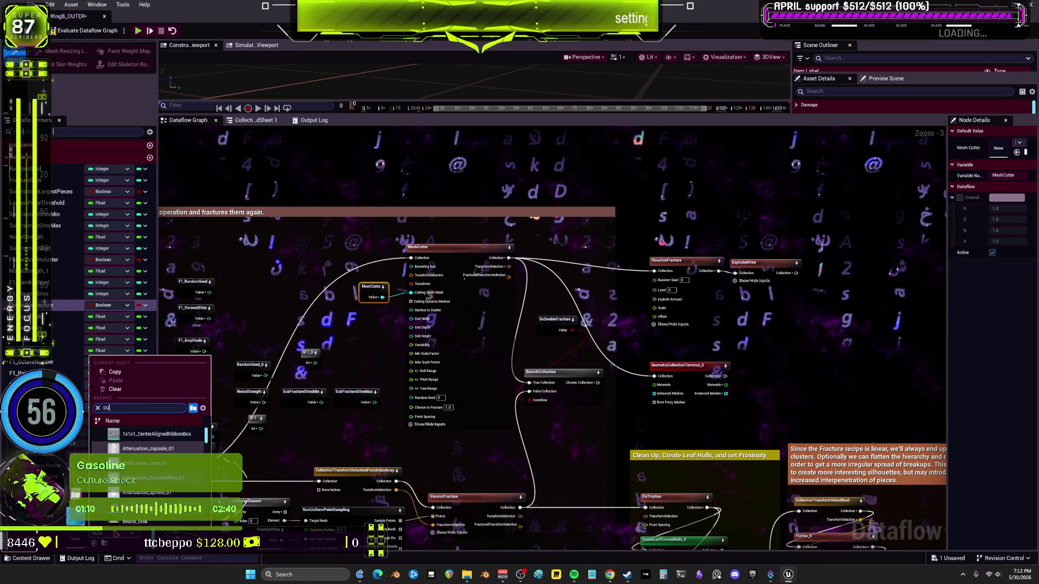
{"action": "type", "text": "tt"}
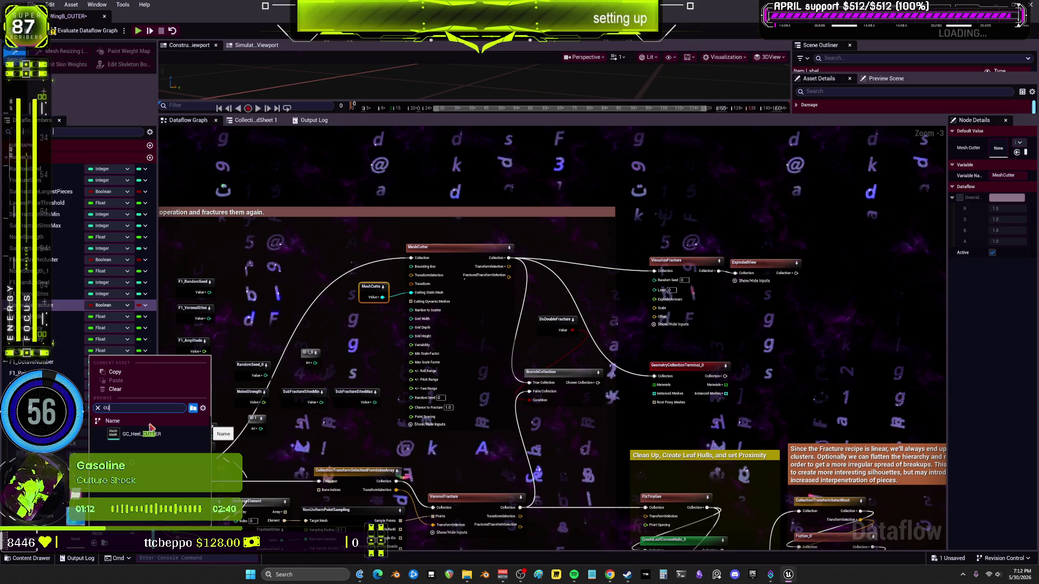
{"action": "key", "text": "BackSpace"}
{"action": "key", "text": "BackSpace"}
{"action": "type", "text": "splitt"}
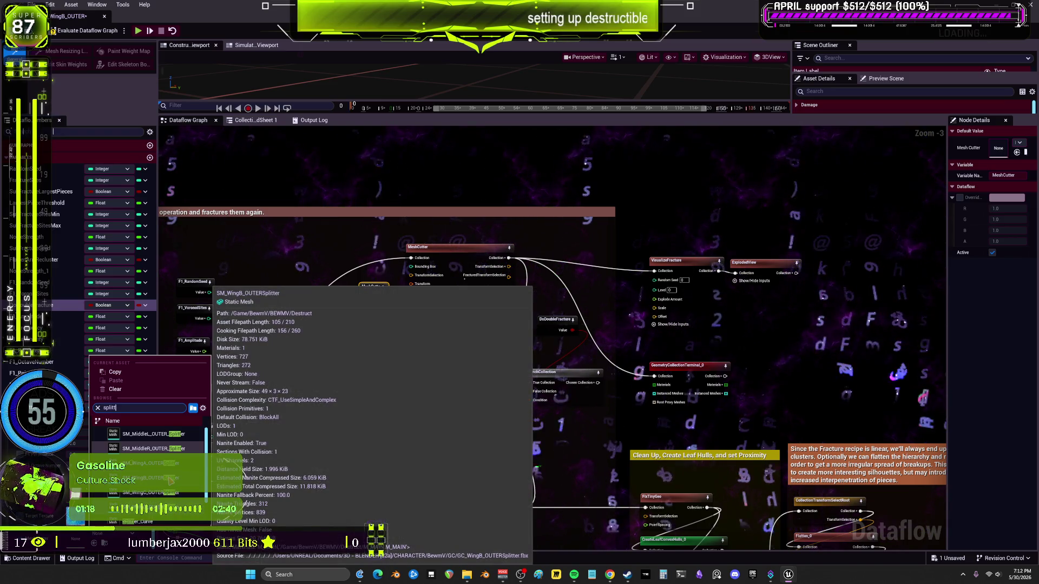
{"action": "left_click", "coordinate": [151, 492]}
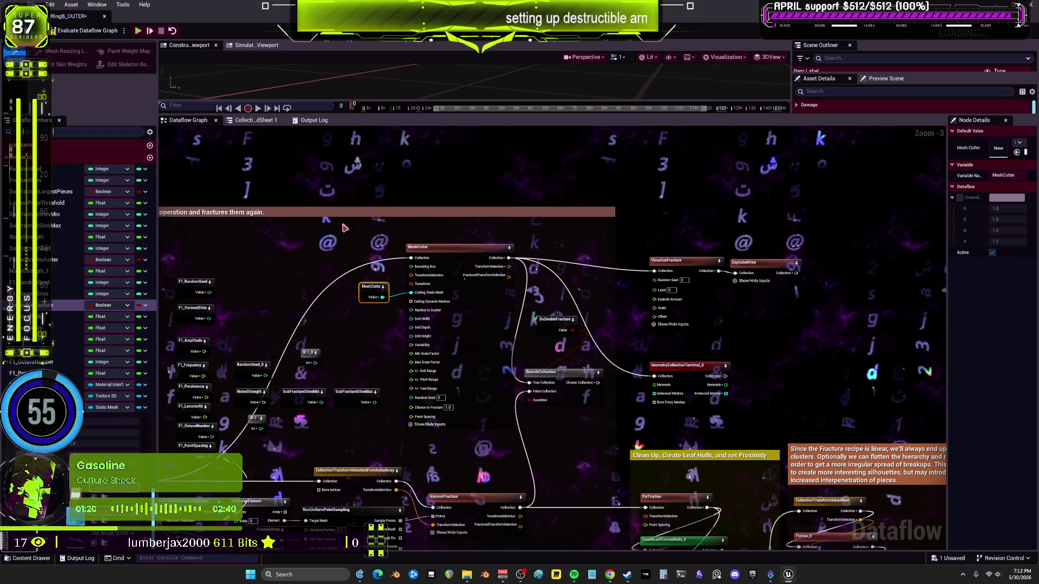
- Re-evaluate the dataflow graph so the splitter wing appears in an enlarged preview
{"action": "left_click", "coordinate": [124, 32]}
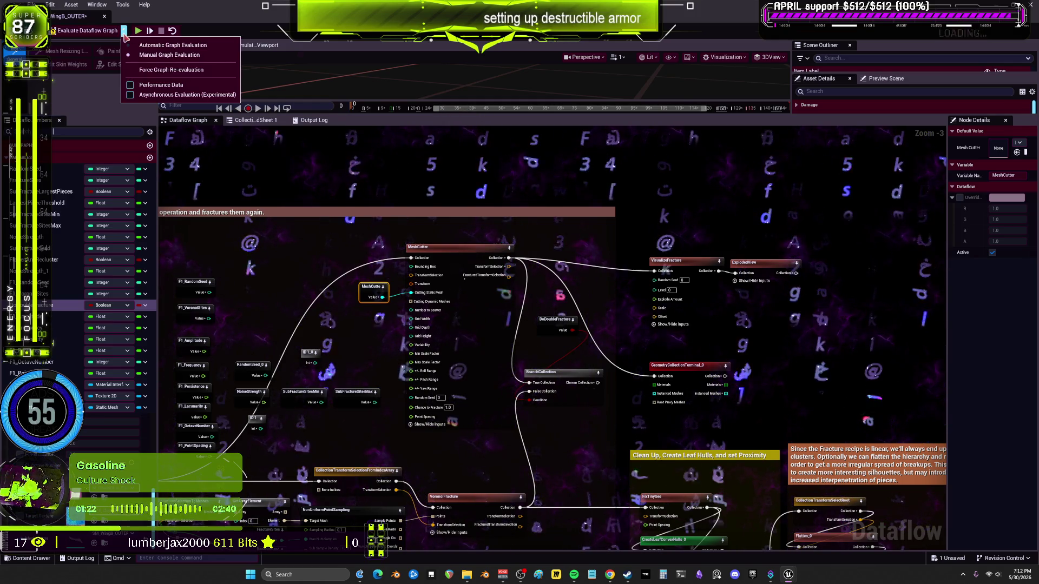
{"action": "left_click", "coordinate": [172, 45]}
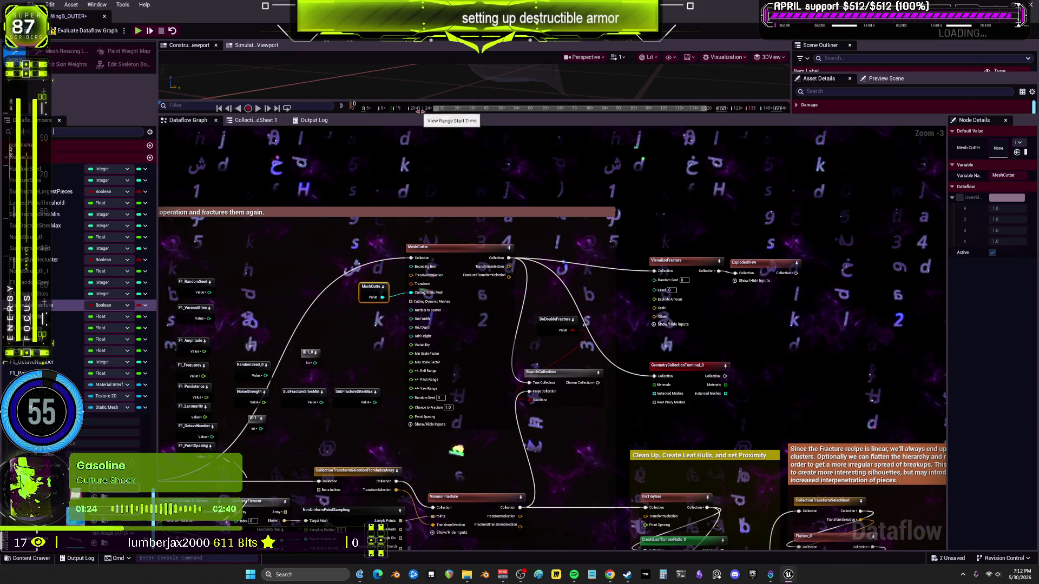
{"action": "left_click_drag", "start_coordinate": [430, 115], "coordinate": [513, 409]}
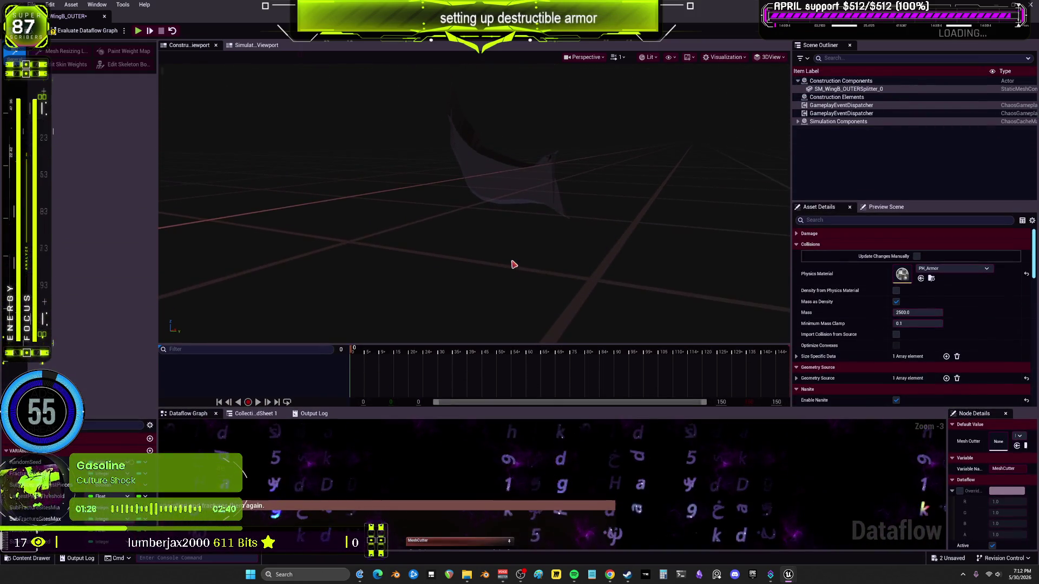
- Rearrange the preview, timeline and graph panels with the wing previewed above the graph
{"action": "mouse_move", "coordinate": [513, 265]}
{"action": "left_mouse_down"}
{"action": "mouse_move", "coordinate": [455, 268]}
{"action": "mouse_move", "coordinate": [488, 252]}
{"action": "left_mouse_up"}
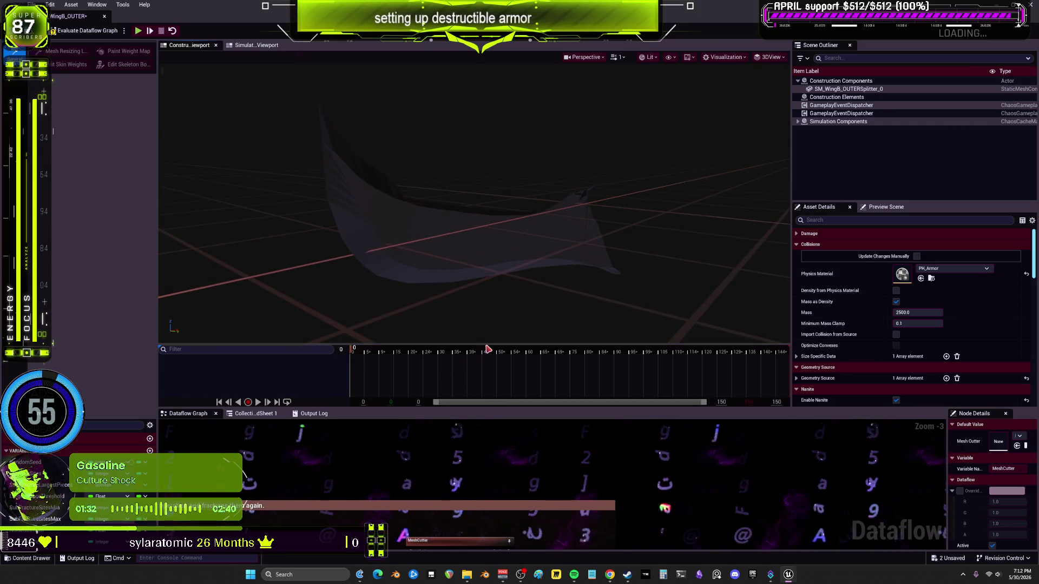
{"action": "left_click_drag", "start_coordinate": [483, 345], "coordinate": [482, 273]}
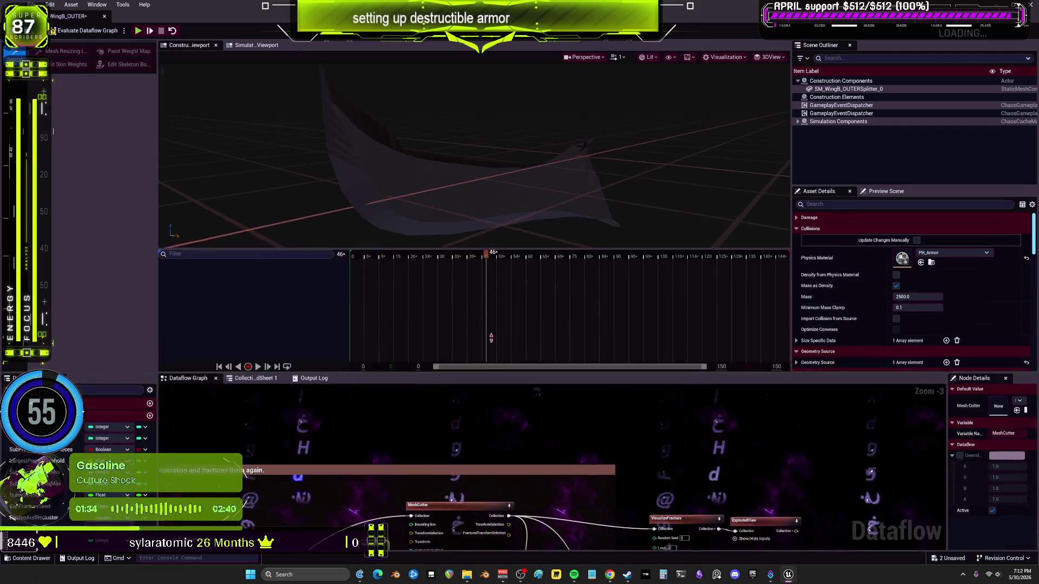
{"action": "left_click_drag", "start_coordinate": [491, 406], "coordinate": [490, 319]}
{"action": "scroll", "coordinate": [329, 398], "scroll_direction": "up", "scroll_amount": 2}
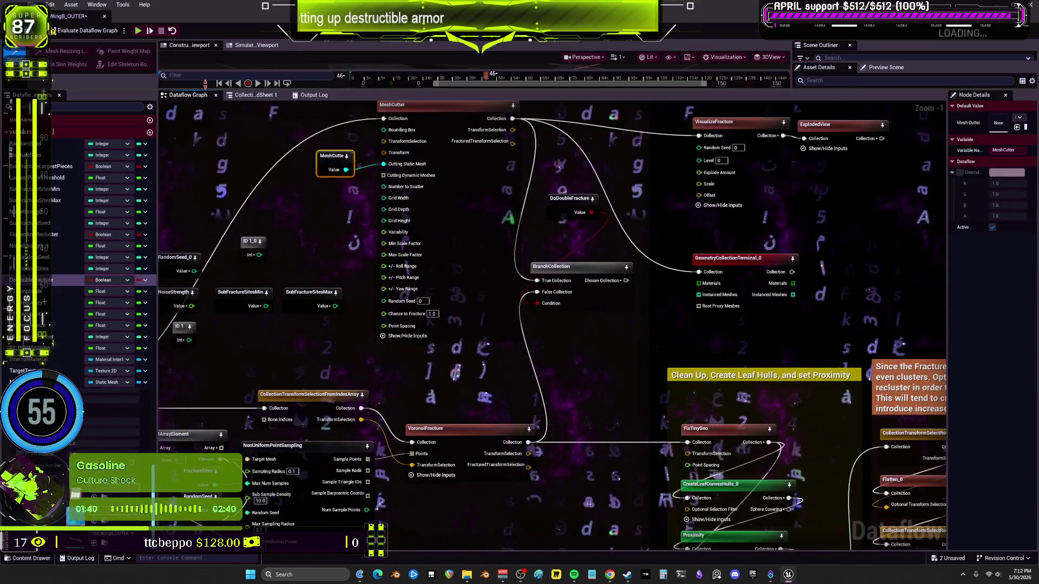
{"action": "left_click_drag", "start_coordinate": [179, 317], "coordinate": [203, 90]}
{"action": "left_click_drag", "start_coordinate": [487, 90], "coordinate": [488, 351]}
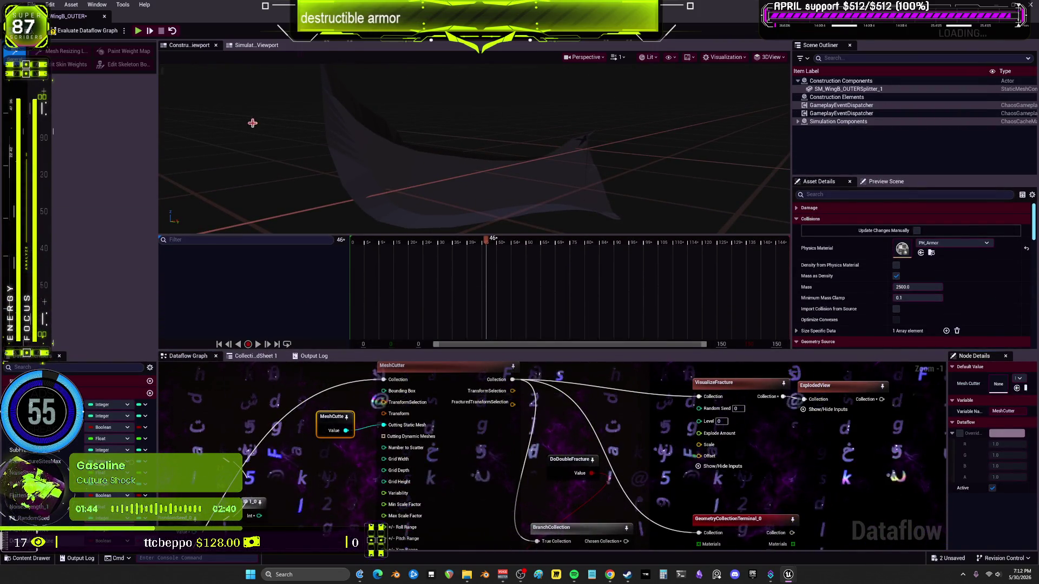
- Assign SM_WingB_OUTERSplitter as the Mesh Cutter default value in Node Details
{"action": "left_click", "coordinate": [1020, 379]}
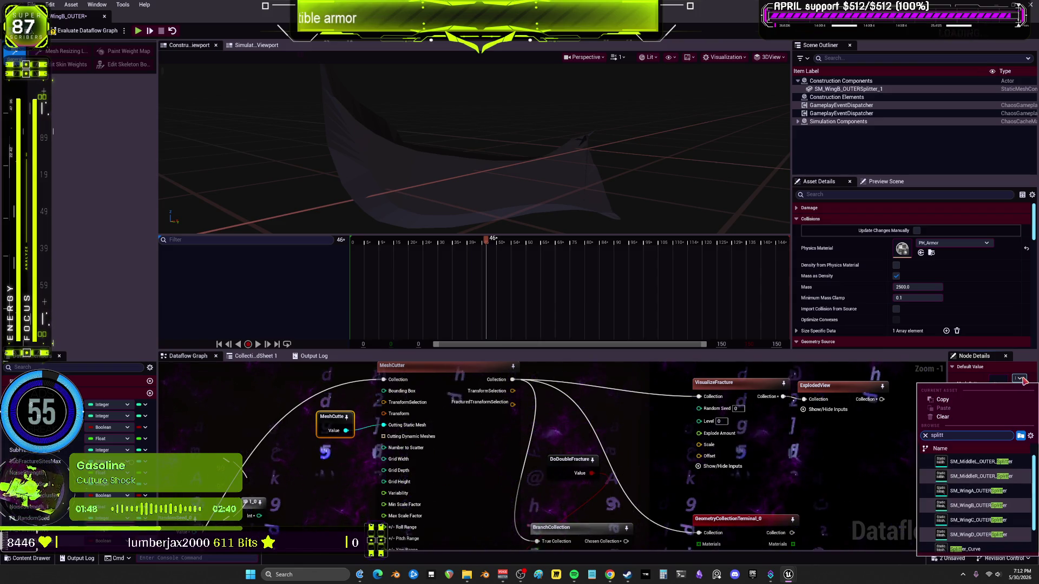
{"action": "left_click", "coordinate": [982, 508]}
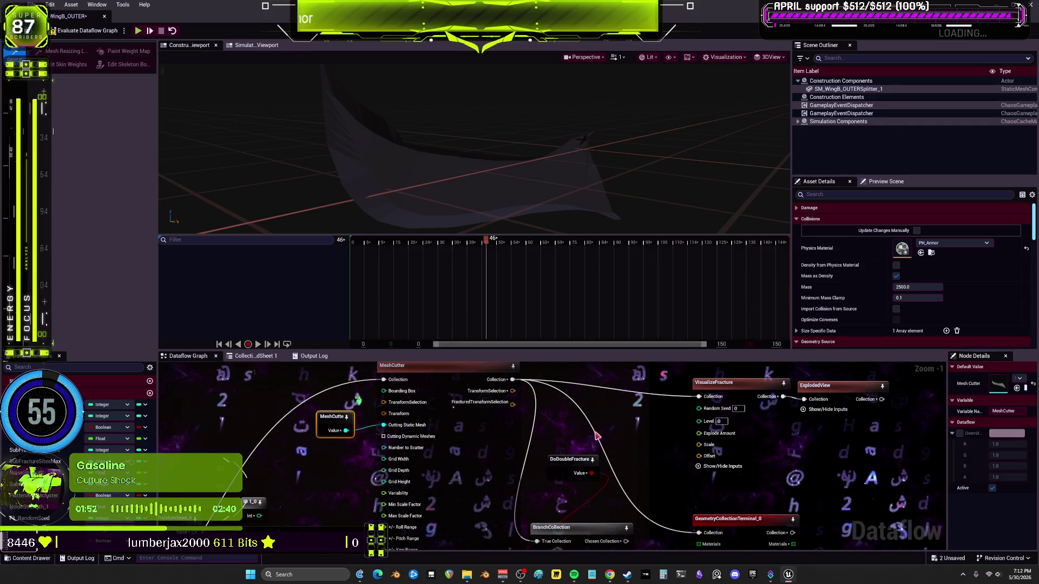
{"action": "left_click_drag", "start_coordinate": [571, 432], "coordinate": [487, 455]}
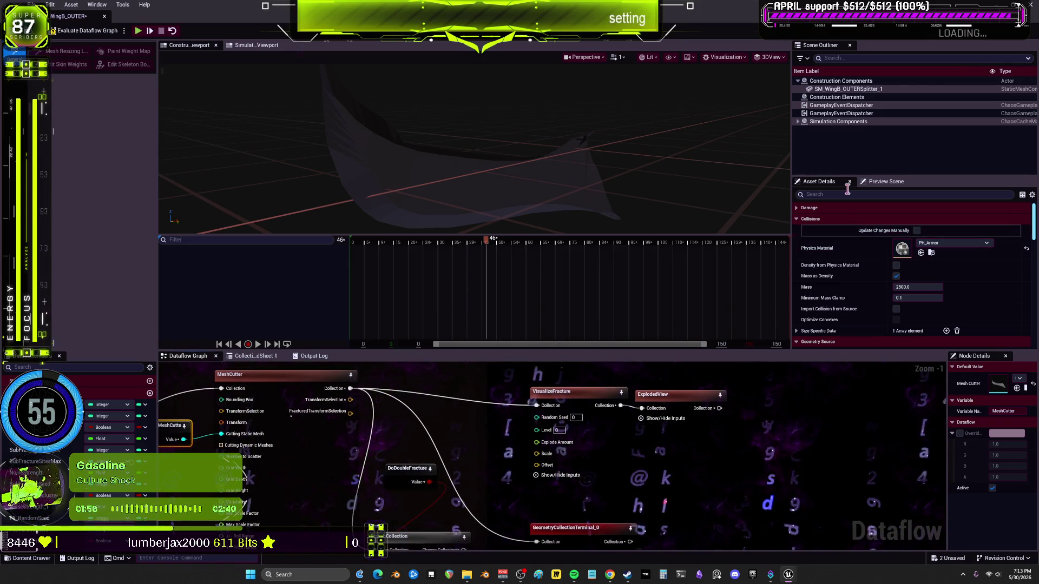
- Select the splitter mesh component, check the Mesh Cutter path and preview the ExplodedView output
{"action": "left_click", "coordinate": [800, 122]}
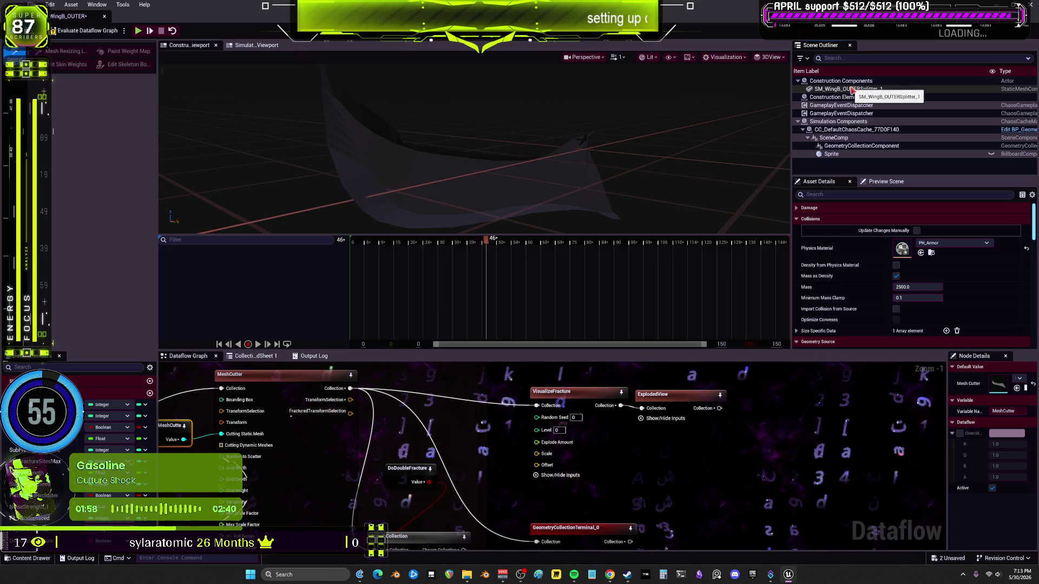
{"action": "left_click", "coordinate": [848, 88]}
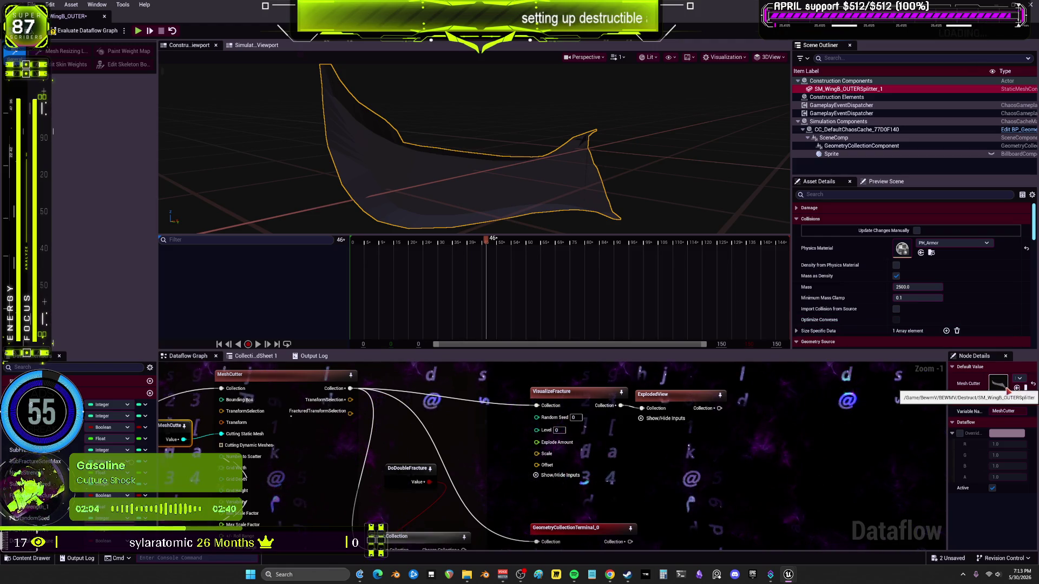
{"action": "left_click", "coordinate": [948, 403]}
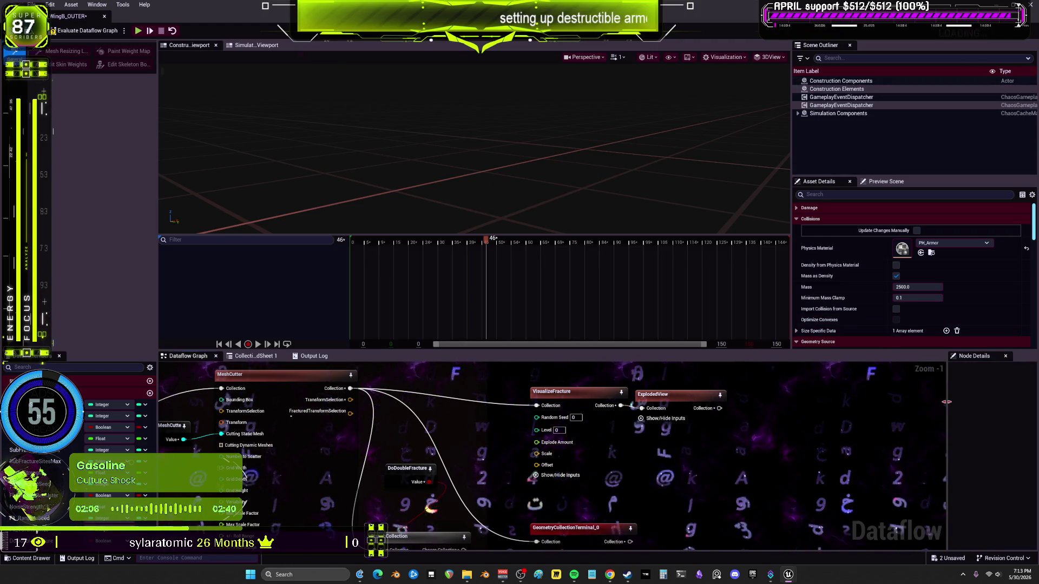
{"action": "left_click_drag", "start_coordinate": [948, 403], "coordinate": [810, 390]}
{"action": "left_click", "coordinate": [661, 395]}
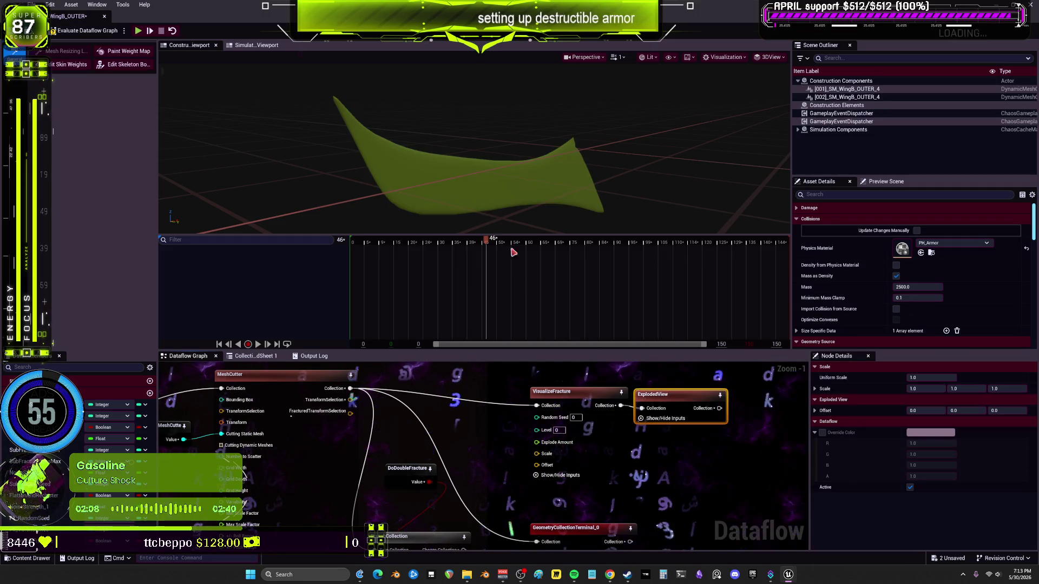
{"action": "left_click_drag", "start_coordinate": [471, 146], "coordinate": [552, 146]}
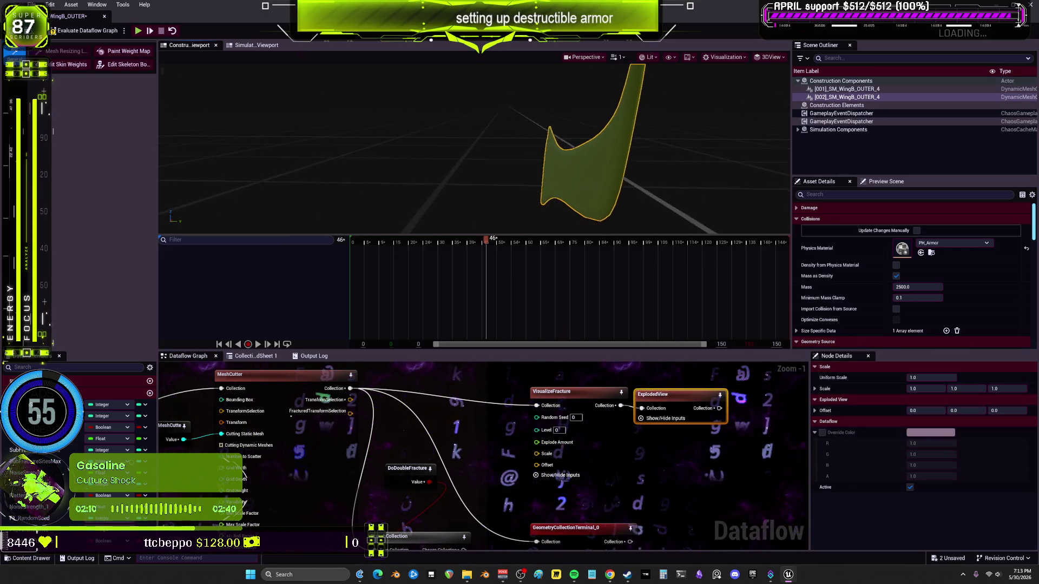
{"action": "left_click", "coordinate": [576, 393]}
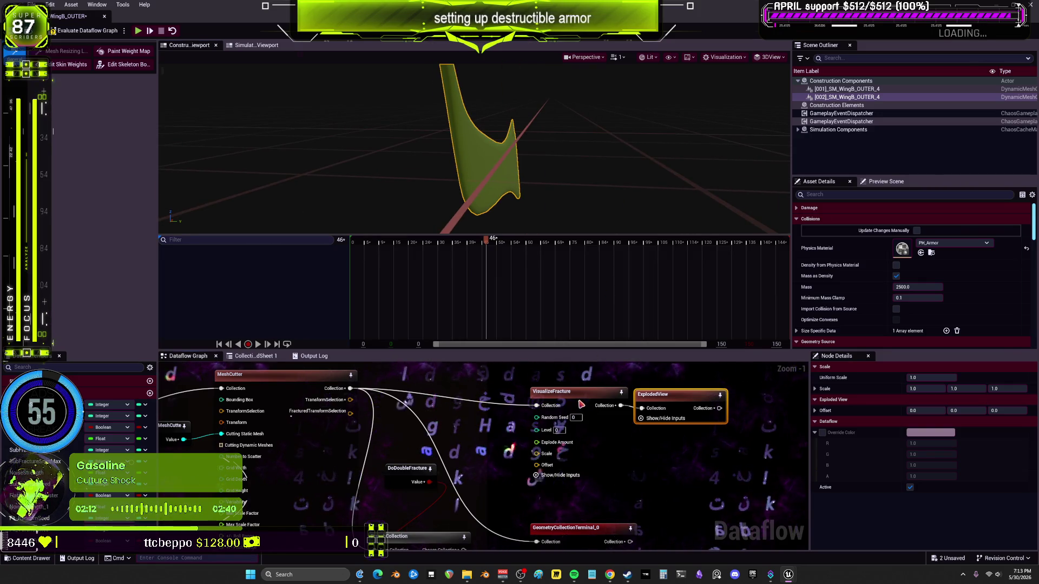
{"action": "left_click", "coordinate": [669, 399]}
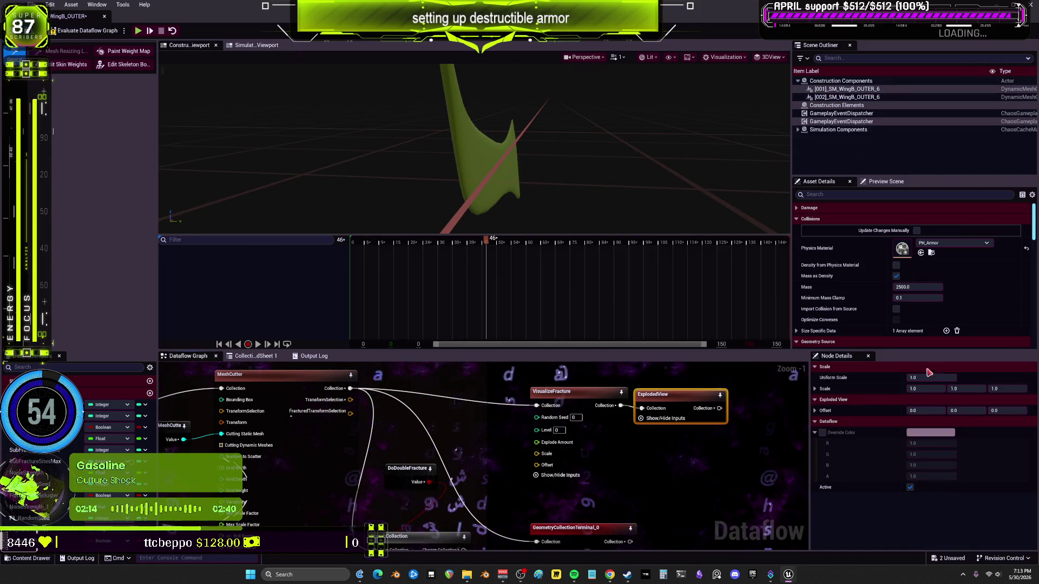
{"action": "left_click", "coordinate": [848, 97]}
{"action": "left_click", "coordinate": [846, 89]}
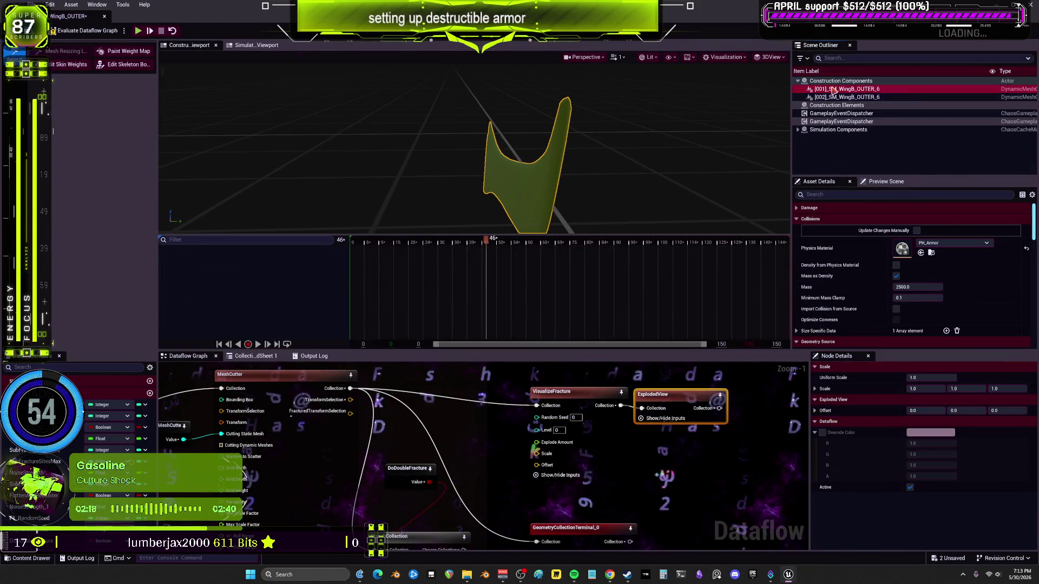
{"action": "left_click_drag", "start_coordinate": [727, 181], "coordinate": [726, 180]}
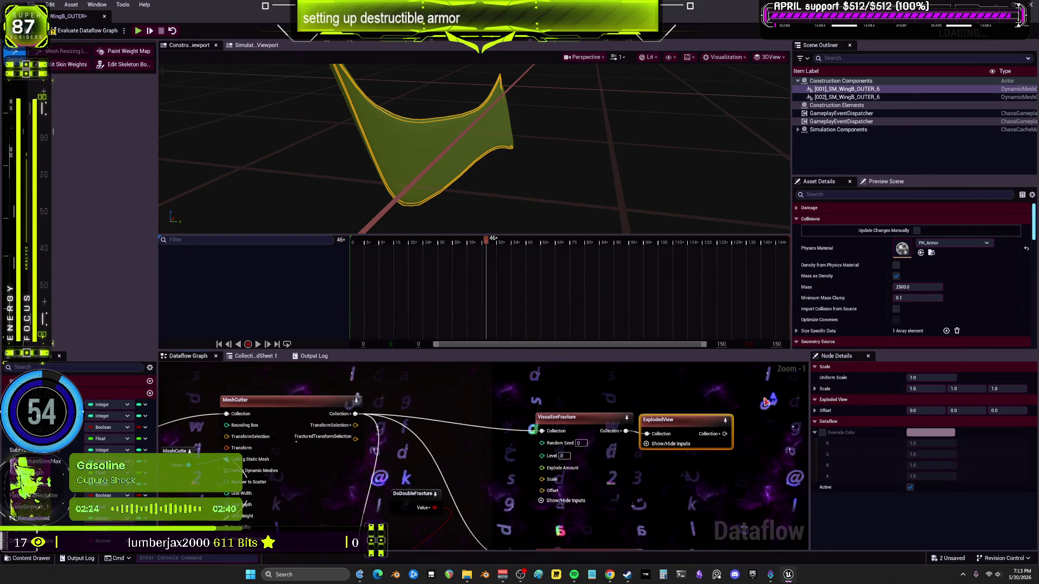
- Set the VisualizeFracture node's Coloring Type to Color by Leaf
{"action": "left_click", "coordinate": [590, 430]}
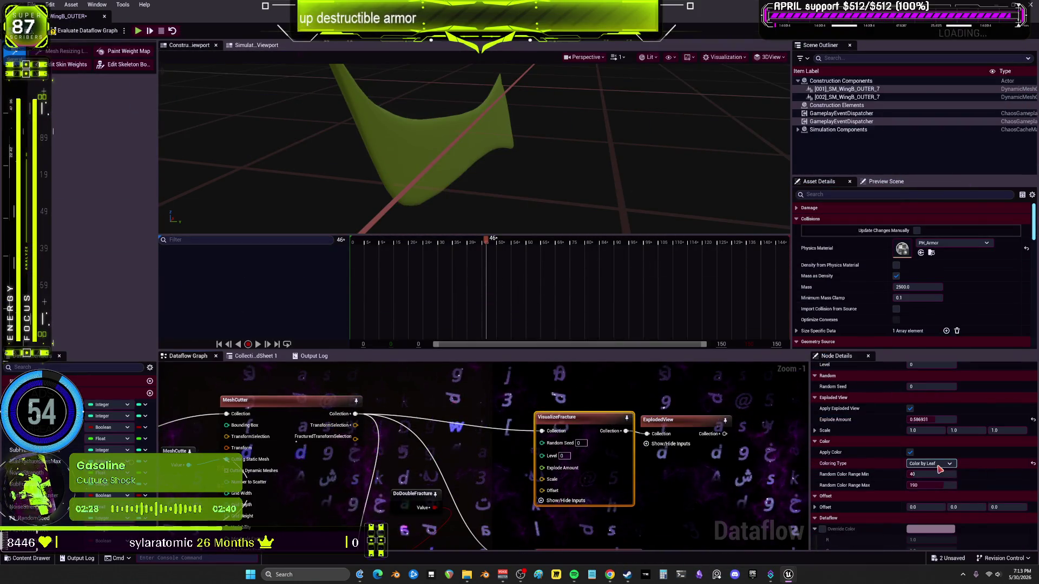
{"action": "left_click", "coordinate": [939, 465]}
{"action": "left_click", "coordinate": [942, 485]}
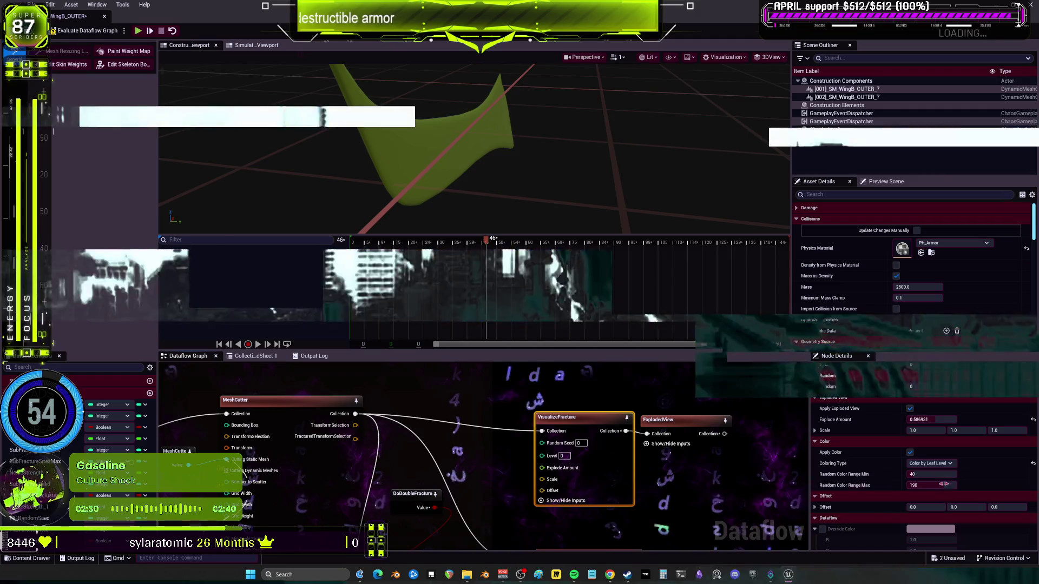
{"action": "left_click", "coordinate": [942, 463]}
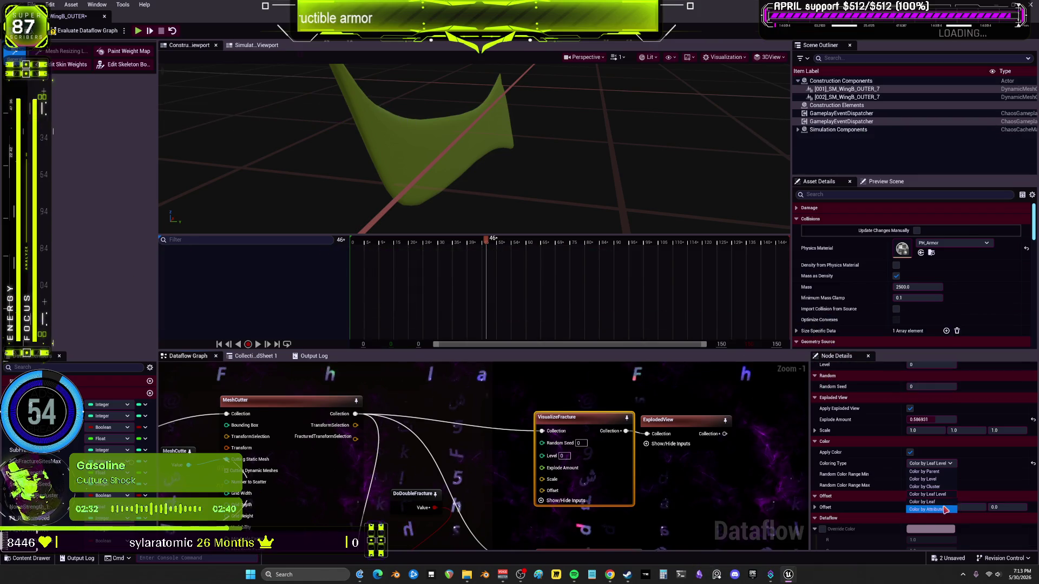
{"action": "left_click", "coordinate": [944, 508]}
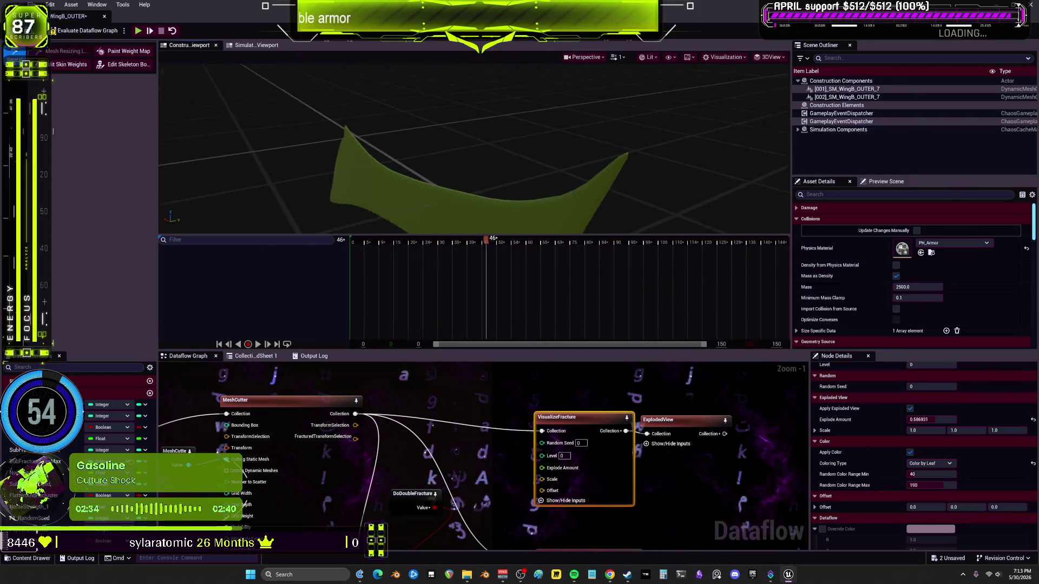
- Inspect the green wing in the preview, then restore down the dataflow editor window
{"action": "left_click_drag", "start_coordinate": [423, 195], "coordinate": [463, 216]}
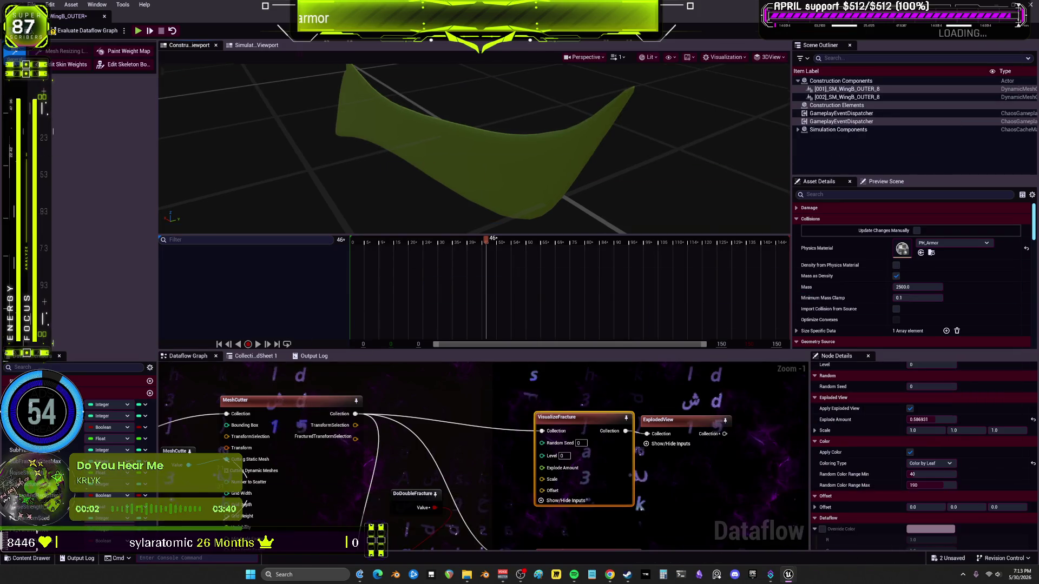
{"action": "left_click_drag", "start_coordinate": [181, 75], "coordinate": [434, 181]}
{"action": "left_click", "coordinate": [434, 180]}
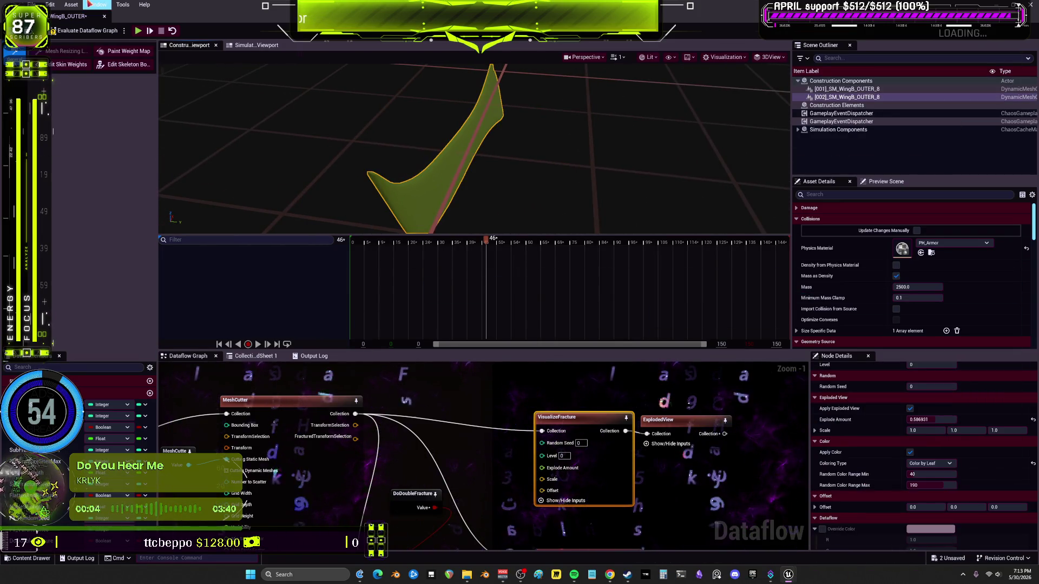
{"action": "left_click", "coordinate": [85, 31]}
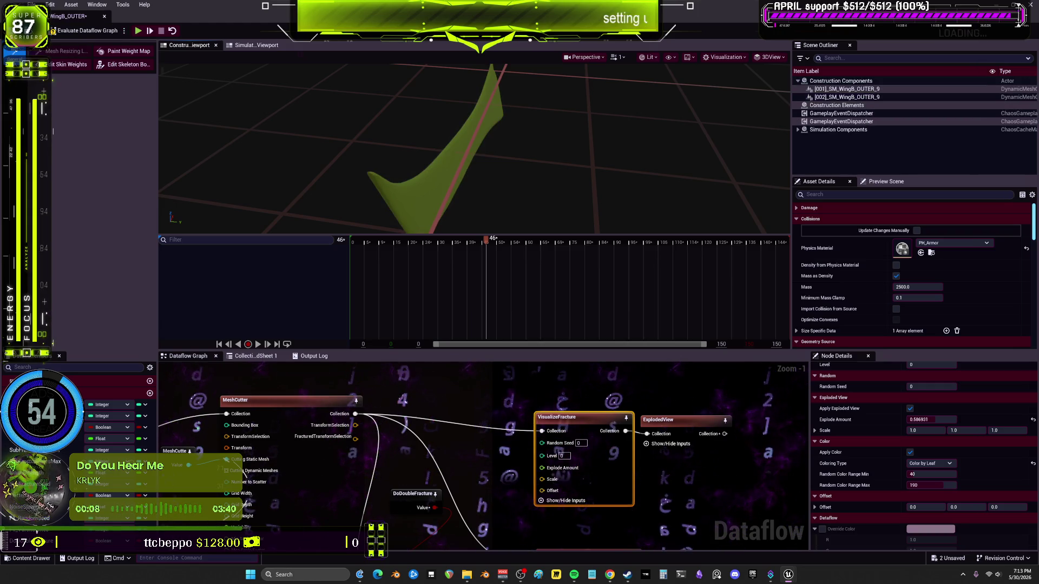
{"action": "left_click_drag", "start_coordinate": [243, 18], "coordinate": [601, 291]}
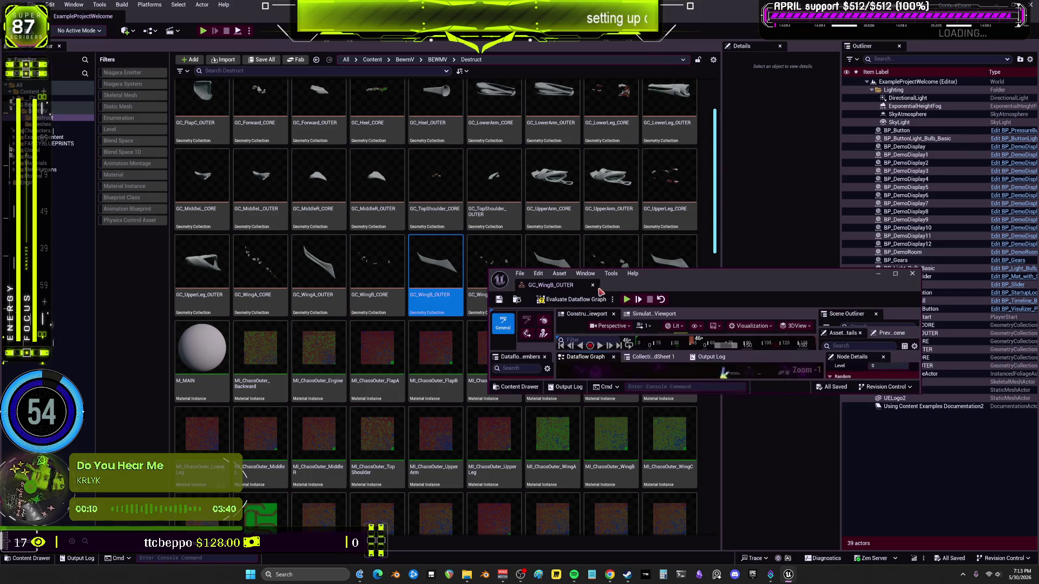
- Add level Viewport 1 and drop GC_WingB_OUTER from the Content Browser into the hall
{"action": "left_click", "coordinate": [78, 3]}
{"action": "left_click", "coordinate": [217, 88]}
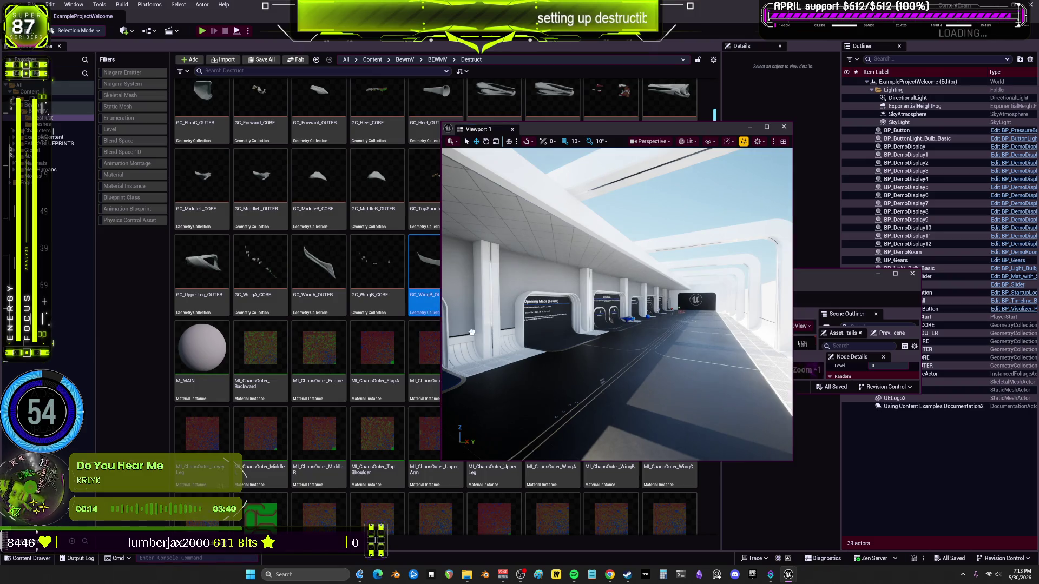
{"action": "left_click_drag", "start_coordinate": [635, 390], "coordinate": [649, 400]}
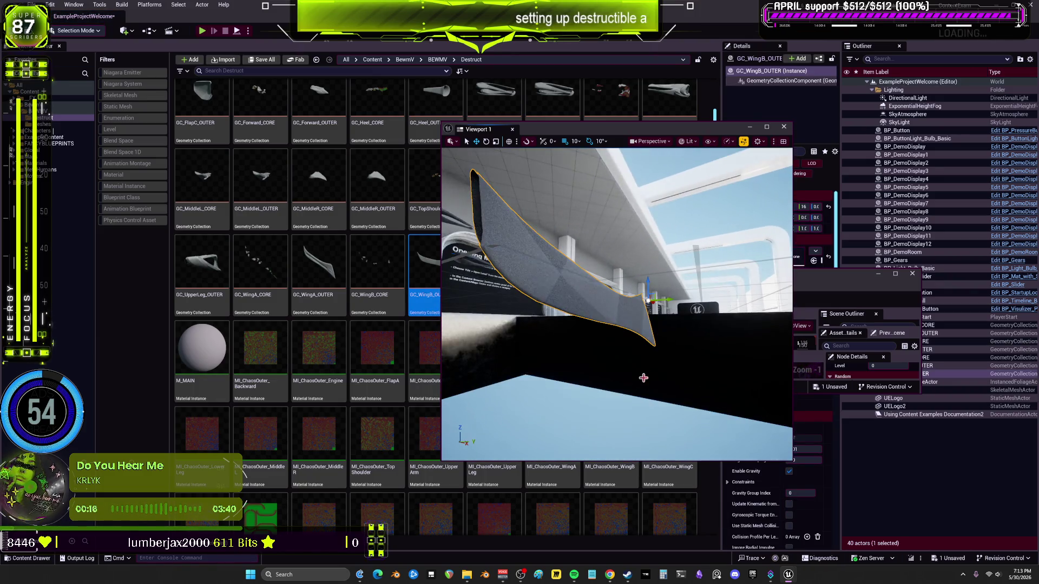
{"action": "mouse_move", "coordinate": [617, 325]}
{"action": "left_mouse_down"}
{"action": "mouse_move", "coordinate": [568, 325]}
{"action": "mouse_move", "coordinate": [601, 308]}
{"action": "left_mouse_up"}
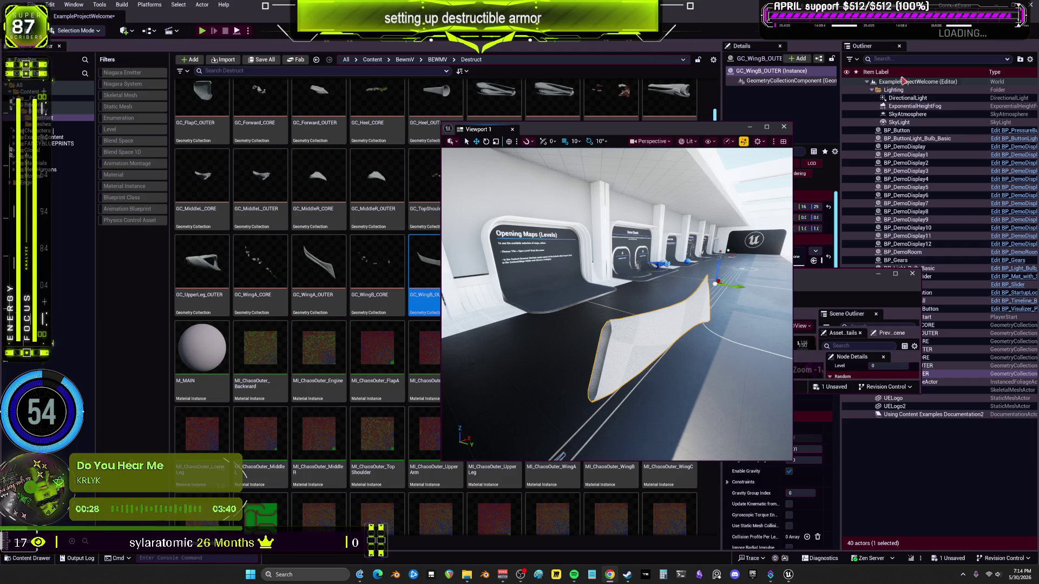
- Switch to Fracture Mode and raise the placed wing's Explode Amount to 1.0
{"action": "left_click", "coordinate": [91, 30]}
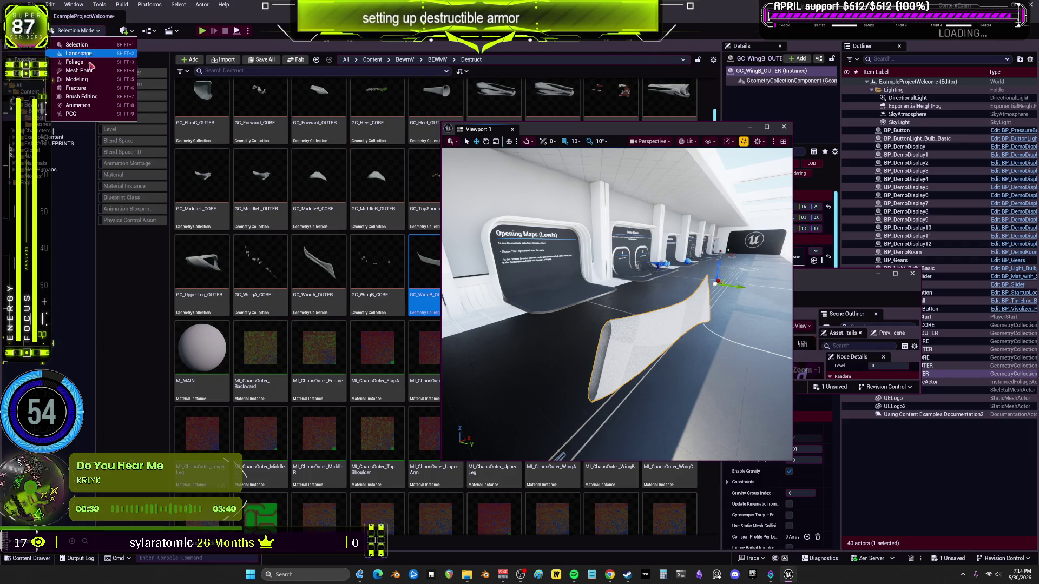
{"action": "left_click", "coordinate": [76, 88]}
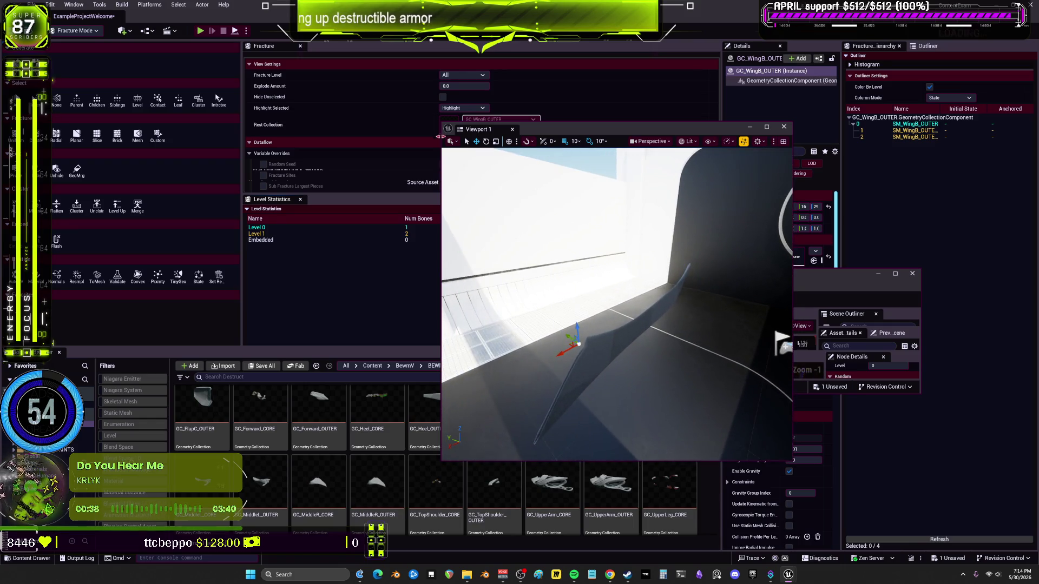
{"action": "left_click_drag", "start_coordinate": [574, 130], "coordinate": [665, 163]}
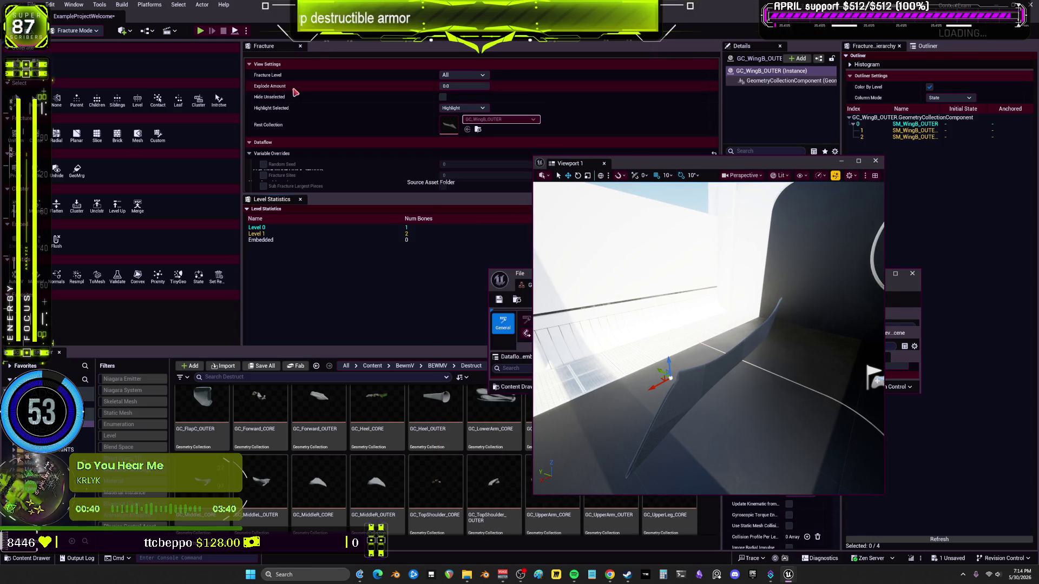
{"action": "left_click", "coordinate": [457, 87]}
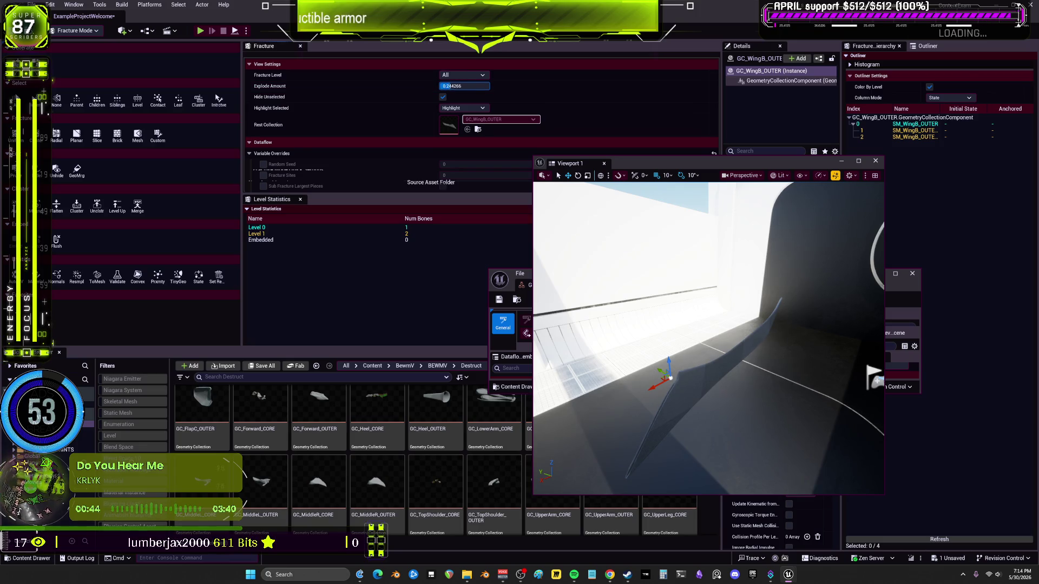
{"action": "left_click_drag", "start_coordinate": [465, 86], "coordinate": [488, 86]}
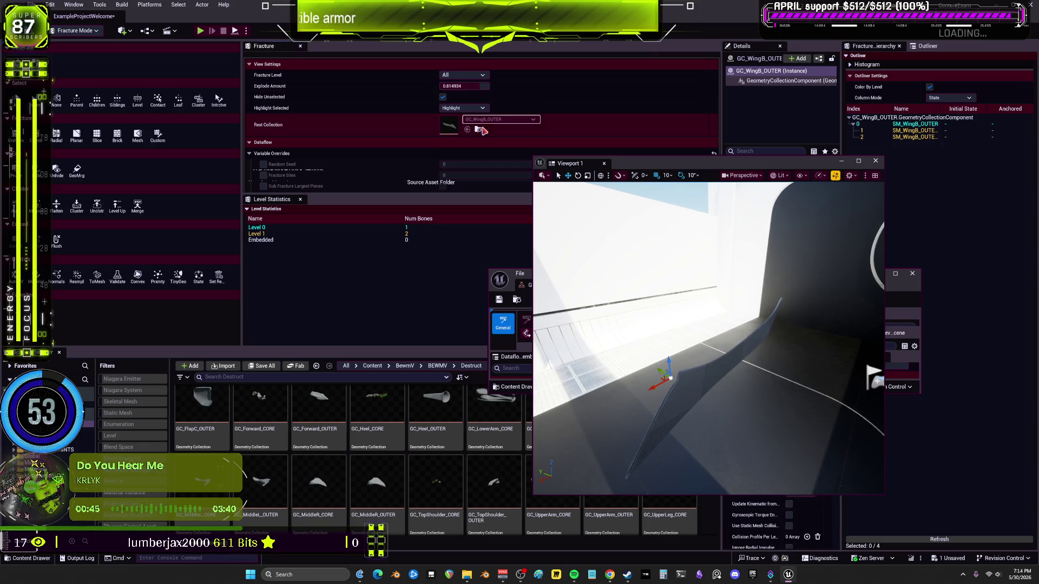
{"action": "left_click", "coordinate": [699, 400]}
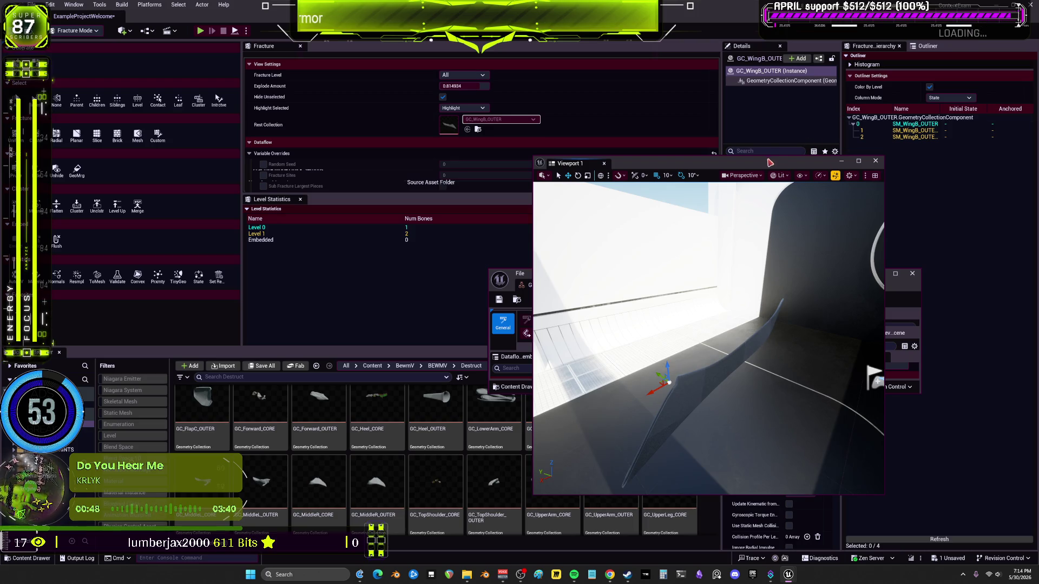
- Review highlight options, keep the fracture level at All and move the extra viewport aside
{"action": "left_click_drag", "start_coordinate": [770, 162], "coordinate": [809, 142]}
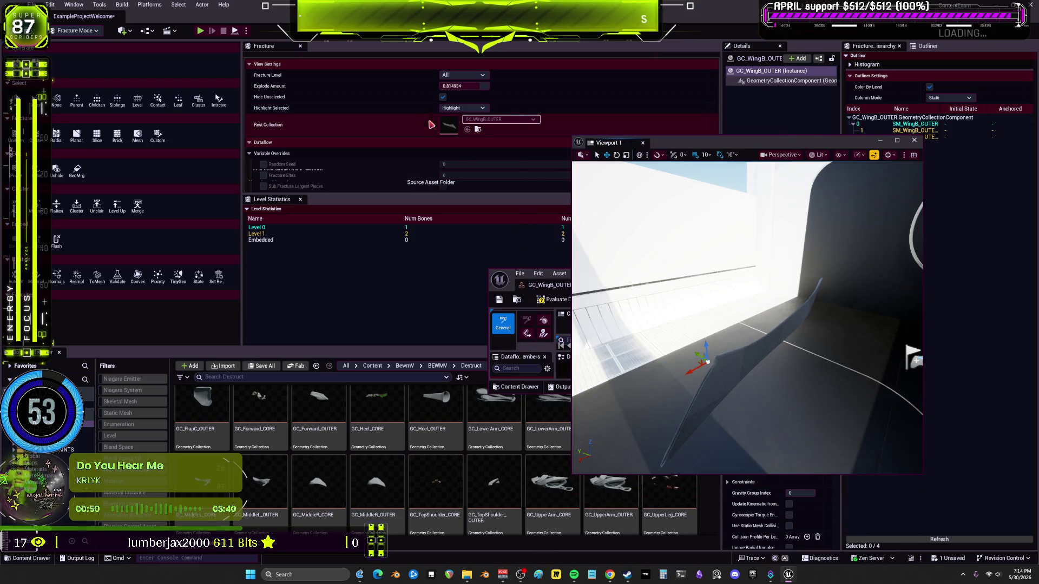
{"action": "left_click", "coordinate": [463, 108]}
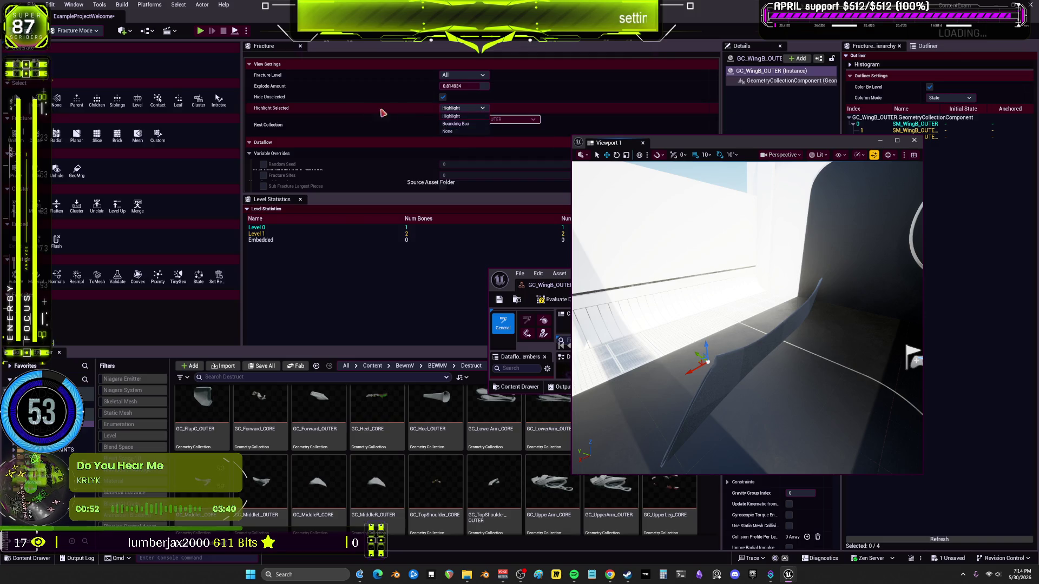
{"action": "right_click", "coordinate": [362, 114]}
{"action": "left_click", "coordinate": [559, 114]}
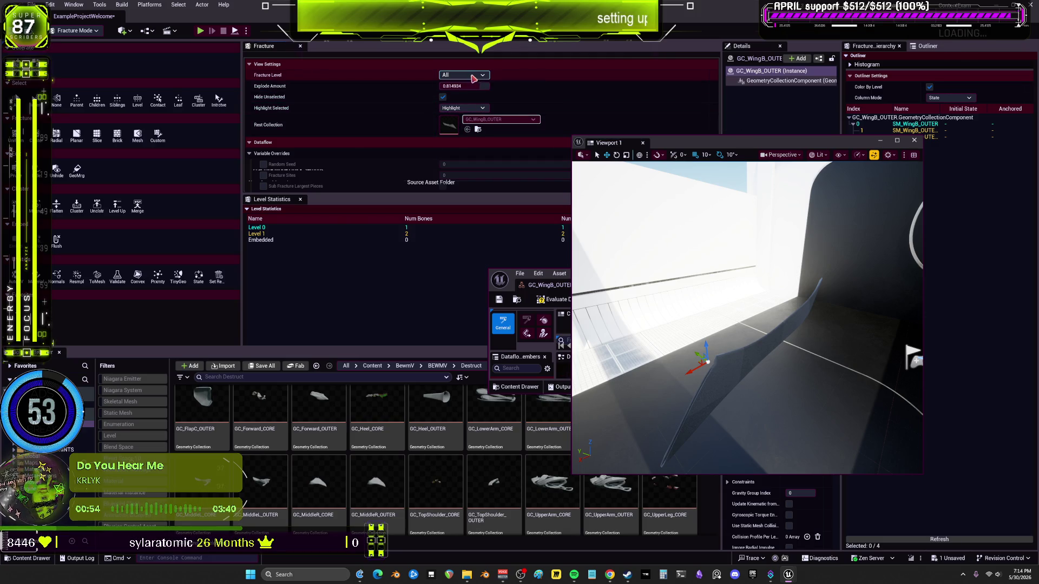
{"action": "left_click", "coordinate": [464, 88]}
{"action": "type", "text": "1"}
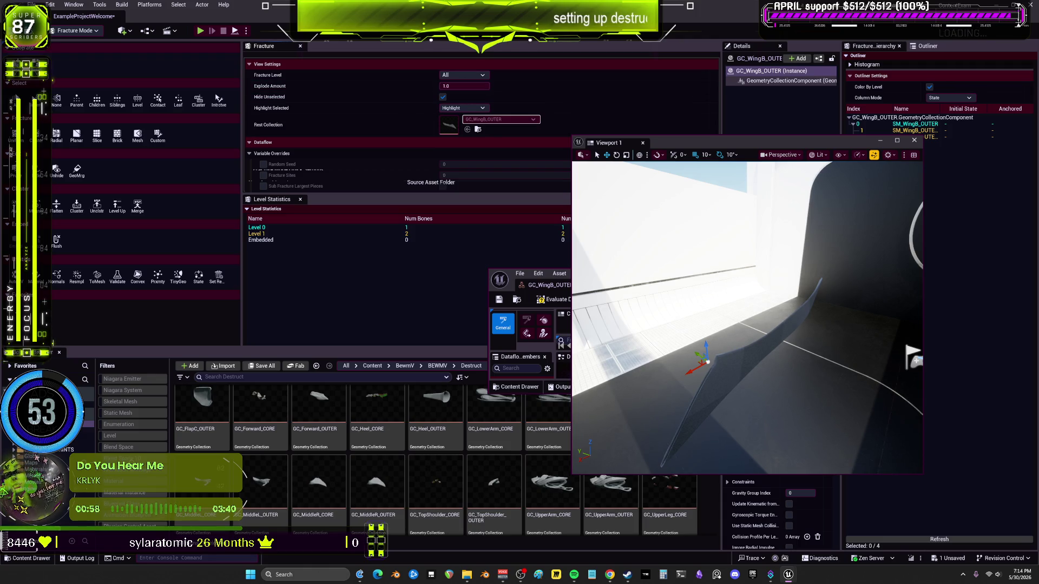
{"action": "left_click_drag", "start_coordinate": [710, 151], "coordinate": [202, 132]}
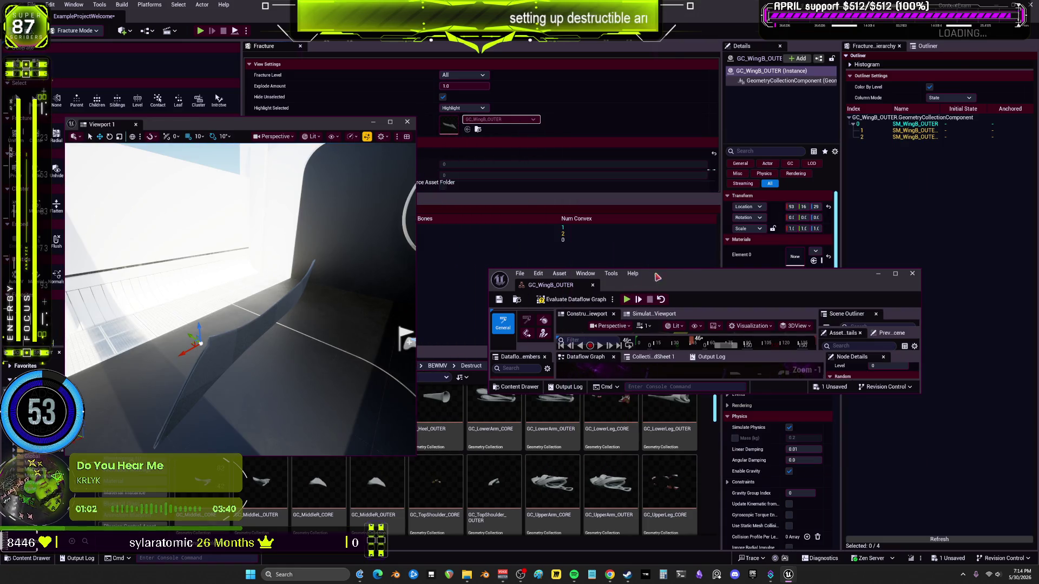
- Filter the wing's Details by 'bon' for Show Bone Colors and fly Viewport 1 to the wing on the floor
{"action": "left_click_drag", "start_coordinate": [687, 289], "coordinate": [830, 451]}
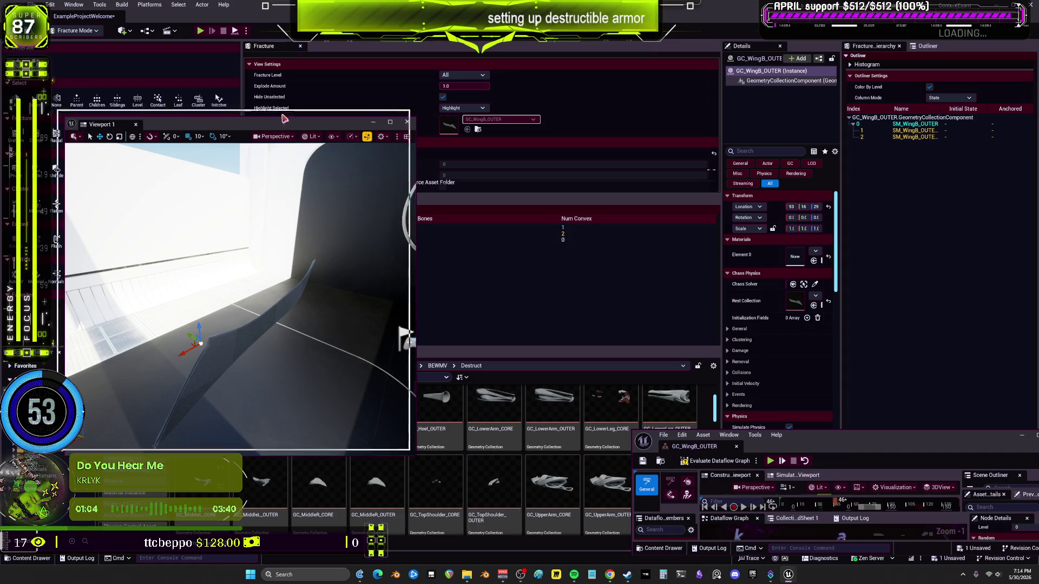
{"action": "left_click_drag", "start_coordinate": [283, 119], "coordinate": [219, 91]}
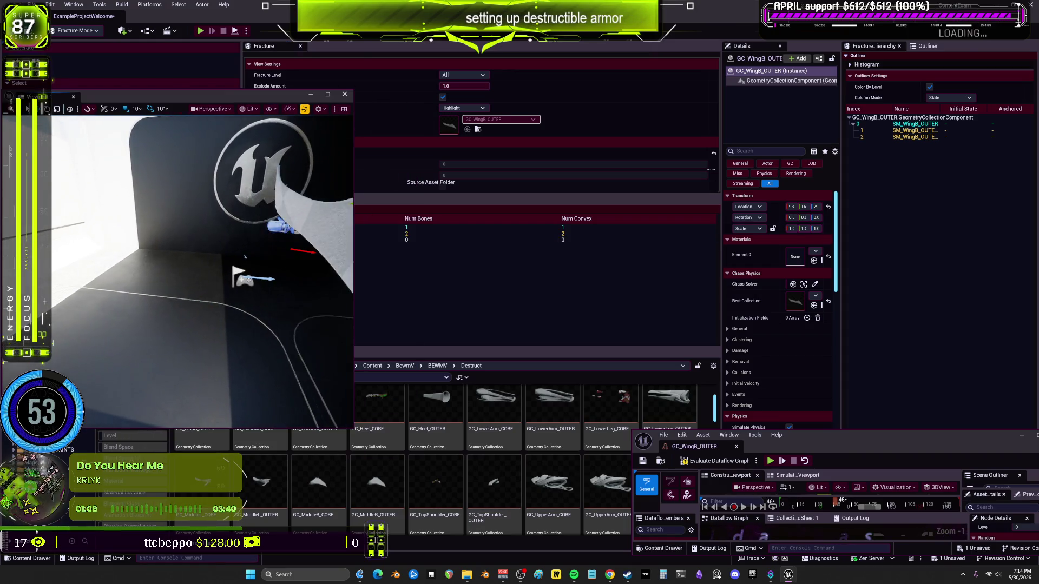
{"action": "left_click_drag", "start_coordinate": [179, 267], "coordinate": [310, 408]}
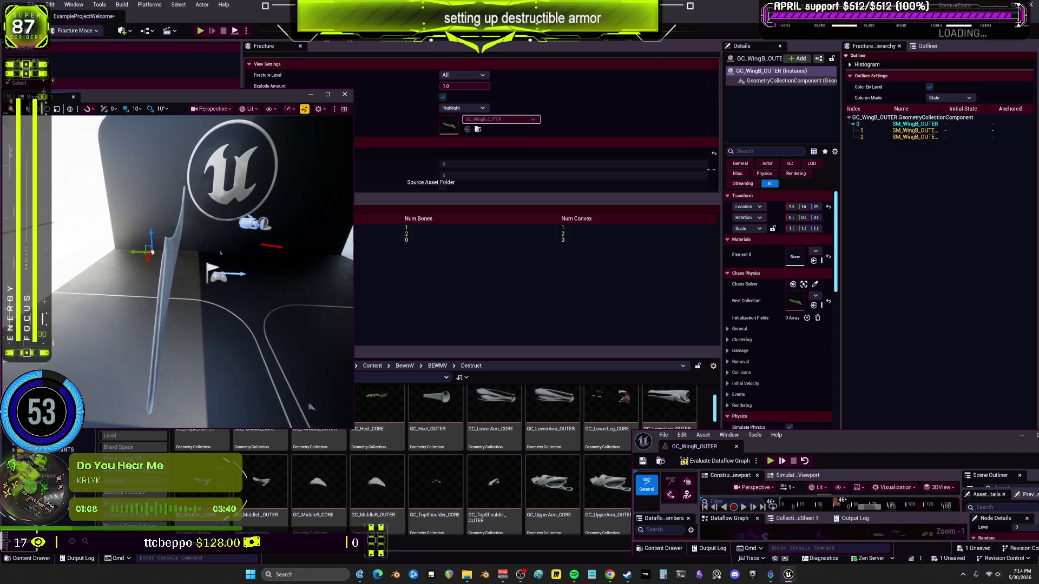
{"action": "left_click_drag", "start_coordinate": [309, 342], "coordinate": [330, 351]}
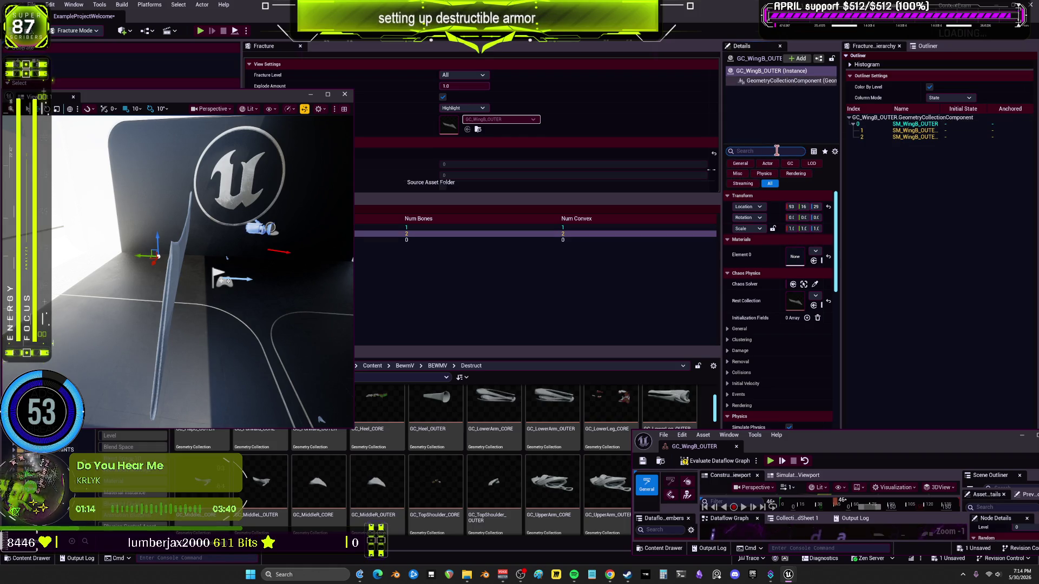
{"action": "type", "text": "lon"}
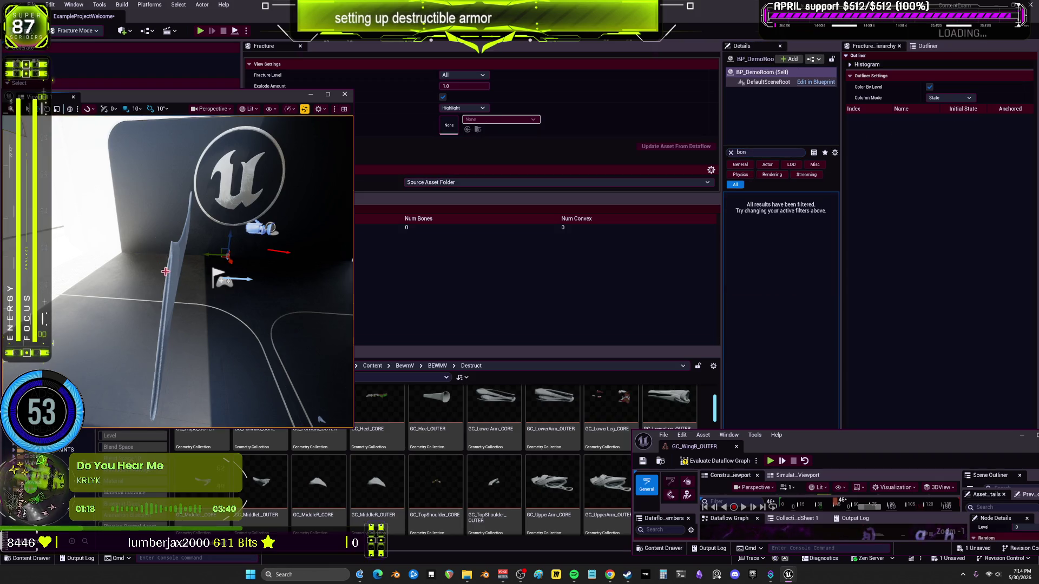
{"action": "mouse_move", "coordinate": [182, 279]}
{"action": "left_mouse_down"}
{"action": "mouse_move", "coordinate": [211, 276]}
{"action": "mouse_move", "coordinate": [195, 260]}
{"action": "left_mouse_up"}
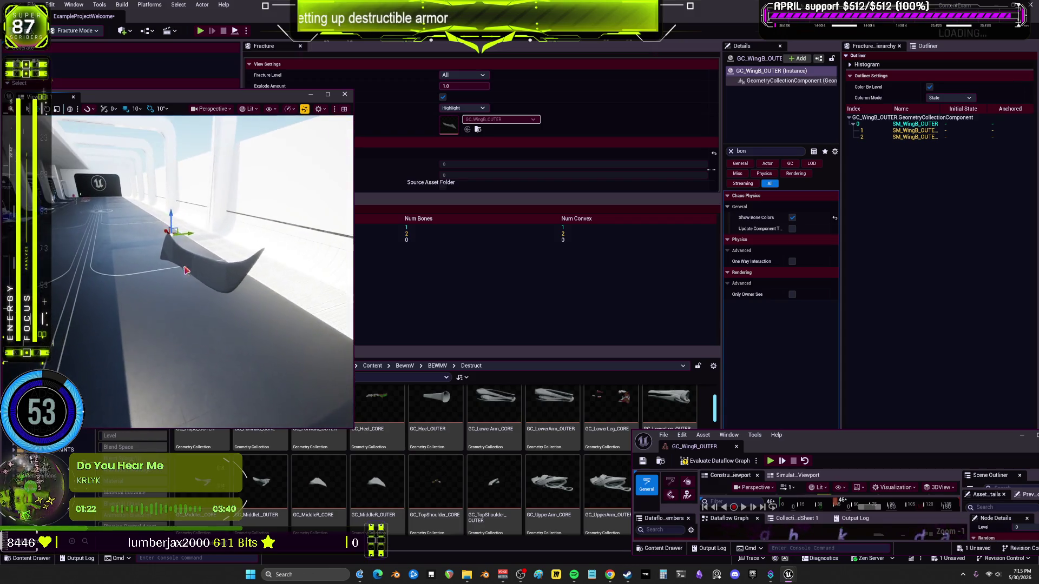
{"action": "double_click", "coordinate": [812, 444]}
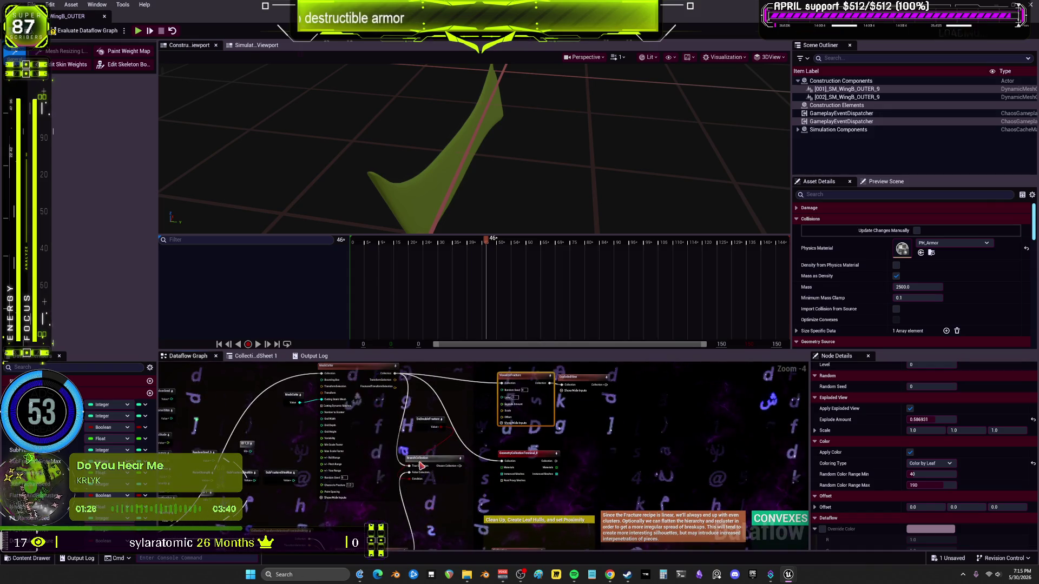
{"action": "scroll", "coordinate": [529, 469], "scroll_direction": "down", "scroll_amount": 1}
- Pan the maximized dataflow graph across the fracture and GeometryCollectionTerminal nodes
{"action": "left_click_drag", "start_coordinate": [487, 455], "coordinate": [530, 442]}
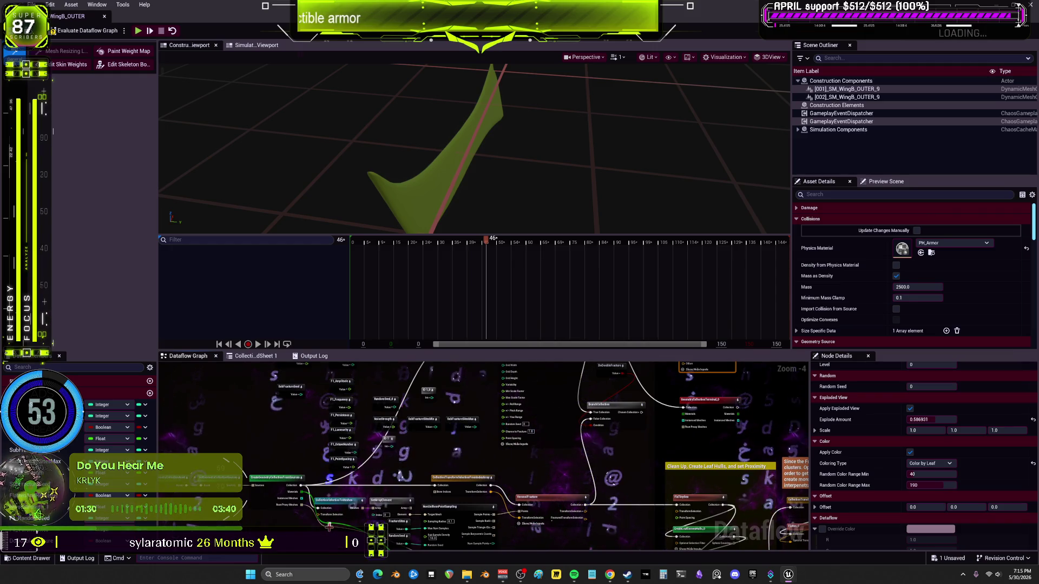
{"action": "scroll", "coordinate": [341, 528], "scroll_direction": "up", "scroll_amount": 1}
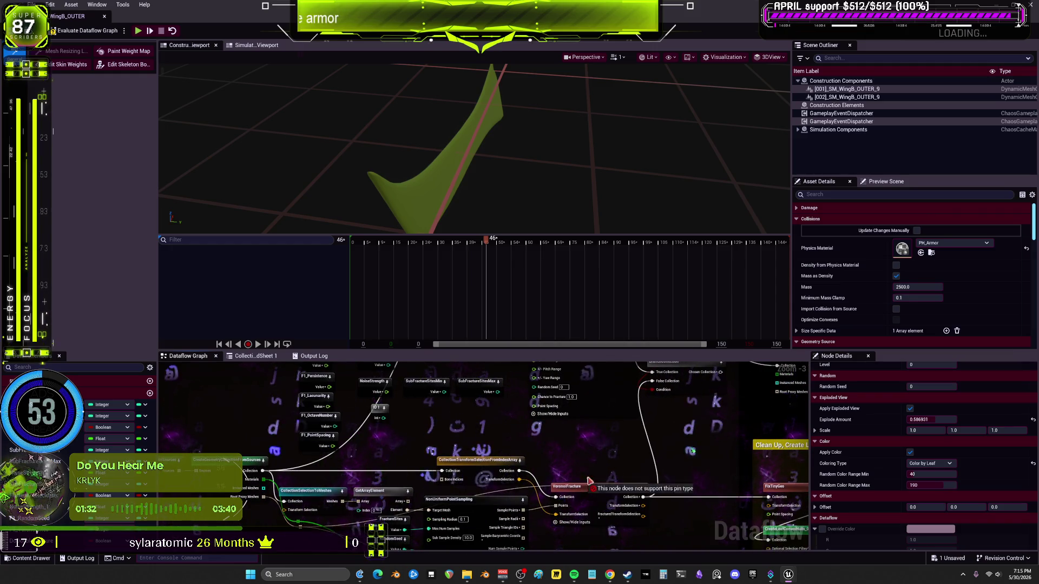
{"action": "mouse_move", "coordinate": [516, 470]}
{"action": "left_mouse_down"}
{"action": "mouse_move", "coordinate": [423, 471]}
{"action": "mouse_move", "coordinate": [525, 434]}
{"action": "left_mouse_up"}
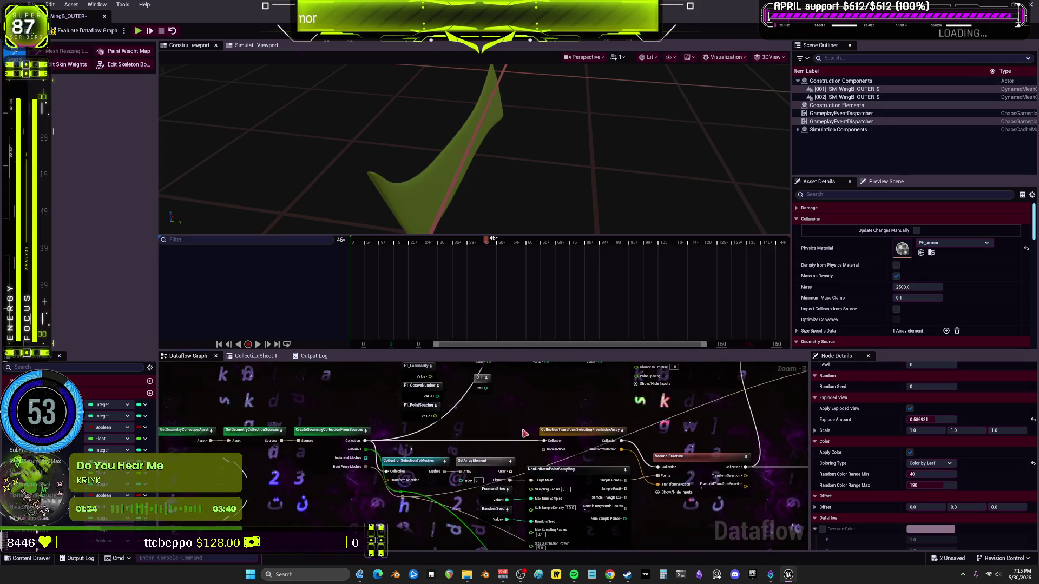
{"action": "left_click_drag", "start_coordinate": [387, 451], "coordinate": [661, 507]}
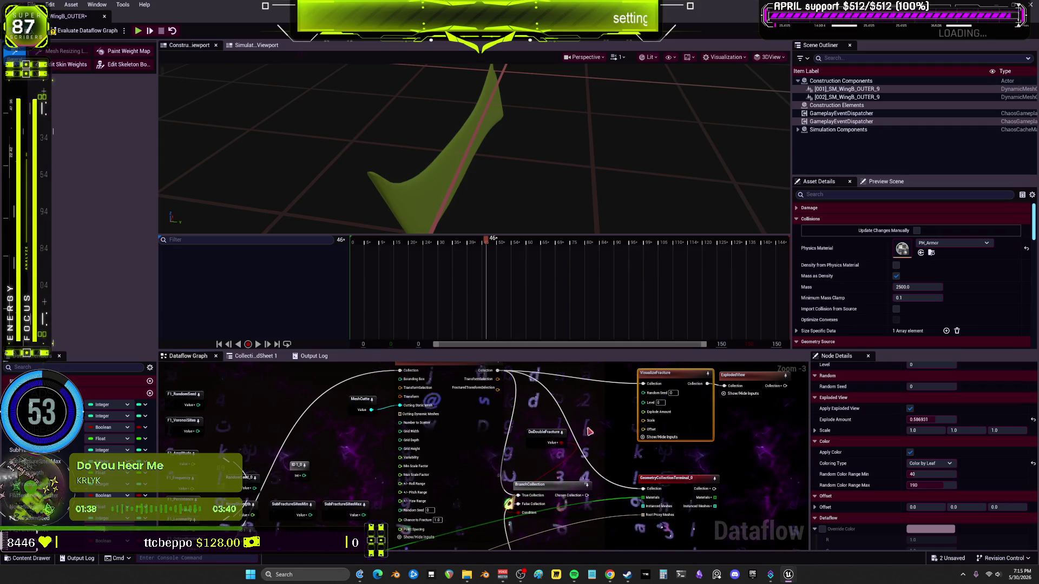
{"action": "left_click_drag", "start_coordinate": [589, 432], "coordinate": [433, 368]}
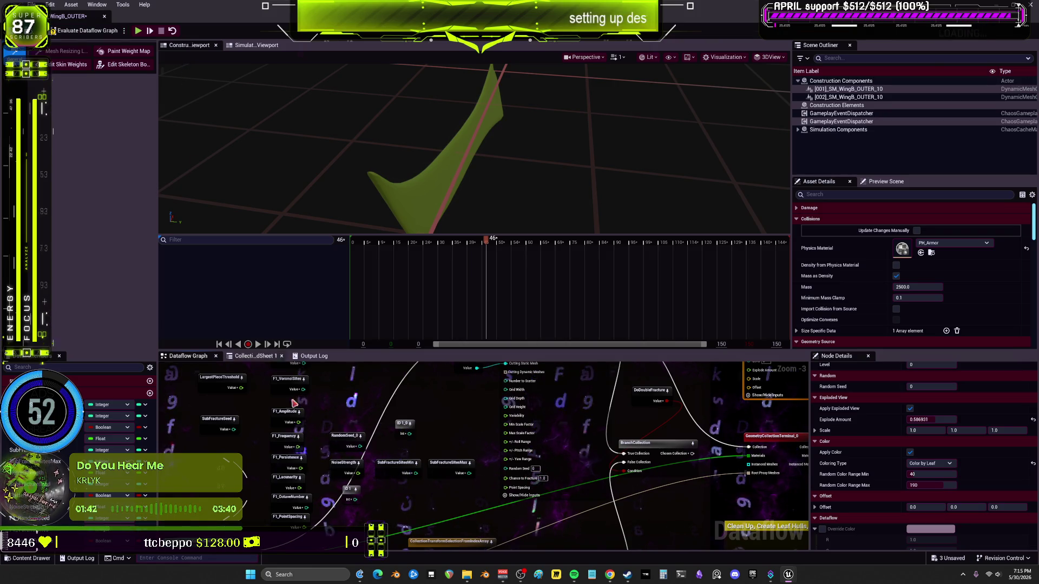
- Check the Output Log evaluation time, return to the graph and select the first wing piece
{"action": "left_click", "coordinate": [275, 358]}
{"action": "left_click", "coordinate": [316, 357]}
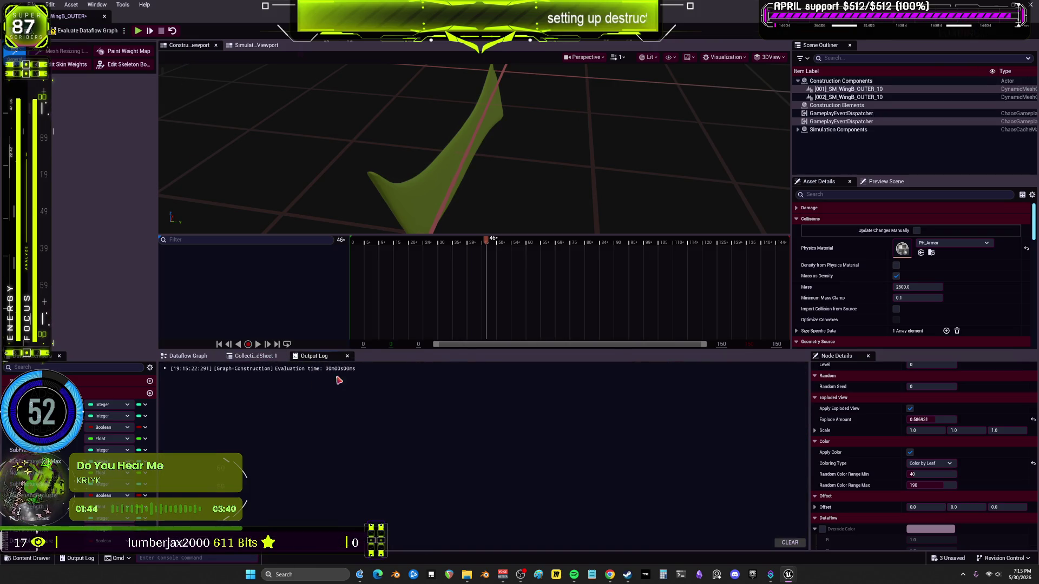
{"action": "left_click", "coordinate": [205, 358]}
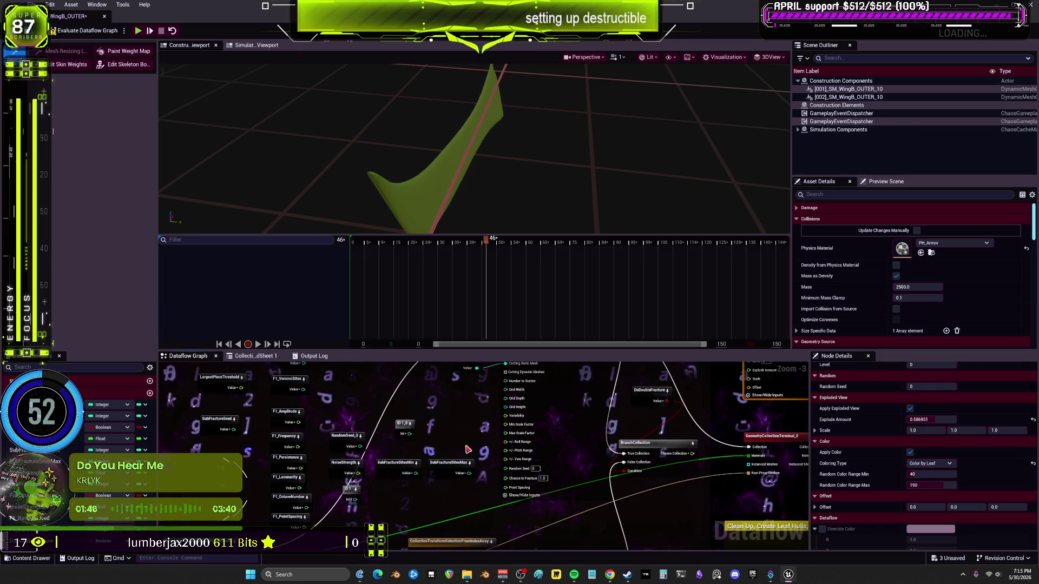
{"action": "scroll", "coordinate": [467, 449], "scroll_direction": "down", "scroll_amount": 3}
{"action": "left_click", "coordinate": [830, 97]}
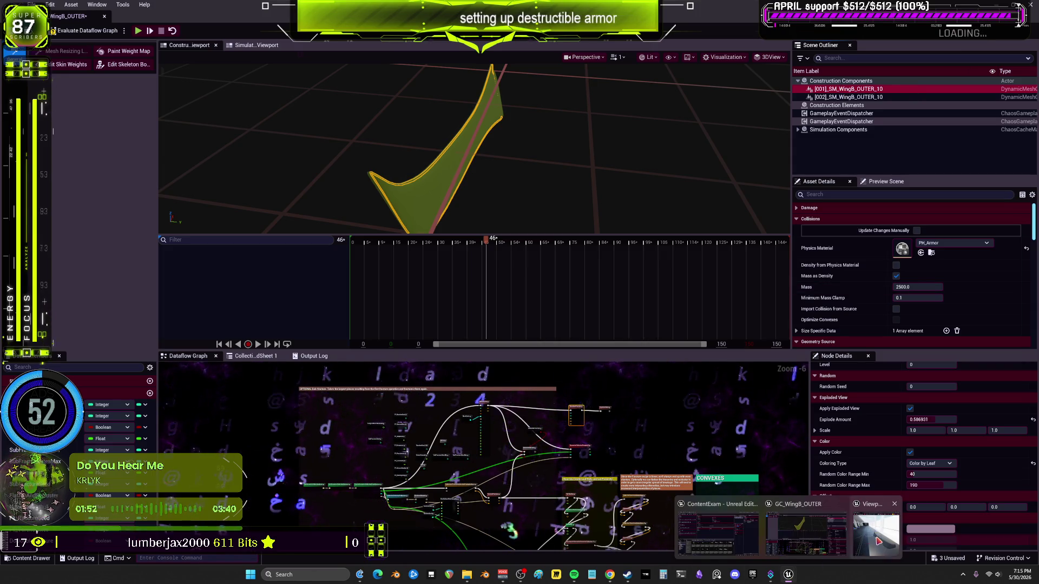
- Return to the Fracture Mode level editor, move Viewport 1 aside and restore the Dataflow editor down
{"action": "left_click", "coordinate": [877, 528]}
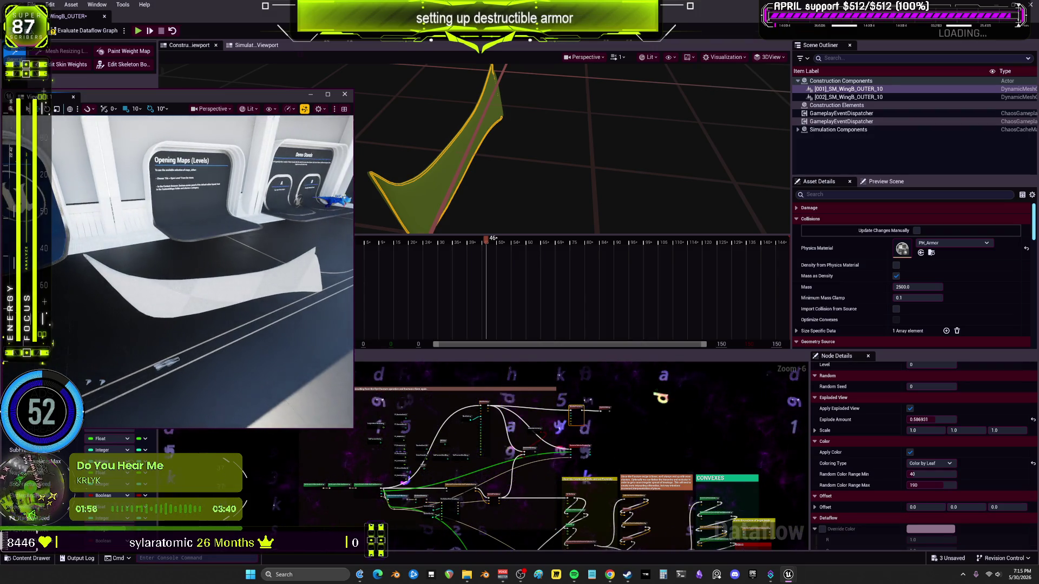
{"action": "left_click", "coordinate": [213, 109]}
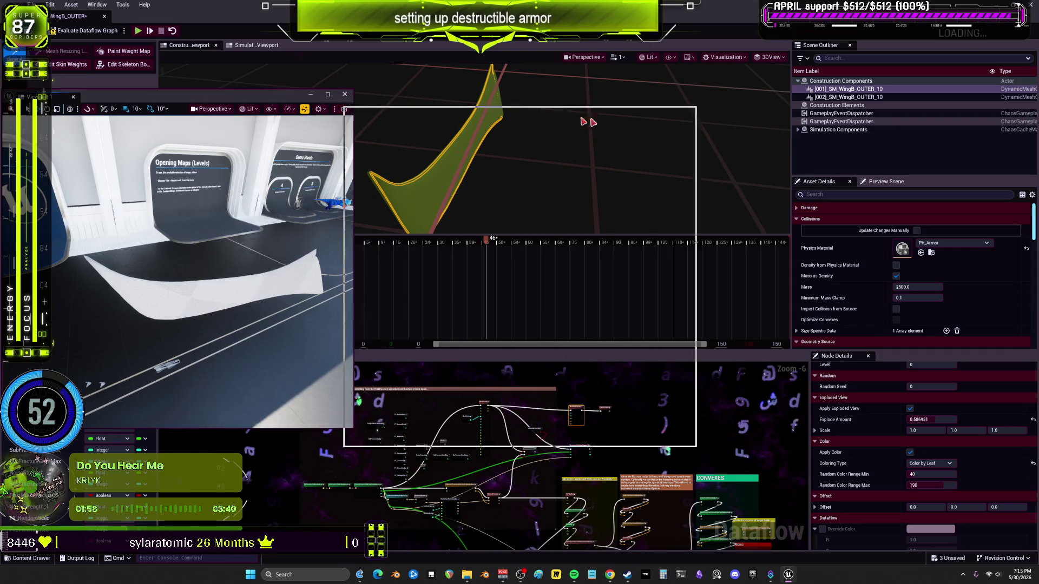
{"action": "left_click_drag", "start_coordinate": [162, 94], "coordinate": [620, 125]}
{"action": "key", "text": "super+Down"}
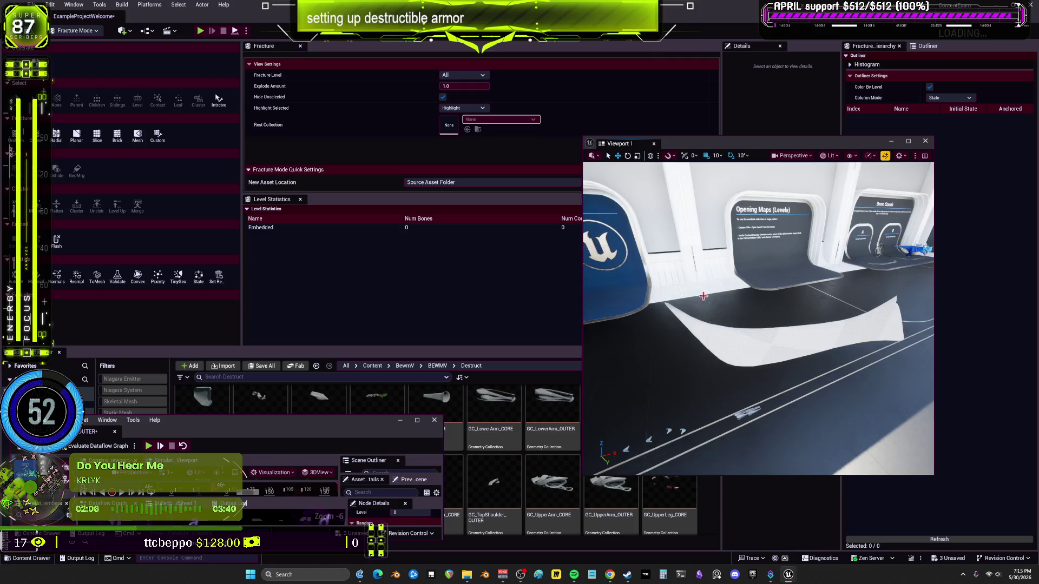
- Show selected fracture pieces as bounding boxes and switch the hierarchy column mode to Geometry
{"action": "mouse_move", "coordinate": [703, 296]}
{"action": "left_mouse_down"}
{"action": "mouse_move", "coordinate": [683, 300]}
{"action": "mouse_move", "coordinate": [680, 290]}
{"action": "left_mouse_up"}
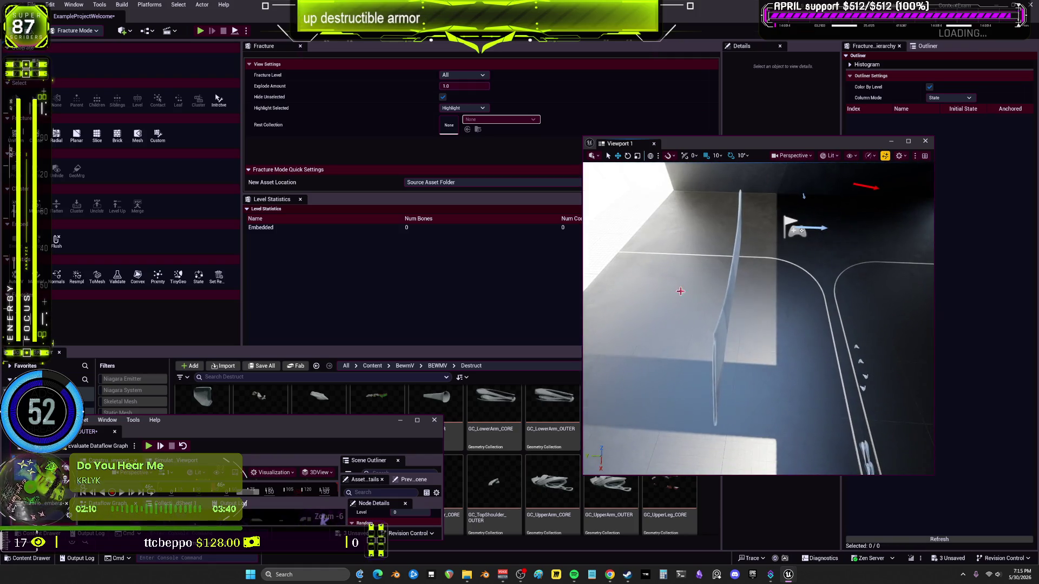
{"action": "left_click", "coordinate": [462, 107]}
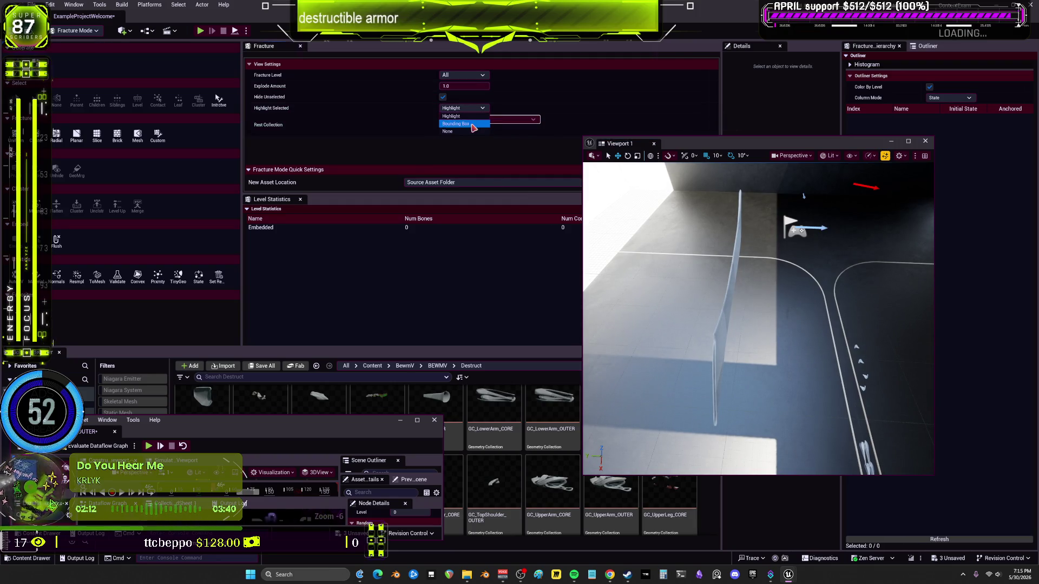
{"action": "left_click", "coordinate": [472, 123]}
{"action": "left_click", "coordinate": [469, 86]}
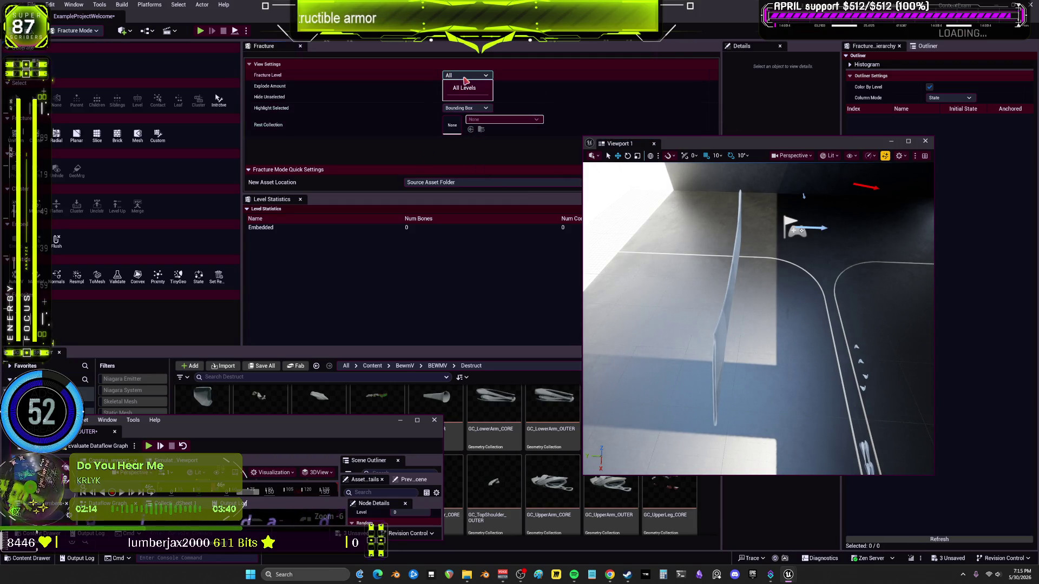
{"action": "left_click", "coordinate": [469, 87]}
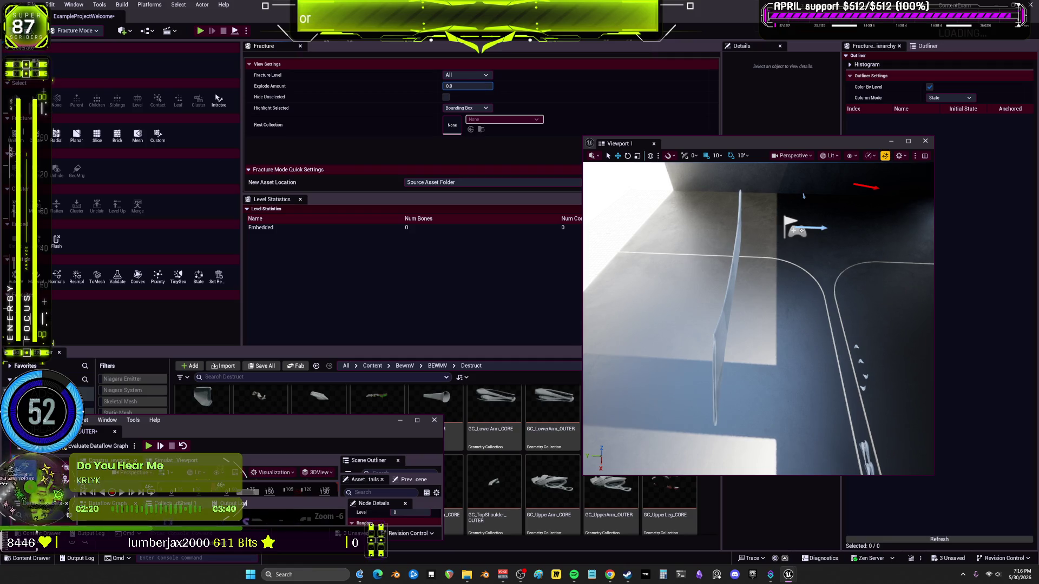
- Select the GC_WingB_OUTER collection's first bone piece and frame it to see its triangle and vertex counts
{"action": "left_click_drag", "start_coordinate": [339, 131], "coordinate": [270, 132]}
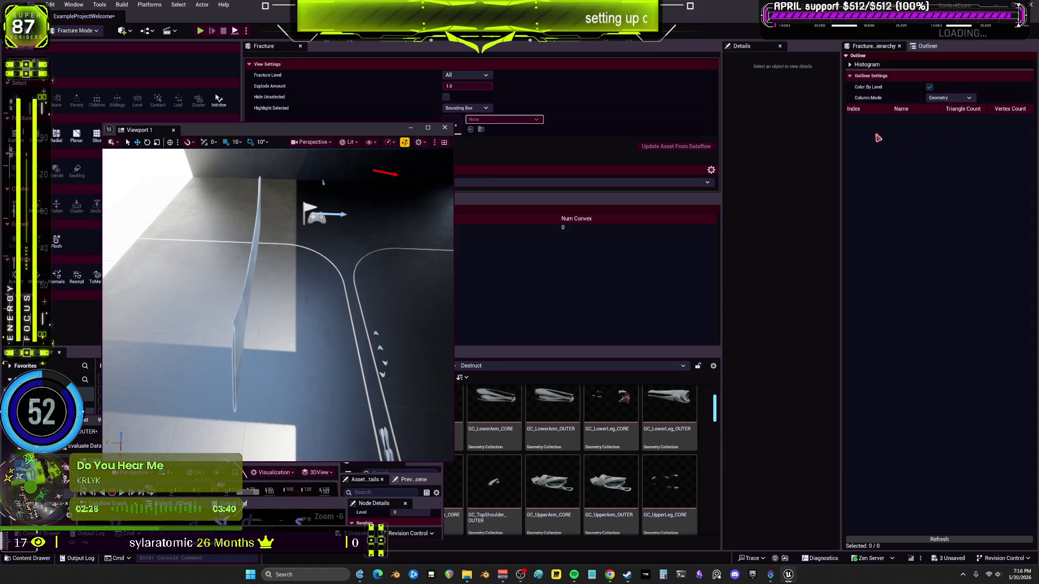
{"action": "left_click", "coordinate": [249, 256]}
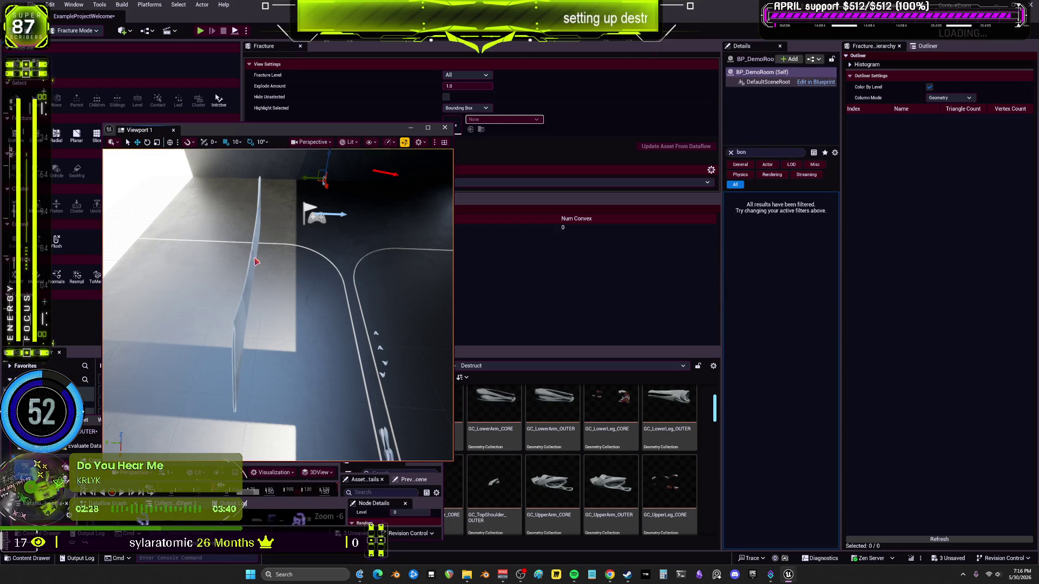
{"action": "left_click", "coordinate": [254, 263]}
{"action": "left_click", "coordinate": [918, 130]}
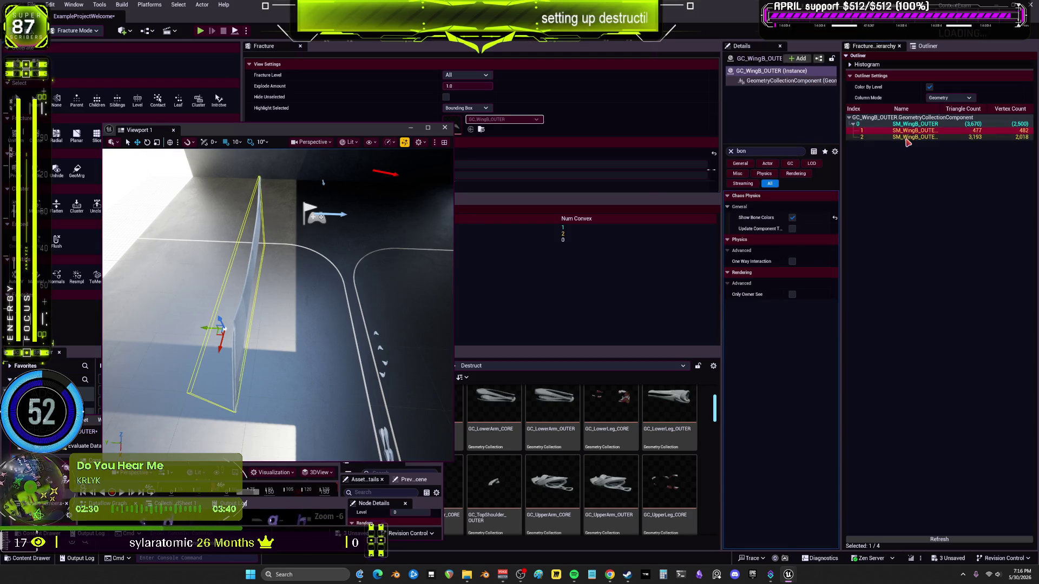
{"action": "key", "text": "f"}
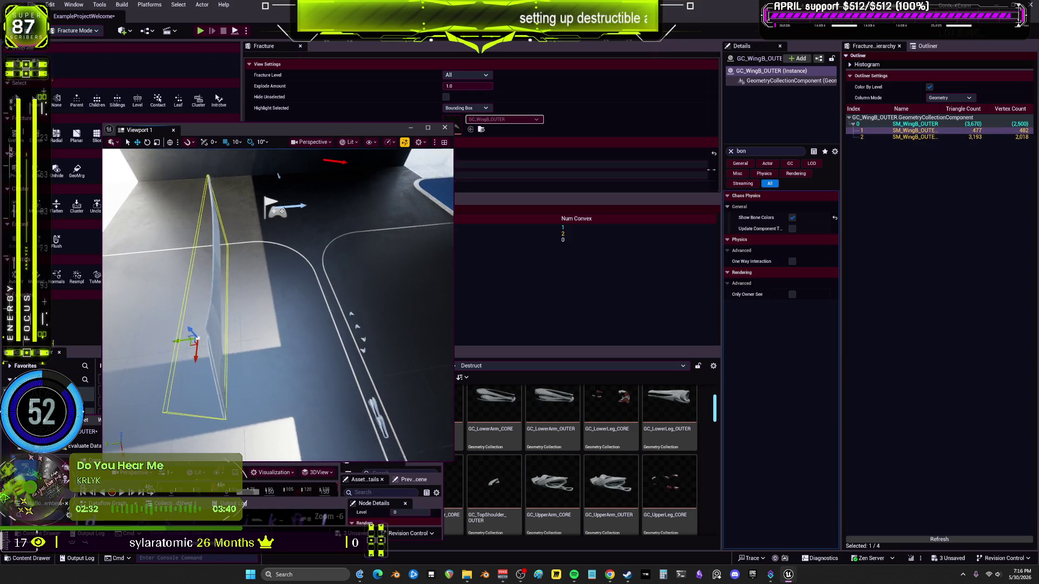
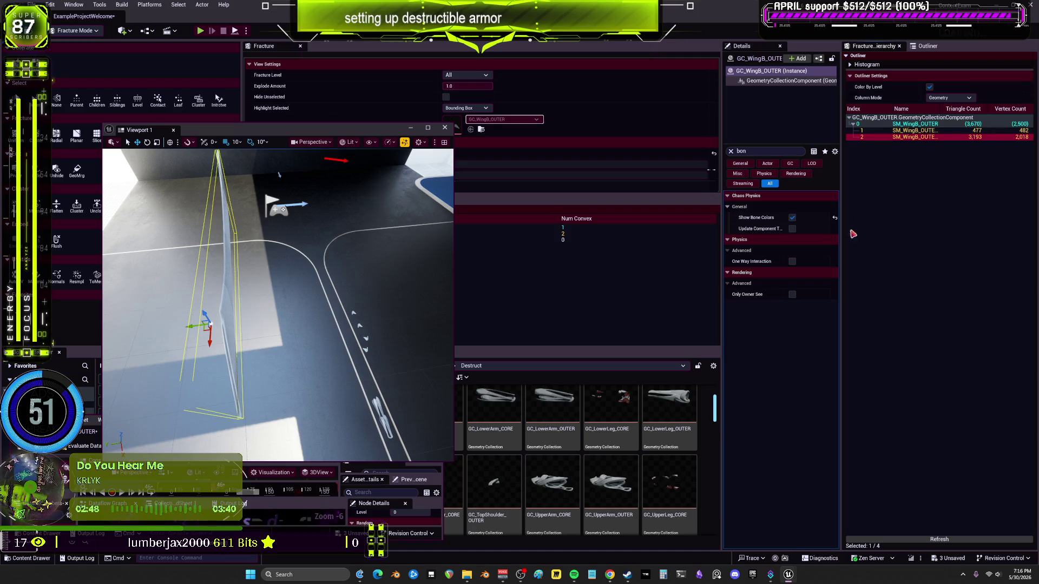
- Maximize the WingB outer Dataflow editor and enlarge its graph panel, moving Viewport 1 aside
{"action": "left_click", "coordinate": [479, 86]}
{"action": "type", "text": "0"}
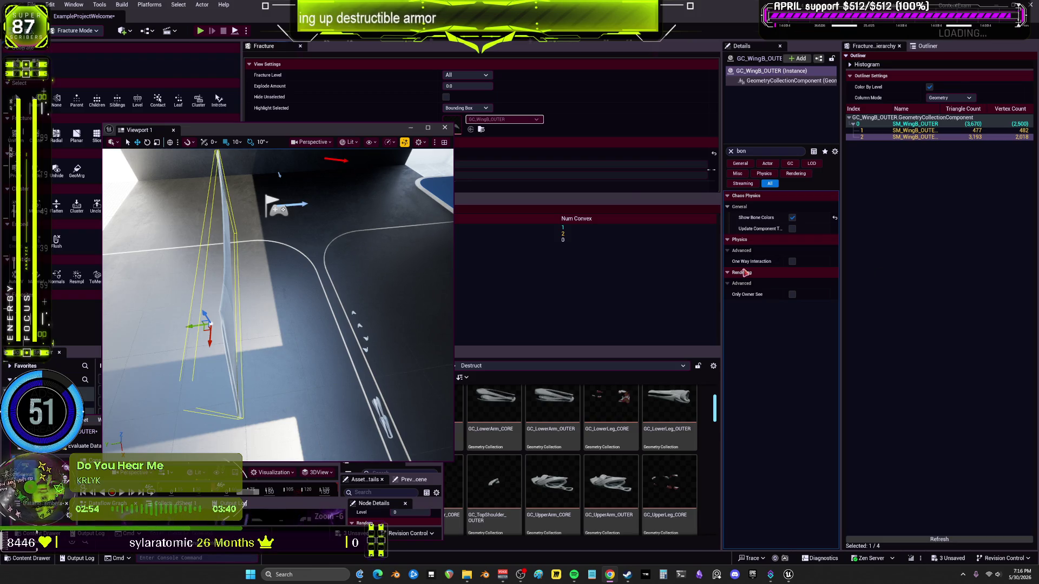
{"action": "left_click_drag", "start_coordinate": [733, 168], "coordinate": [842, 190]}
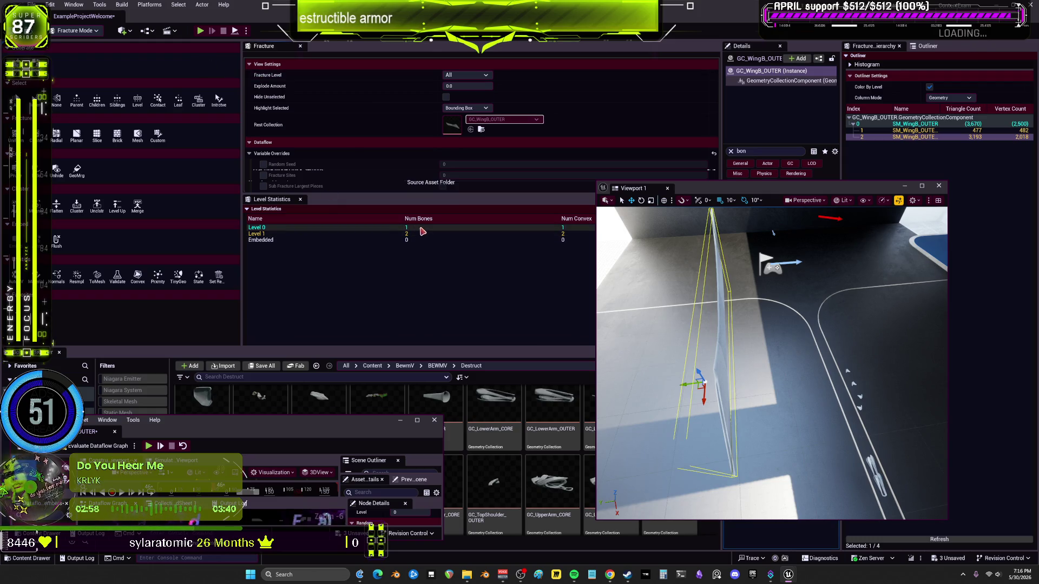
{"action": "double_click", "coordinate": [362, 424]}
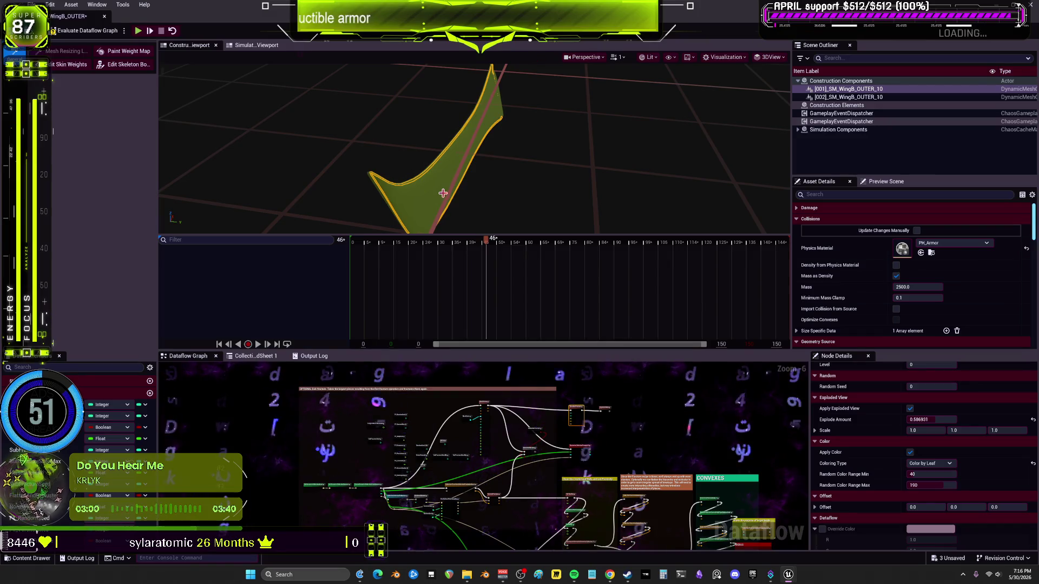
{"action": "left_click_drag", "start_coordinate": [313, 45], "coordinate": [240, 197]}
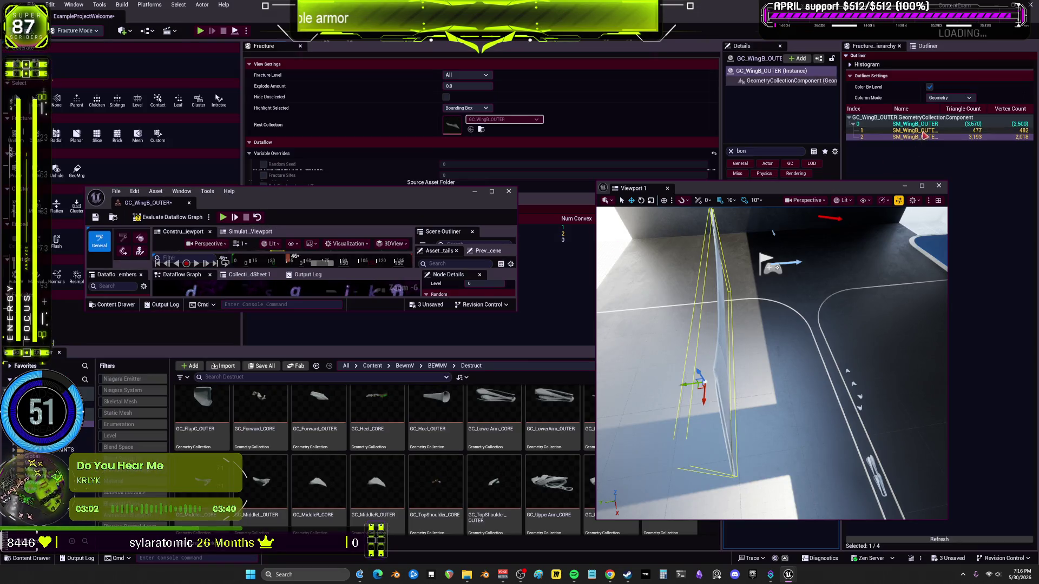
{"action": "double_click", "coordinate": [386, 197]}
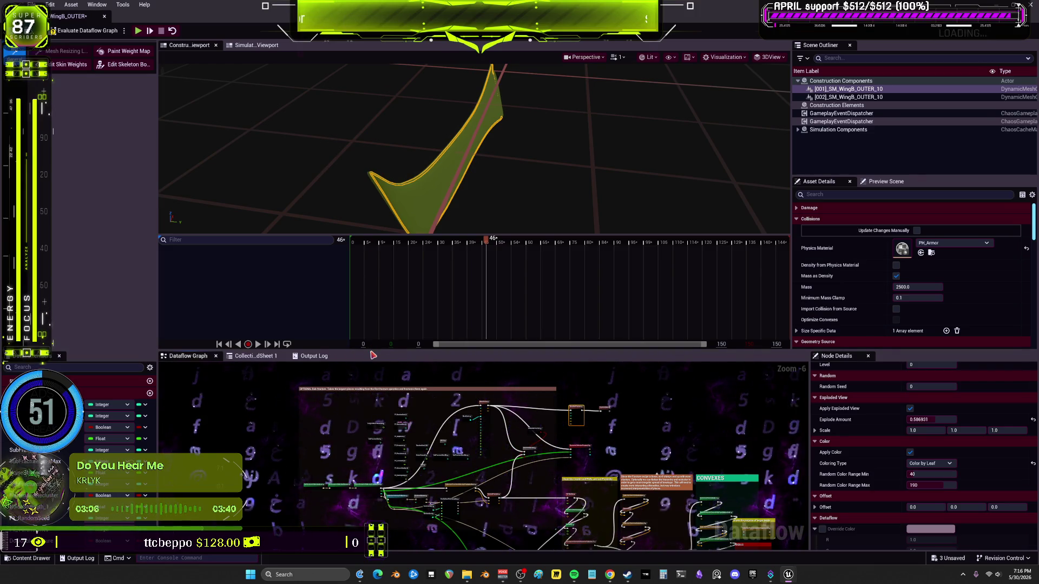
{"action": "left_click_drag", "start_coordinate": [373, 350], "coordinate": [387, 227]}
{"action": "scroll", "coordinate": [435, 389], "scroll_direction": "up", "scroll_amount": 2}
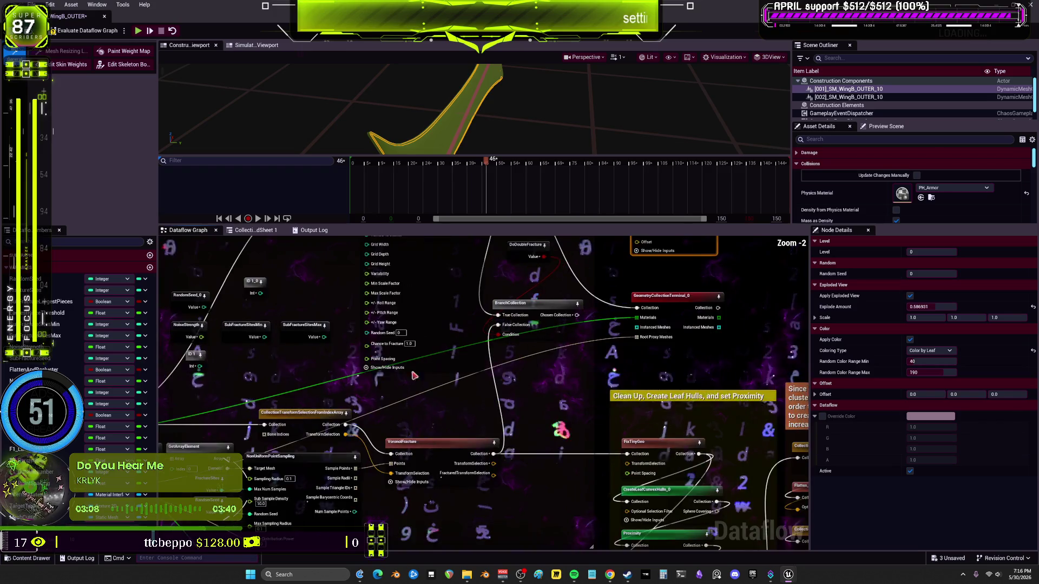
{"action": "scroll", "coordinate": [434, 389], "scroll_direction": "up", "scroll_amount": 2}
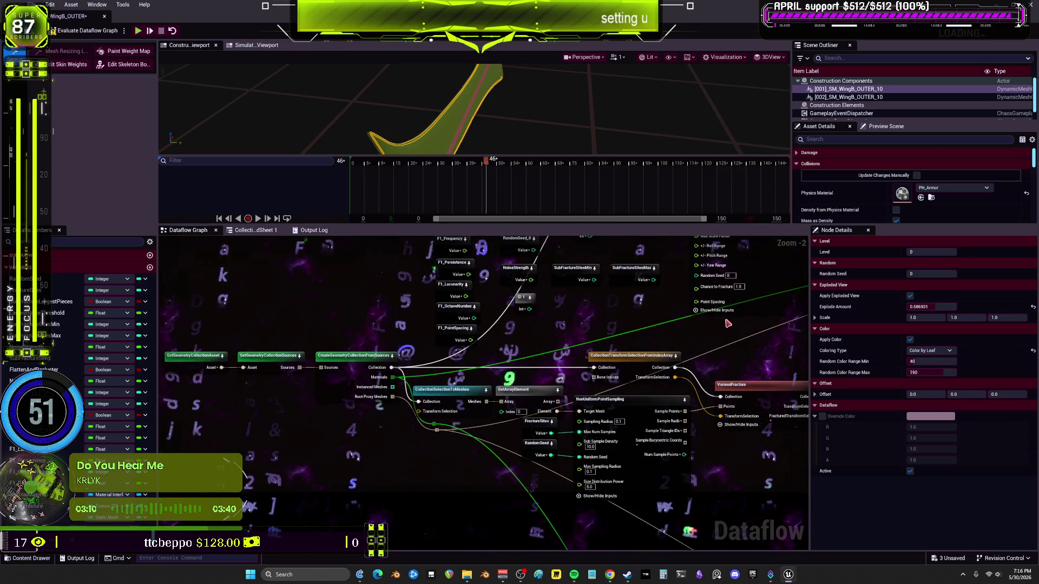
- Bring the MeshCutter and output nodes into view and select GeometryCollectionTerminal_0
{"action": "mouse_move", "coordinate": [726, 320]}
{"action": "left_mouse_down"}
{"action": "mouse_move", "coordinate": [487, 490]}
{"action": "mouse_move", "coordinate": [696, 465]}
{"action": "left_mouse_up"}
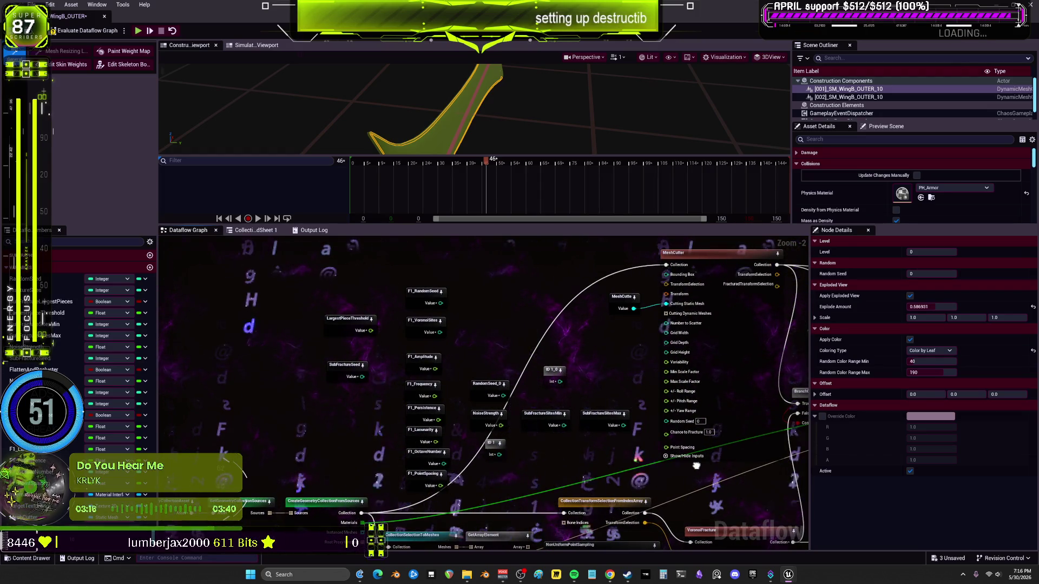
{"action": "left_click_drag", "start_coordinate": [695, 465], "coordinate": [563, 466]}
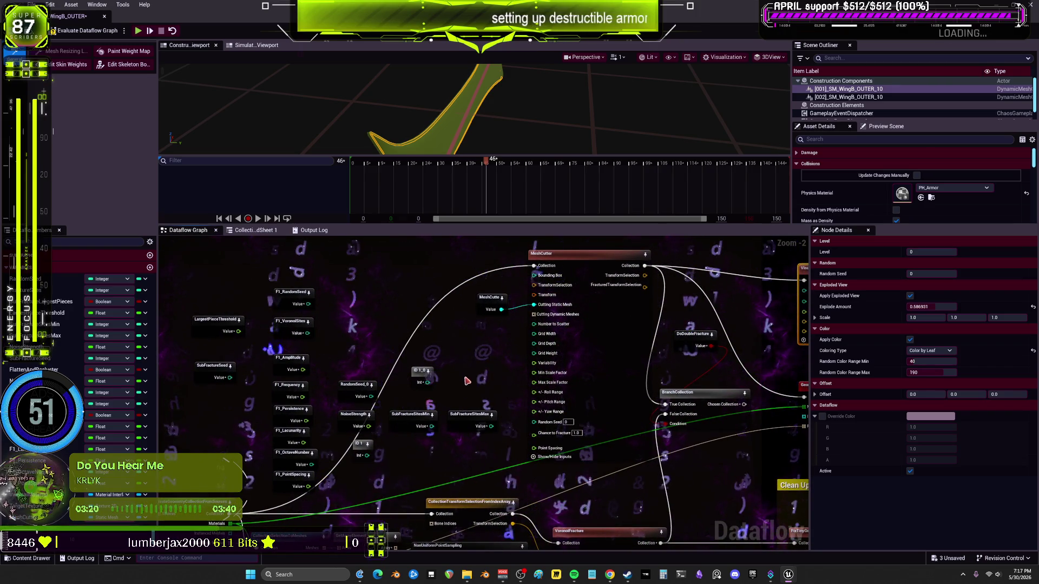
{"action": "left_click_drag", "start_coordinate": [482, 370], "coordinate": [266, 391]}
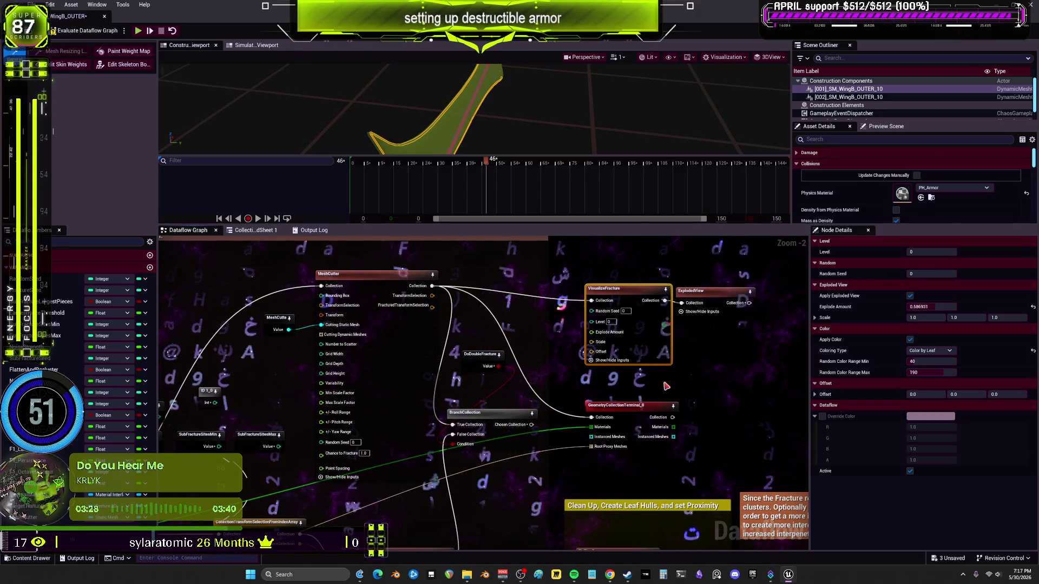
{"action": "left_click", "coordinate": [604, 411]}
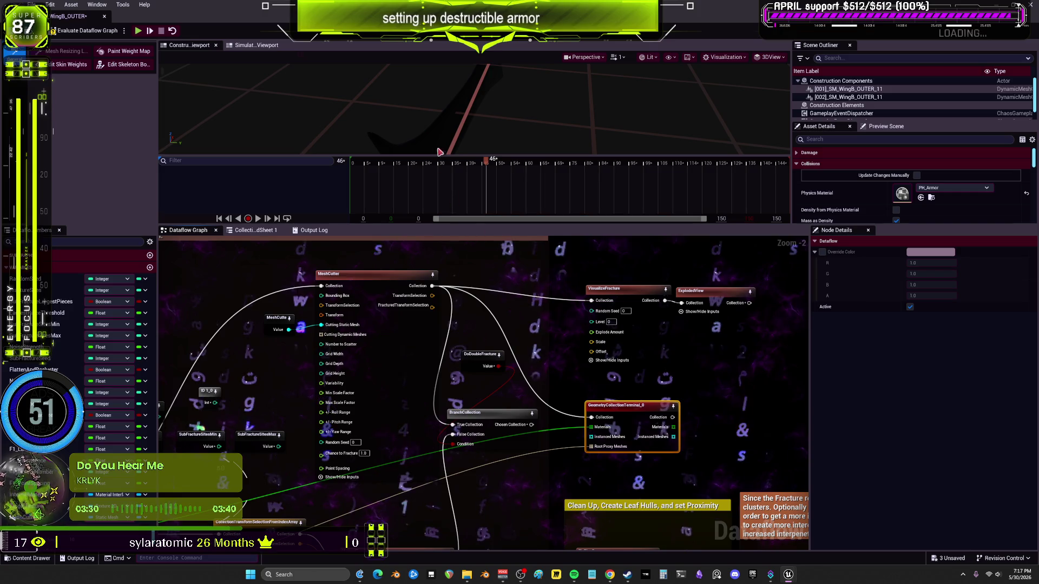
- Select the WingB outer mesh components in the outliner and evaluate the Dataflow graph
{"action": "left_click", "coordinate": [848, 97]}
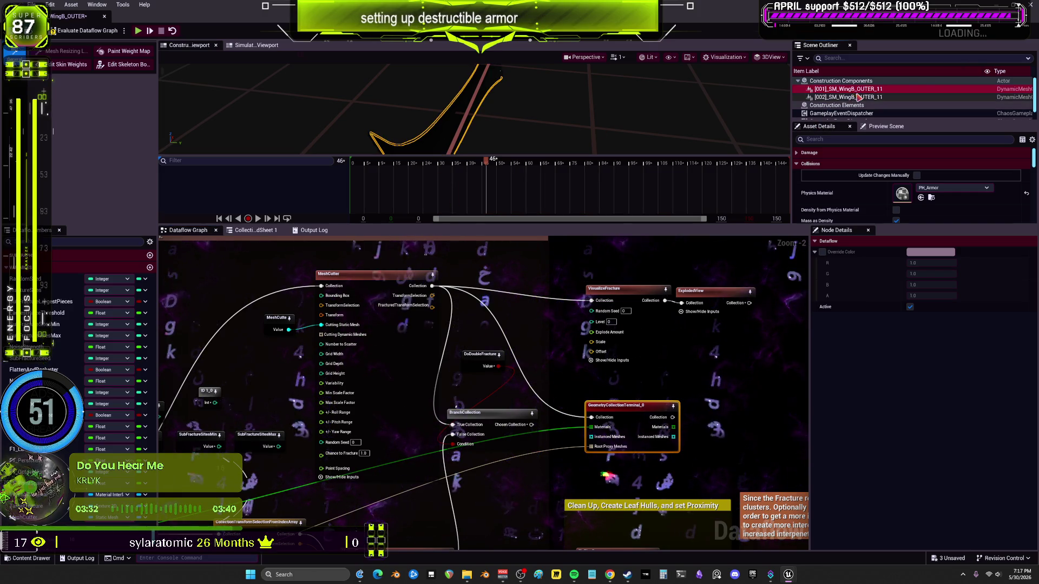
{"action": "left_click_drag", "start_coordinate": [589, 177], "coordinate": [520, 130]}
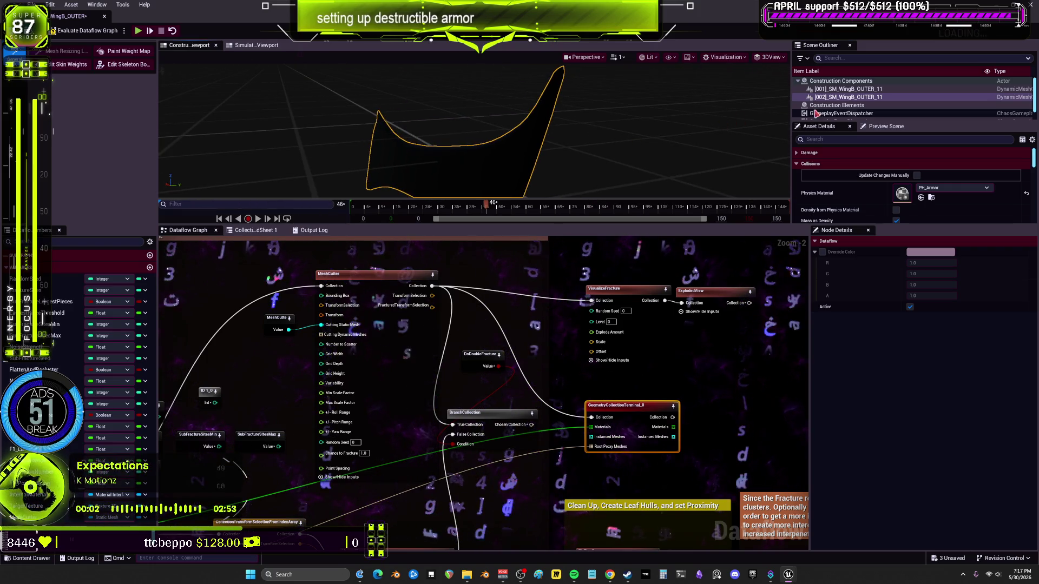
{"action": "left_click", "coordinate": [848, 88]}
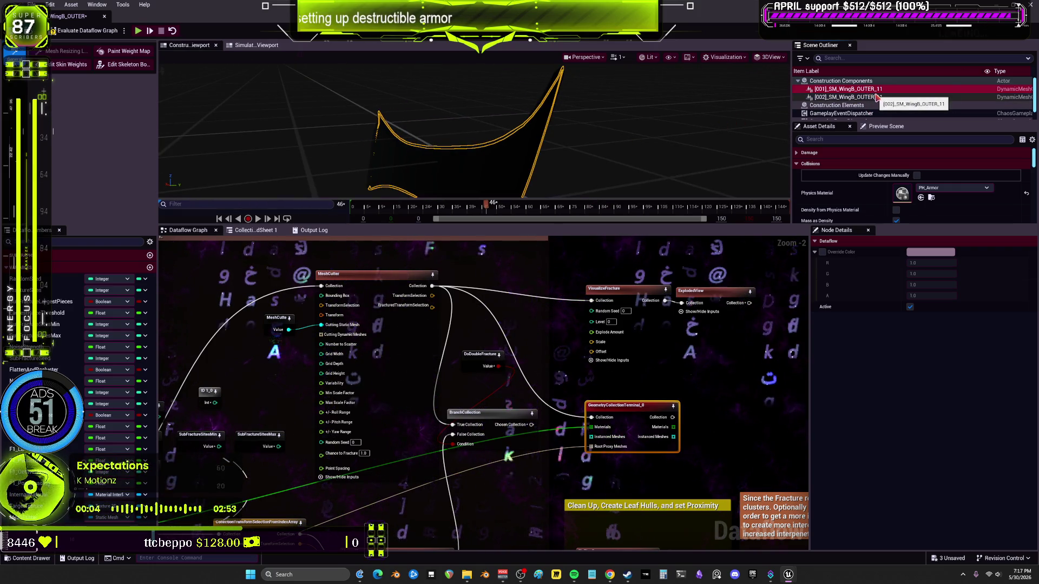
{"action": "left_click", "coordinate": [860, 97]}
{"action": "key", "text": "Up"}
{"action": "key", "text": "Down"}
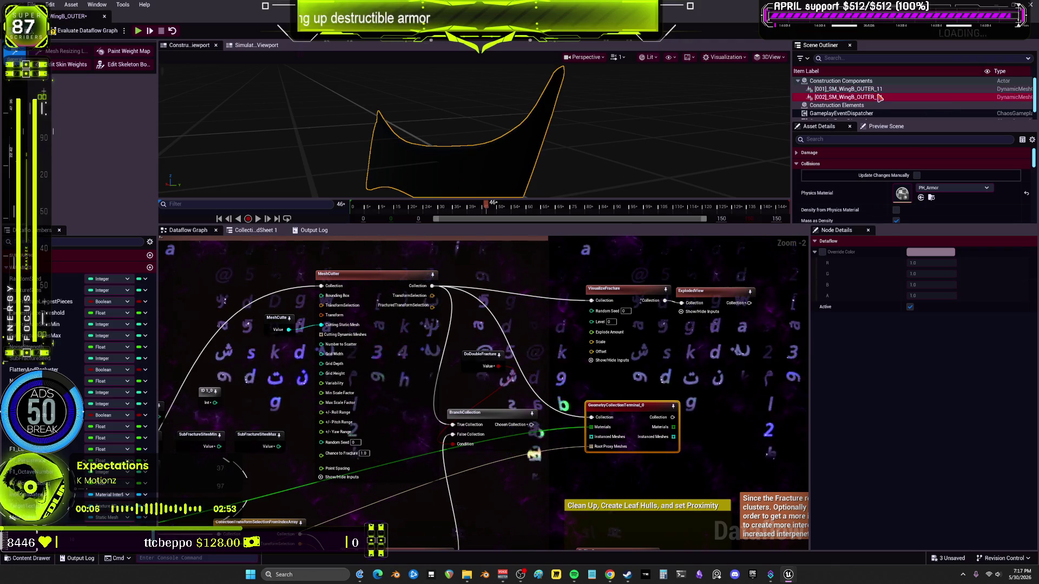
{"action": "key", "text": "Up"}
{"action": "key", "text": "Down"}
{"action": "key", "text": "Up"}
{"action": "key", "text": "Down"}
{"action": "key", "text": "Up"}
{"action": "key", "text": "Down"}
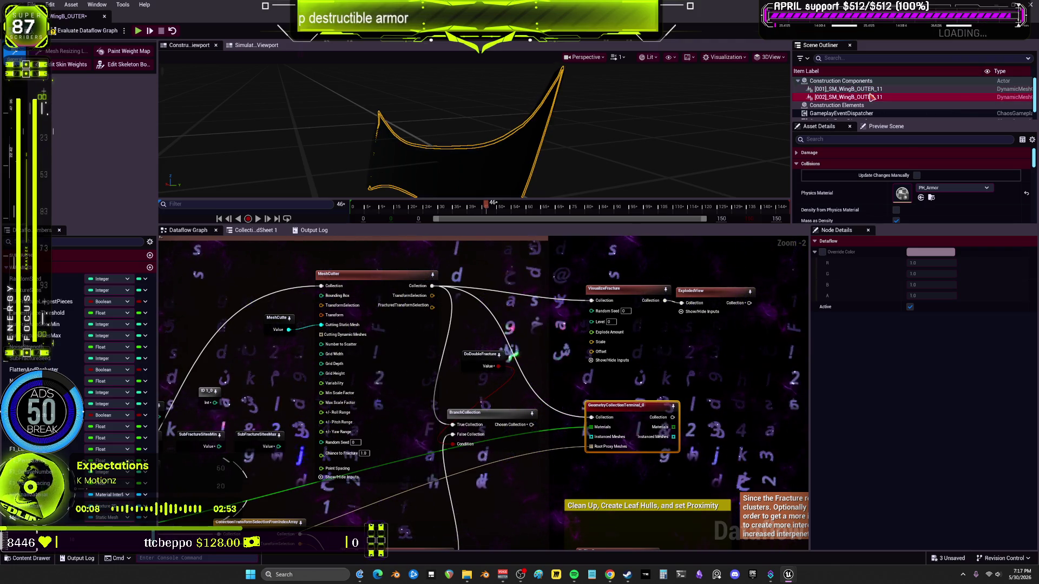
{"action": "left_click", "coordinate": [104, 34]}
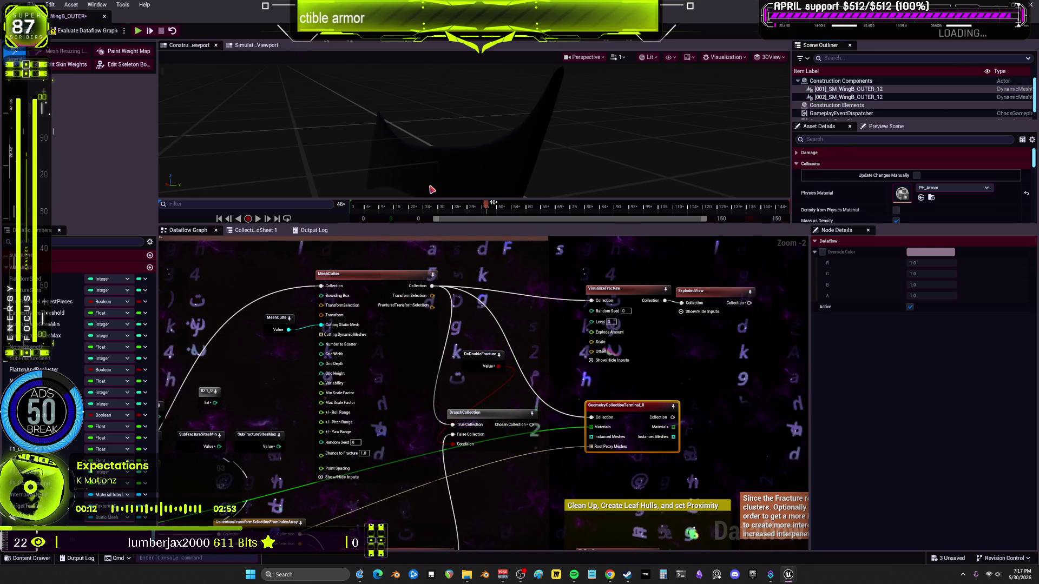
{"action": "scroll", "coordinate": [428, 396], "scroll_direction": "down", "scroll_amount": 3}
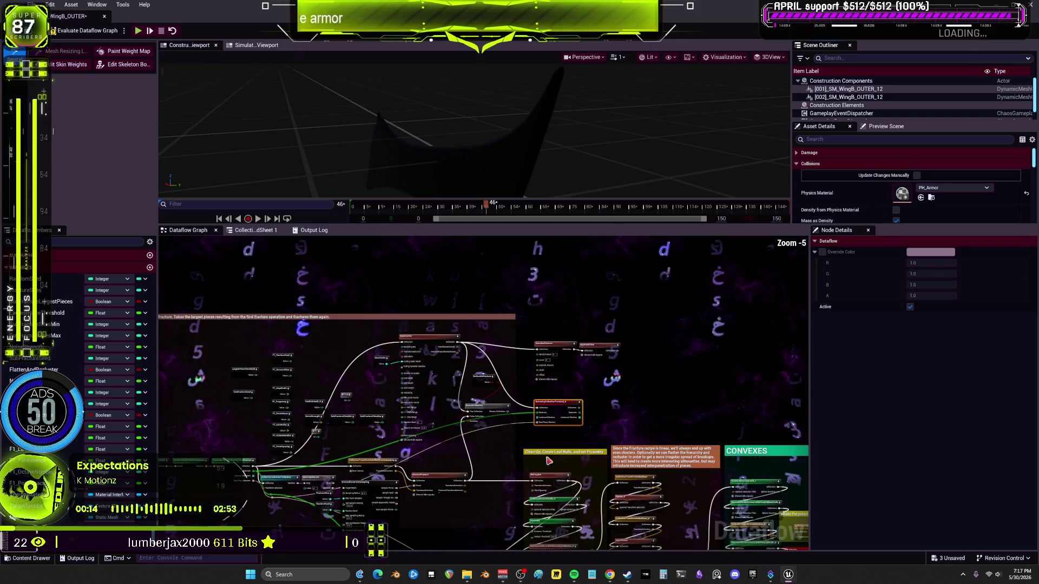
- Review the mask, Clean Up and MeshCutter graph sections, then restore the editor to a small window
{"action": "left_click_drag", "start_coordinate": [427, 373], "coordinate": [427, 235]}
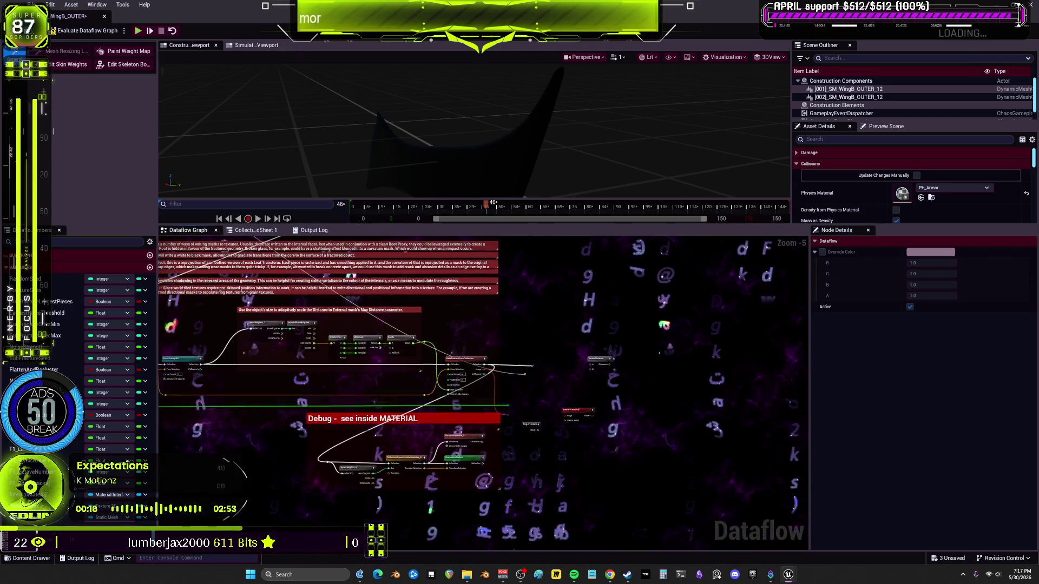
{"action": "left_click_drag", "start_coordinate": [607, 427], "coordinate": [516, 493]}
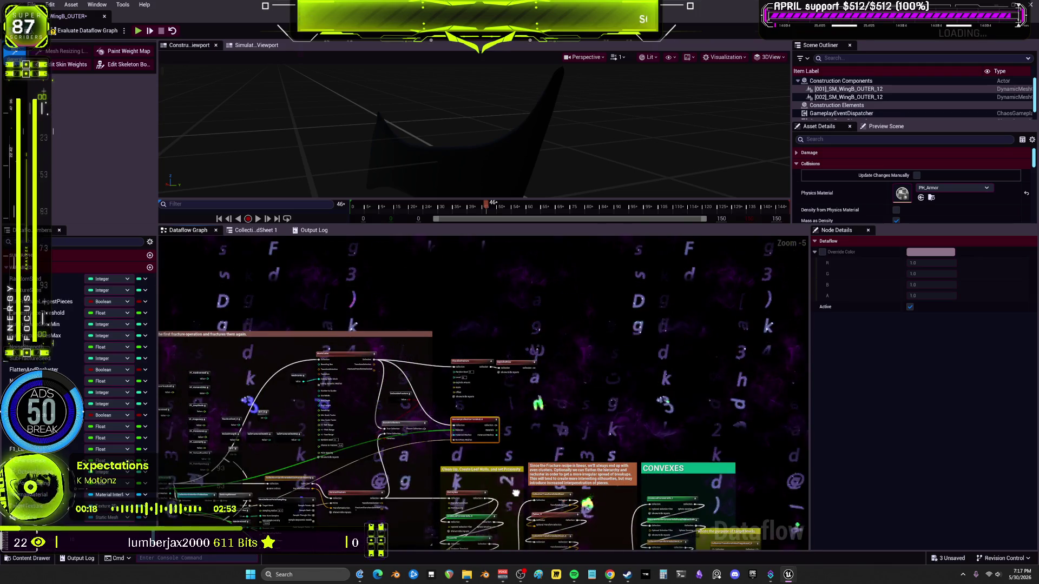
{"action": "scroll", "coordinate": [477, 472], "scroll_direction": "up", "scroll_amount": 4}
{"action": "scroll", "coordinate": [477, 471], "scroll_direction": "down", "scroll_amount": 4}
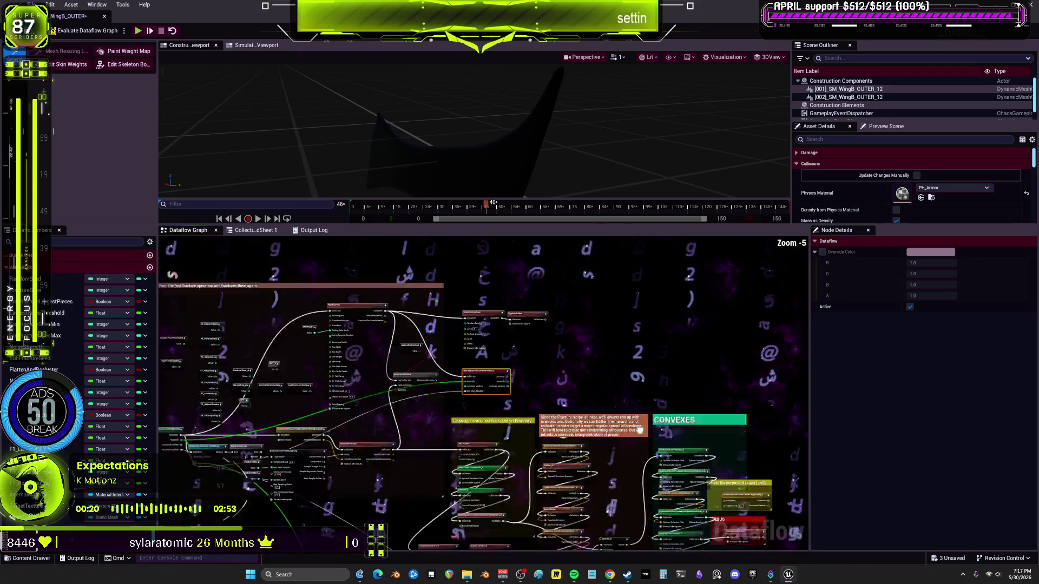
{"action": "left_click_drag", "start_coordinate": [477, 471], "coordinate": [442, 345]}
{"action": "scroll", "coordinate": [442, 345], "scroll_direction": "up", "scroll_amount": 5}
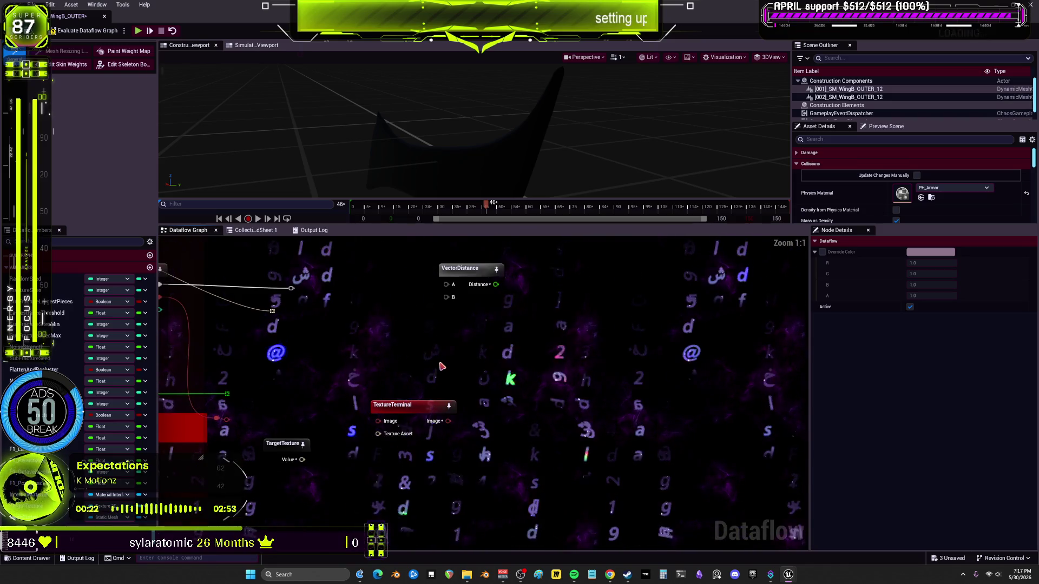
{"action": "key", "text": "Delete"}
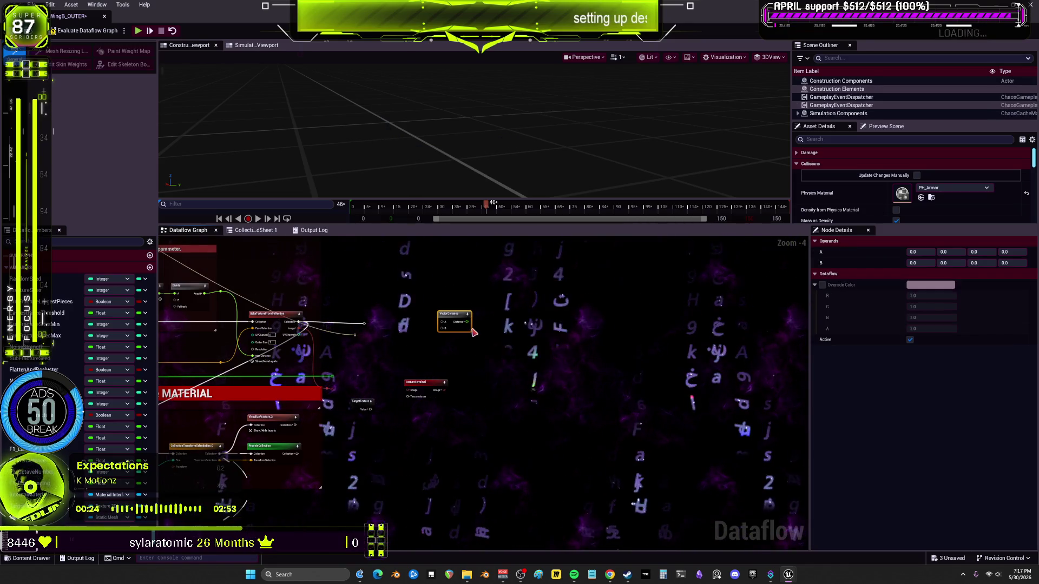
{"action": "left_click_drag", "start_coordinate": [368, 363], "coordinate": [467, 460]}
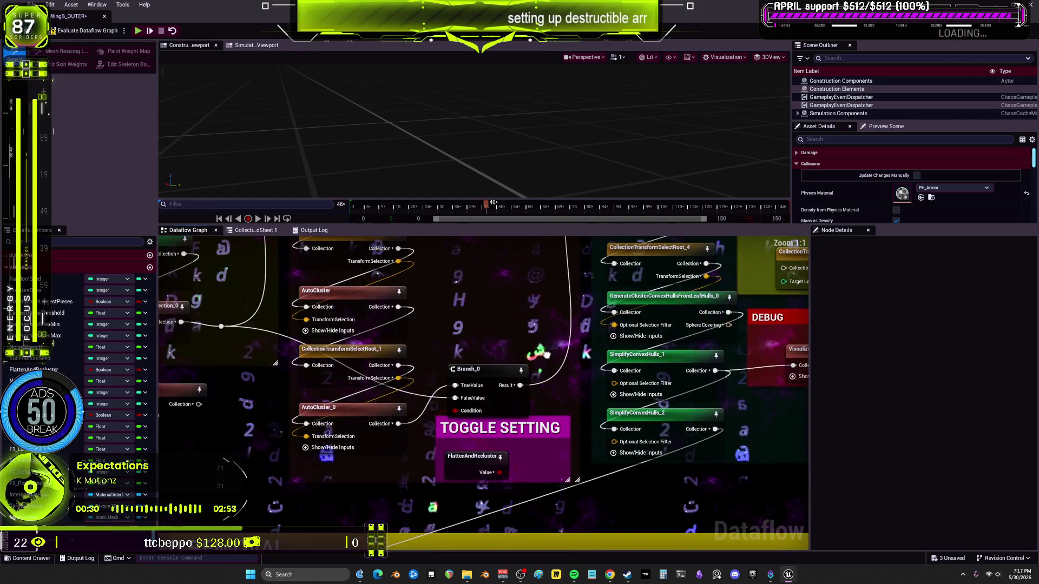
{"action": "left_click_drag", "start_coordinate": [509, 338], "coordinate": [530, 370]}
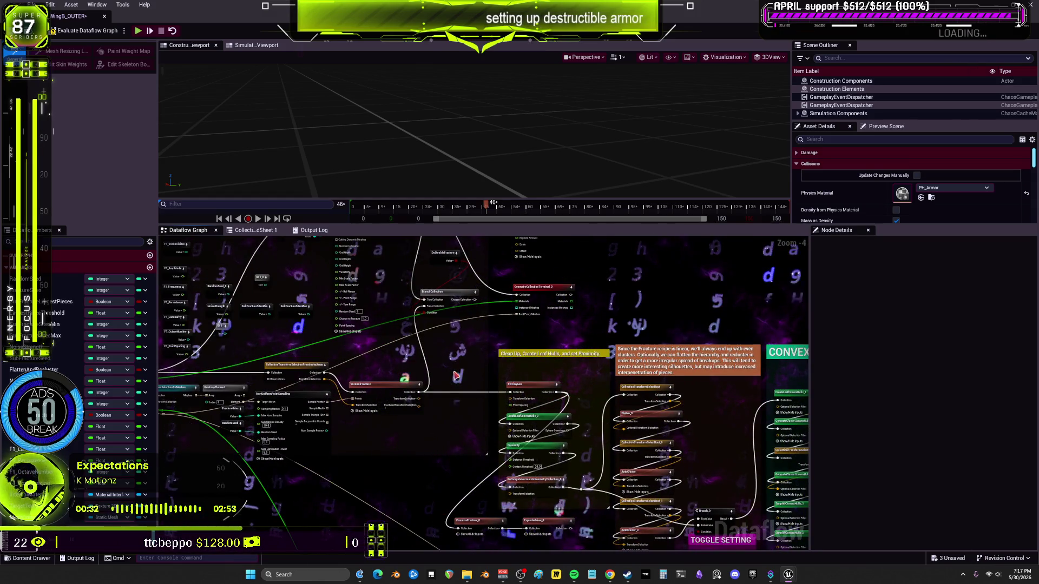
{"action": "scroll", "coordinate": [457, 375], "scroll_direction": "up", "scroll_amount": 3}
{"action": "mouse_move", "coordinate": [668, 510]}
{"action": "left_mouse_down"}
{"action": "mouse_move", "coordinate": [582, 327]}
{"action": "mouse_move", "coordinate": [398, 350]}
{"action": "mouse_move", "coordinate": [486, 319]}
{"action": "mouse_move", "coordinate": [498, 430]}
{"action": "left_mouse_up"}
{"action": "scroll", "coordinate": [582, 327], "scroll_direction": "down", "scroll_amount": 2}
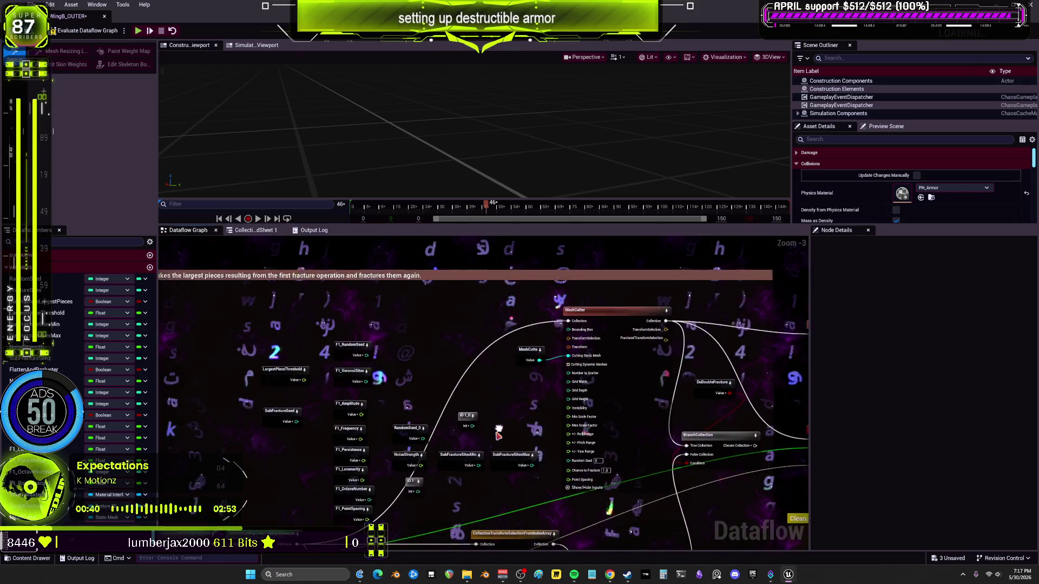
{"action": "scroll", "coordinate": [574, 343], "scroll_direction": "up", "scroll_amount": 2}
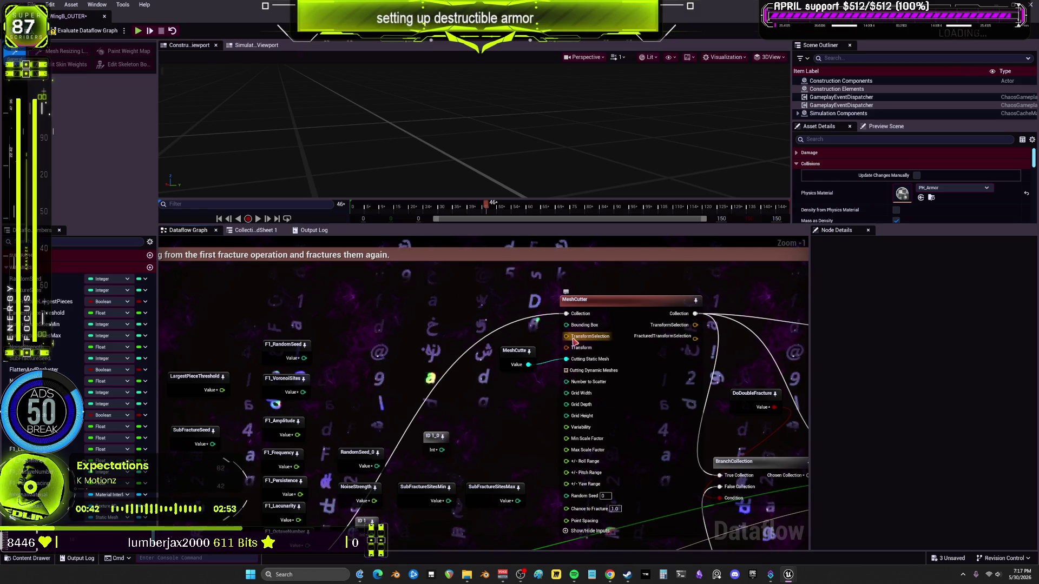
{"action": "left_click_drag", "start_coordinate": [301, 17], "coordinate": [616, 264]}
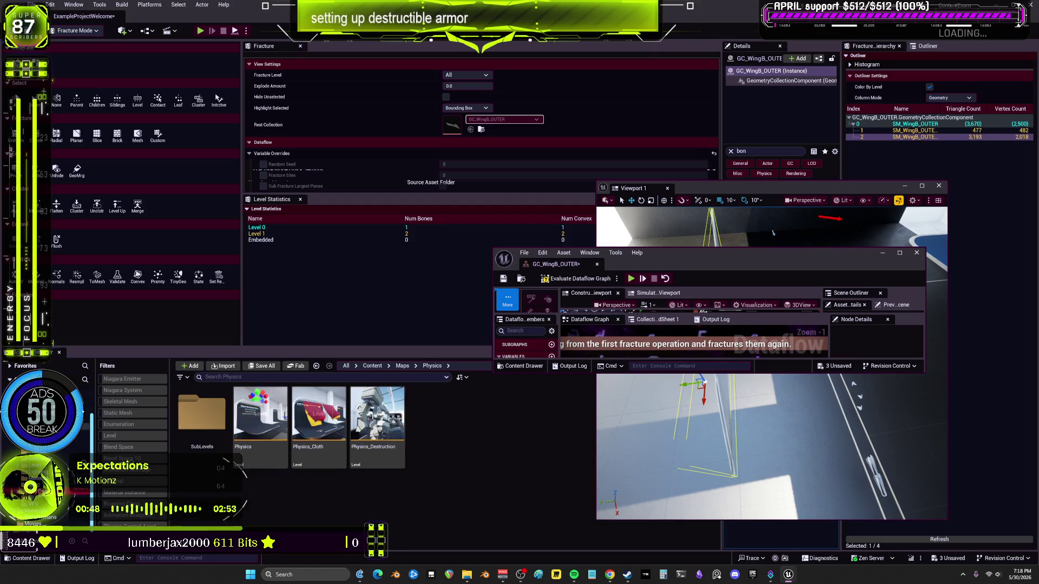
- Load the Physics_Destruction level, saving pending armor assets, and select the Combined Fractures sphere
{"action": "double_click", "coordinate": [383, 431]}
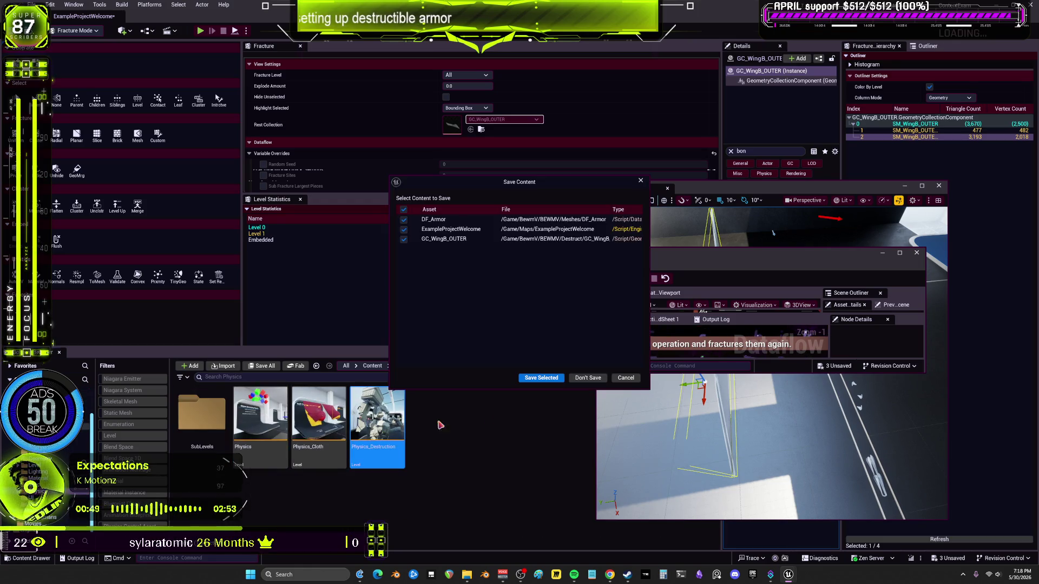
{"action": "left_click", "coordinate": [549, 379]}
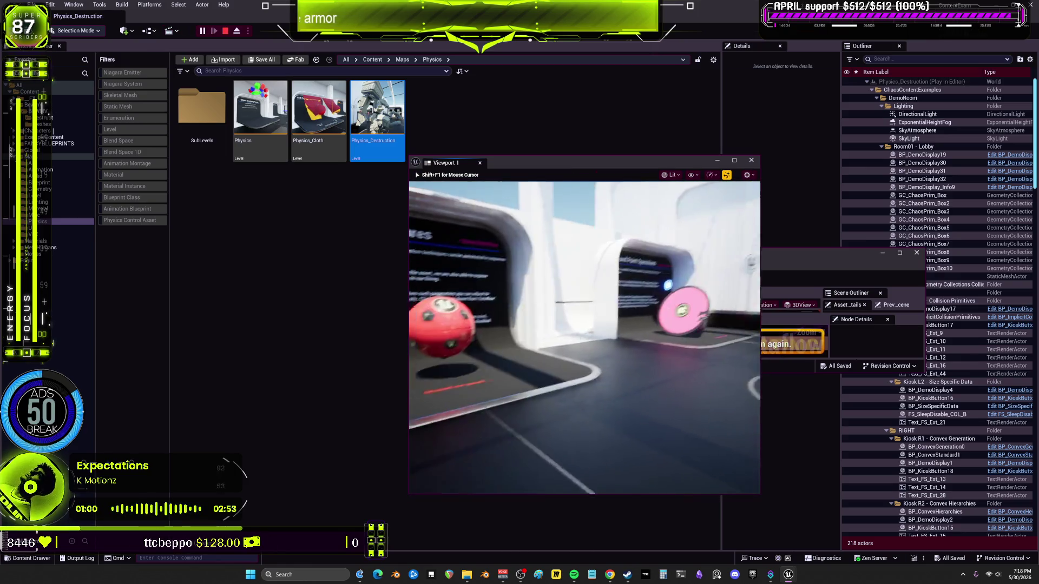
{"action": "left_click_drag", "start_coordinate": [662, 350], "coordinate": [539, 349]}
{"action": "left_click", "coordinate": [615, 318]}
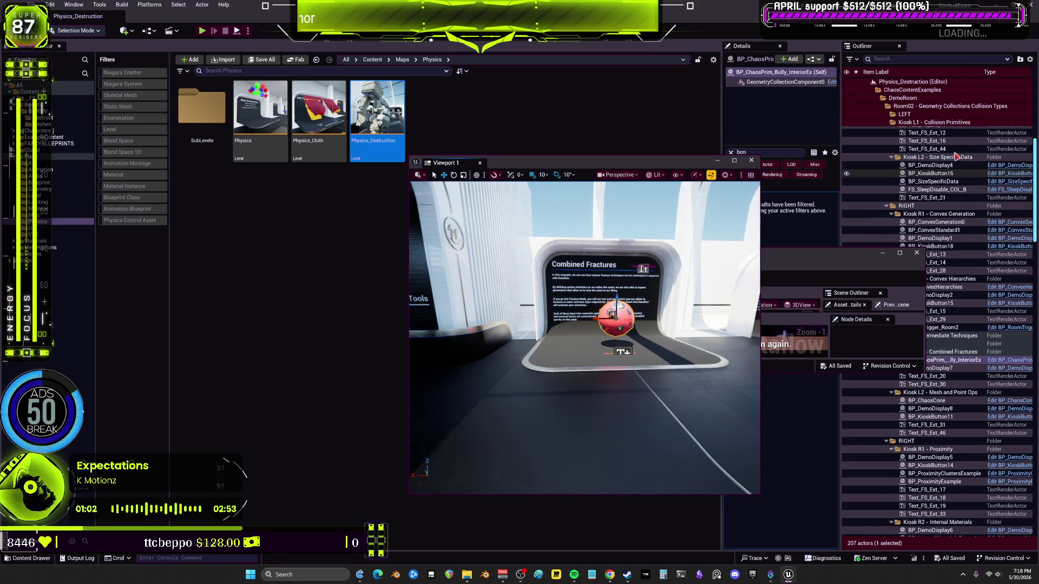
- Open the sphere's Rest Collection geometry collection in a maximized Dataflow editor
{"action": "left_click_drag", "start_coordinate": [863, 259], "coordinate": [529, 374]}
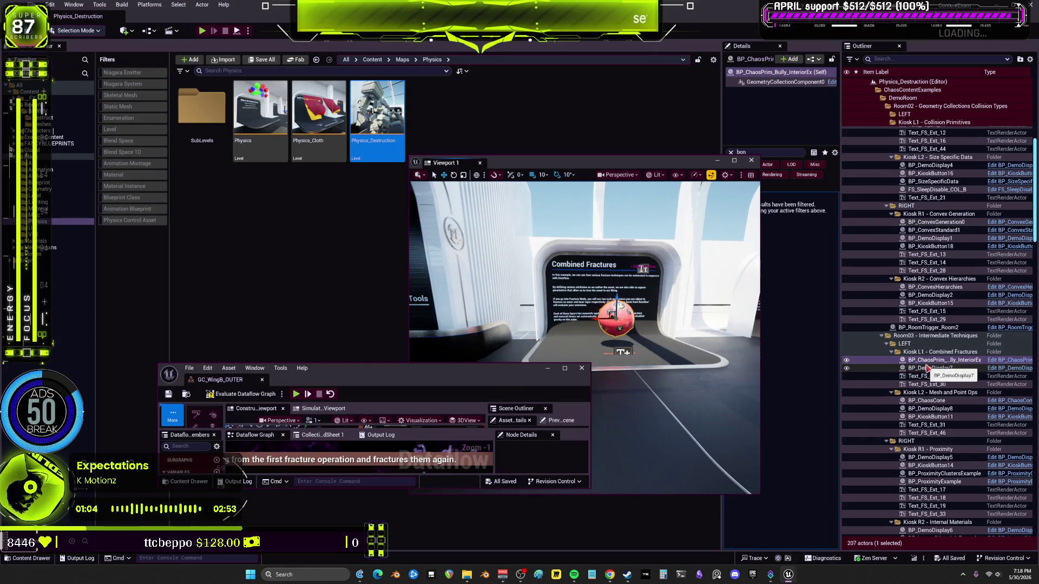
{"action": "left_click_drag", "start_coordinate": [626, 162], "coordinate": [445, 152]}
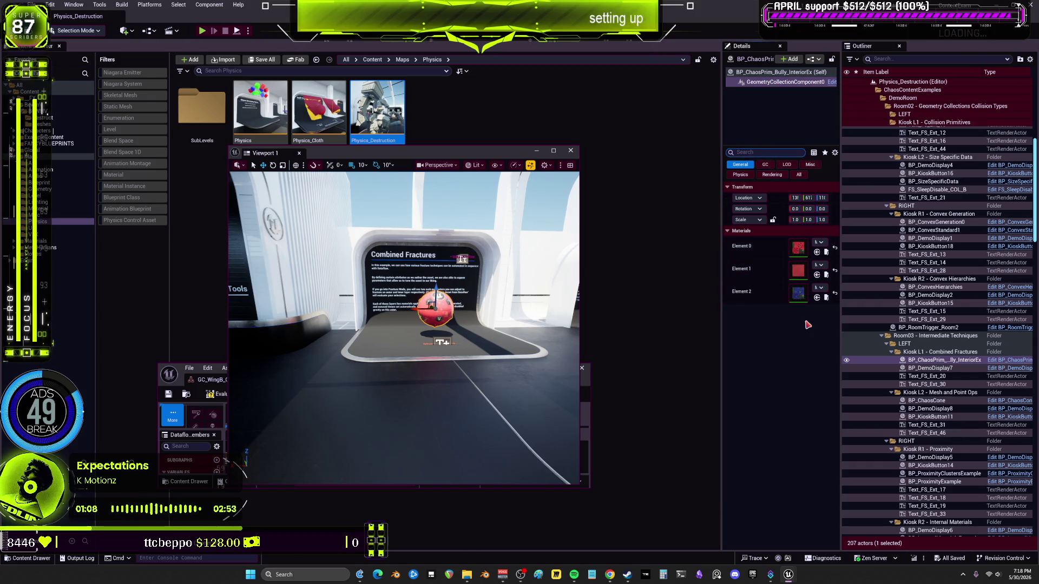
{"action": "left_click", "coordinate": [799, 174]}
{"action": "scroll", "coordinate": [786, 309], "scroll_direction": "down", "scroll_amount": 3}
{"action": "scroll", "coordinate": [786, 309], "scroll_direction": "down", "scroll_amount": 3}
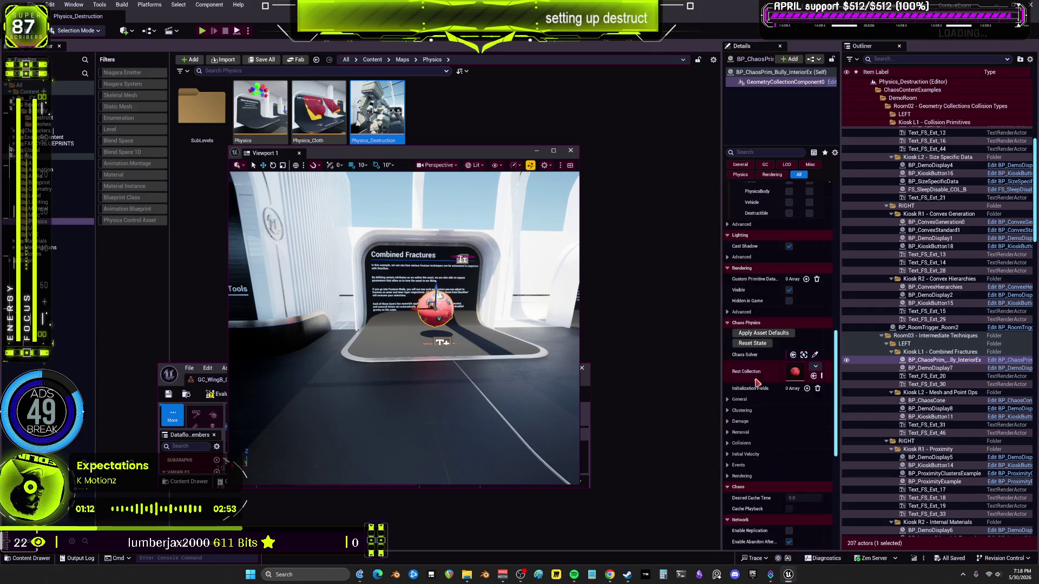
{"action": "scroll", "coordinate": [786, 310], "scroll_direction": "down", "scroll_amount": 3}
{"action": "double_click", "coordinate": [796, 280]}
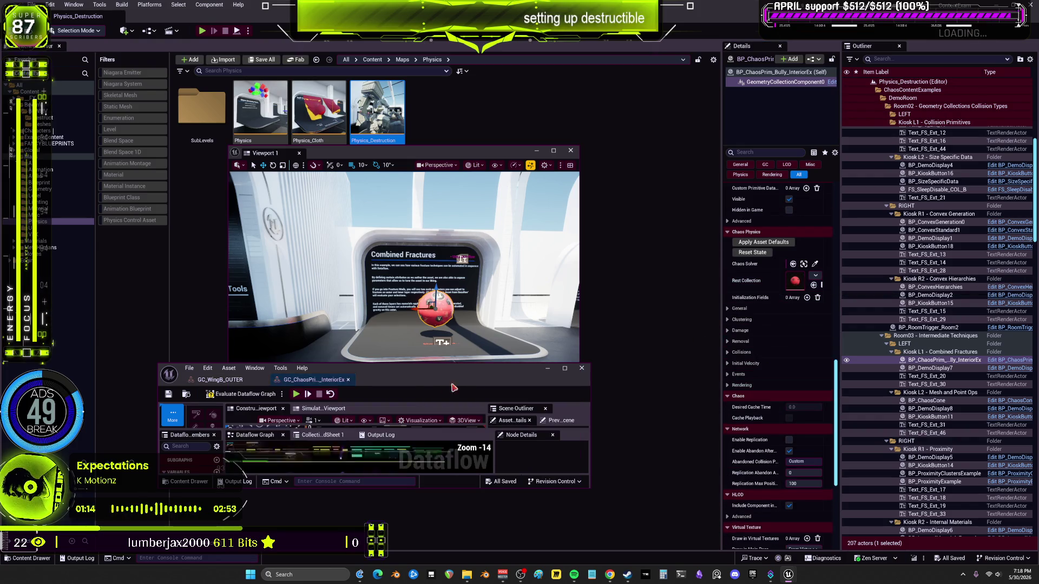
{"action": "left_click", "coordinate": [564, 368]}
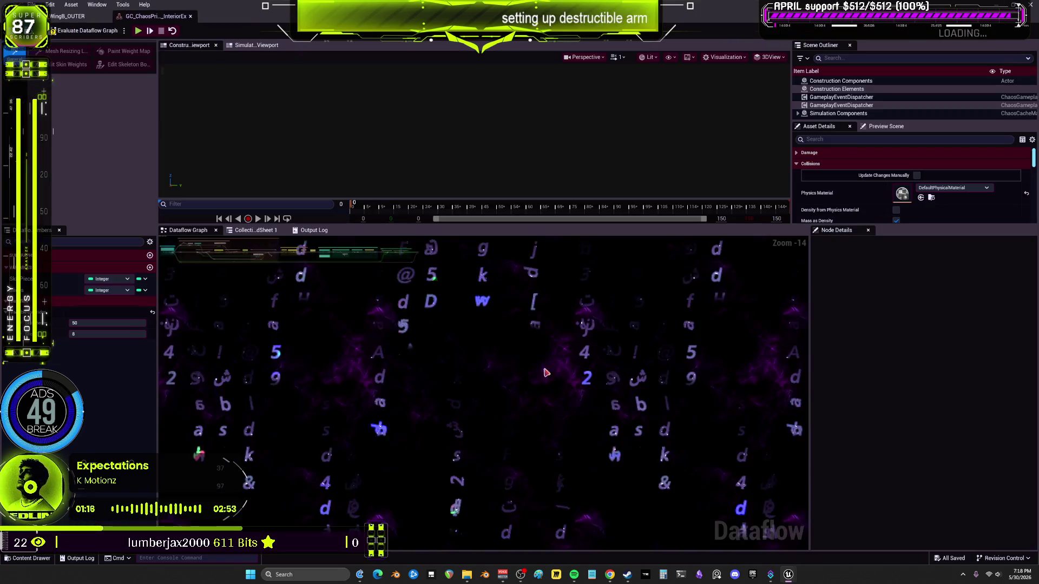
{"action": "scroll", "coordinate": [603, 333], "scroll_direction": "up", "scroll_amount": 3}
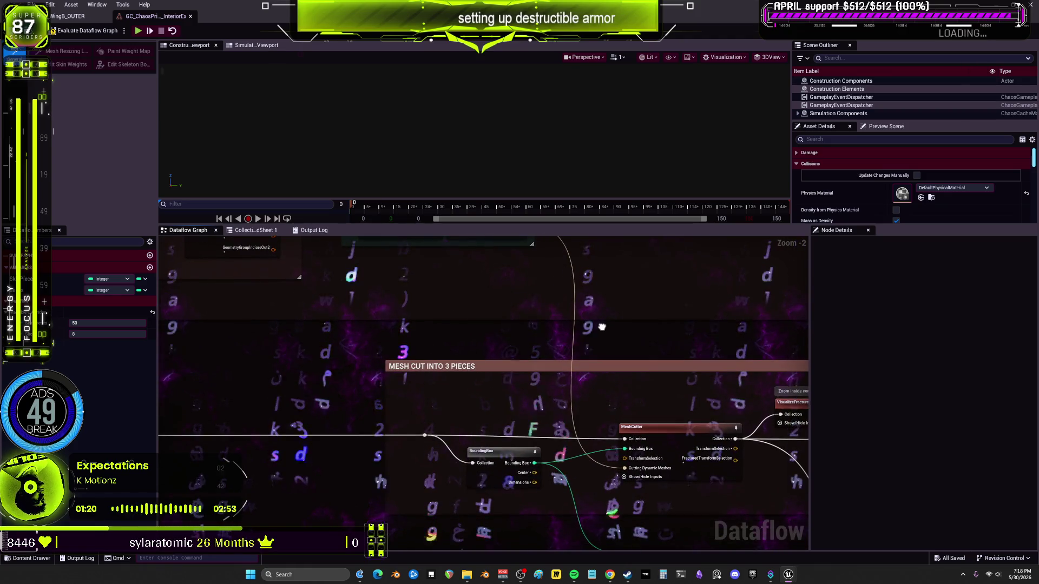
{"action": "scroll", "coordinate": [500, 445], "scroll_direction": "up", "scroll_amount": 1}
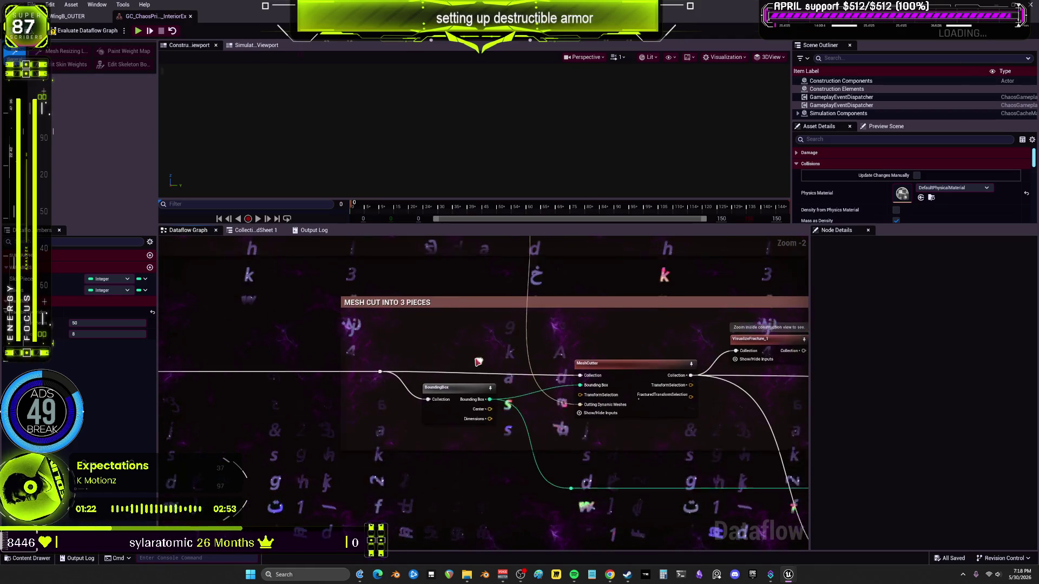
- Copy the example graph's BoundingBox node and switch to the GC_WingB_OUTER dataflow
{"action": "left_click", "coordinate": [618, 362]}
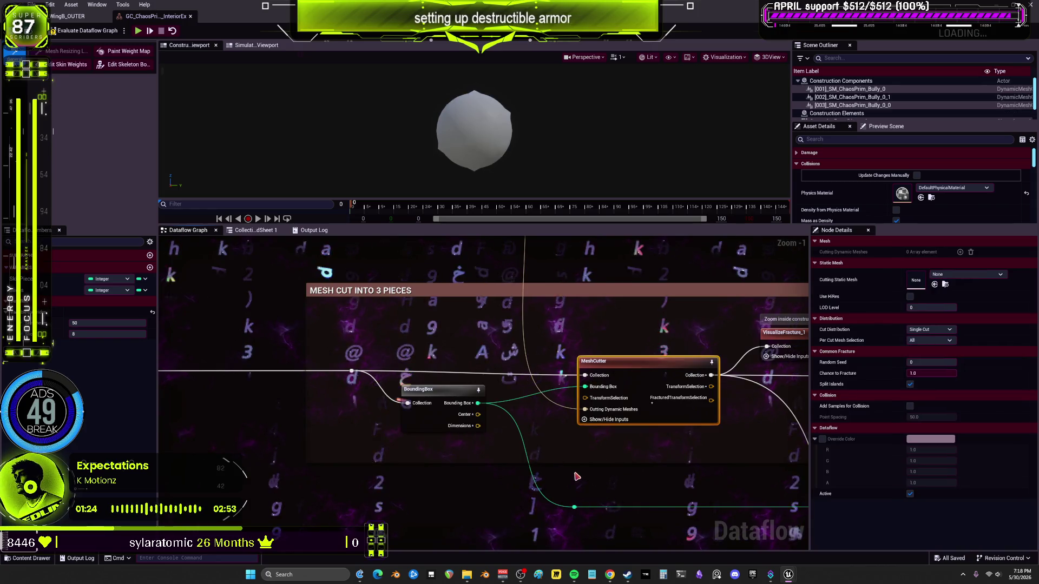
{"action": "left_click", "coordinate": [431, 392]}
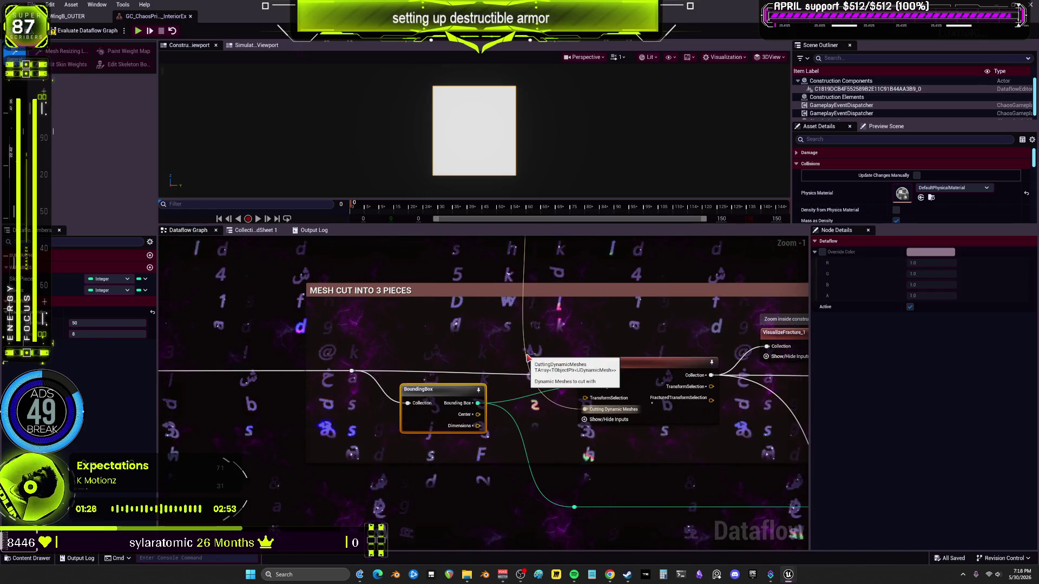
{"action": "key", "text": "ctrl+c"}
{"action": "scroll", "coordinate": [527, 358], "scroll_direction": "down", "scroll_amount": 2}
{"action": "right_click", "coordinate": [434, 367]}
{"action": "left_click", "coordinate": [433, 366]}
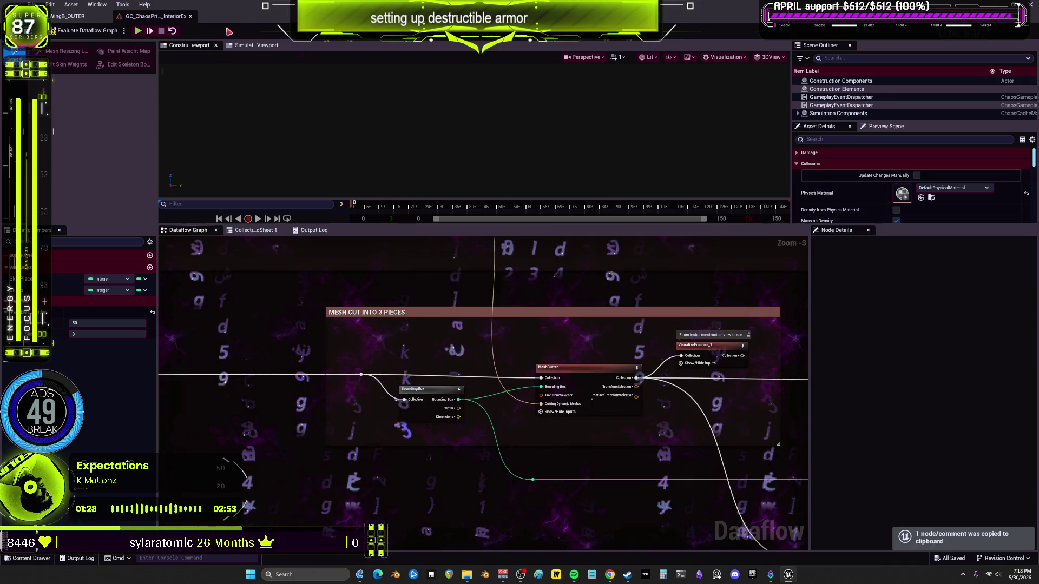
{"action": "left_click", "coordinate": [89, 16]}
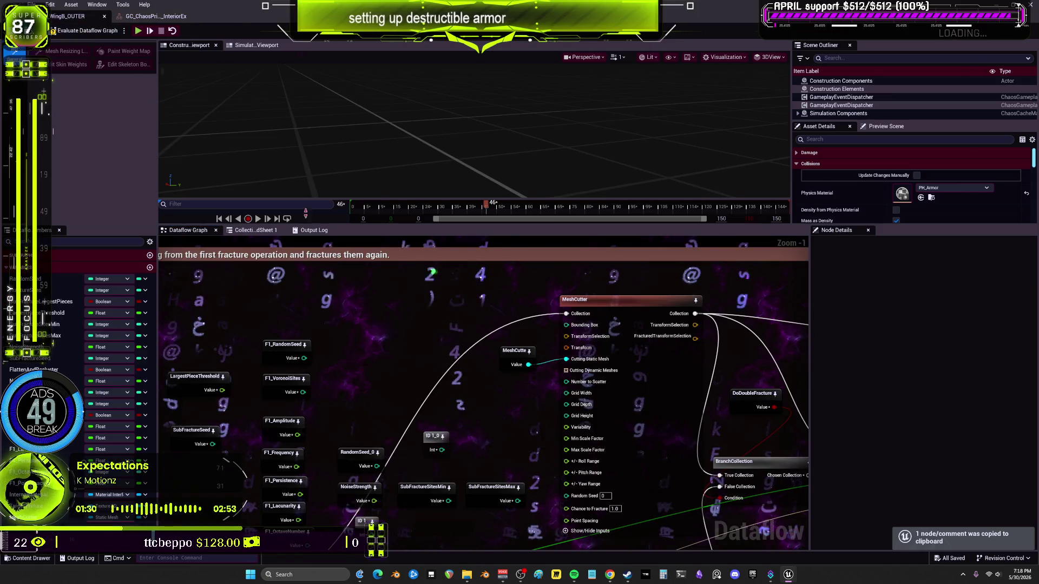
- Paste BoundingBox_2 and wire its Bounding Box output into the MeshCutter's Bounding Box input
{"action": "key", "text": "ctrl+v"}
{"action": "left_click_drag", "start_coordinate": [387, 327], "coordinate": [372, 499]}
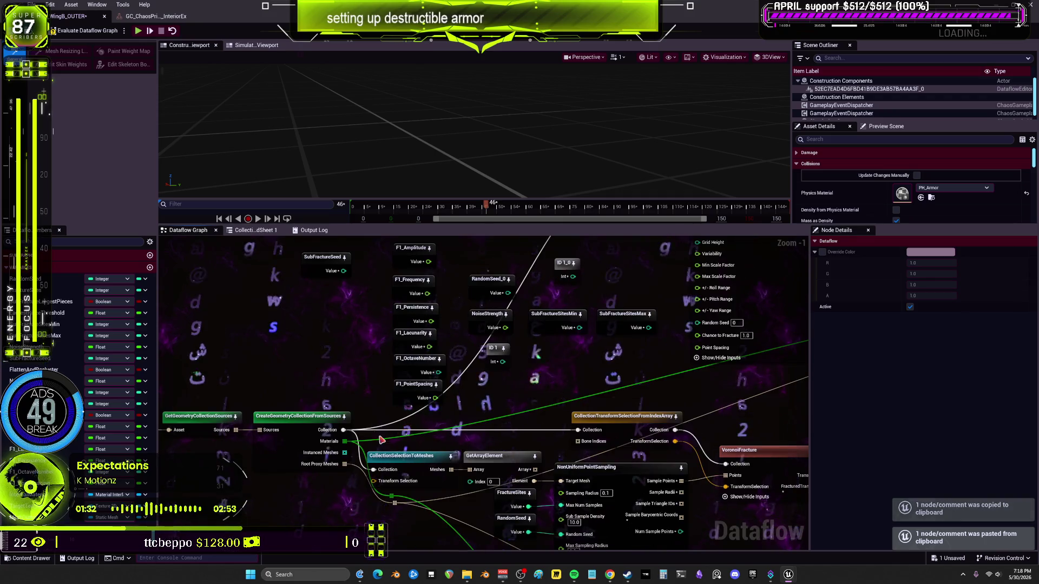
{"action": "scroll", "coordinate": [371, 498], "scroll_direction": "down", "scroll_amount": 1}
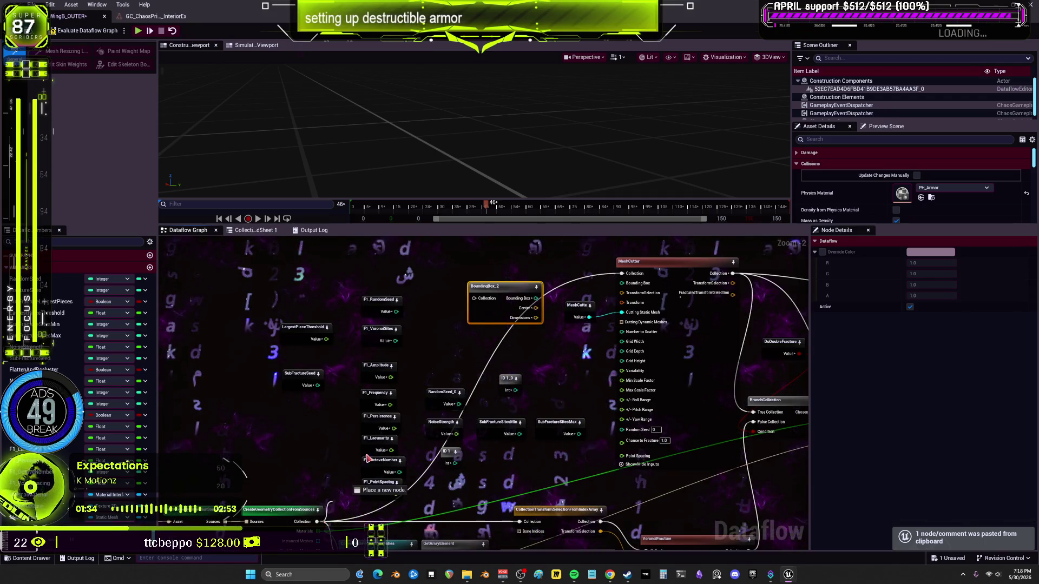
{"action": "scroll", "coordinate": [483, 299], "scroll_direction": "up", "scroll_amount": 2}
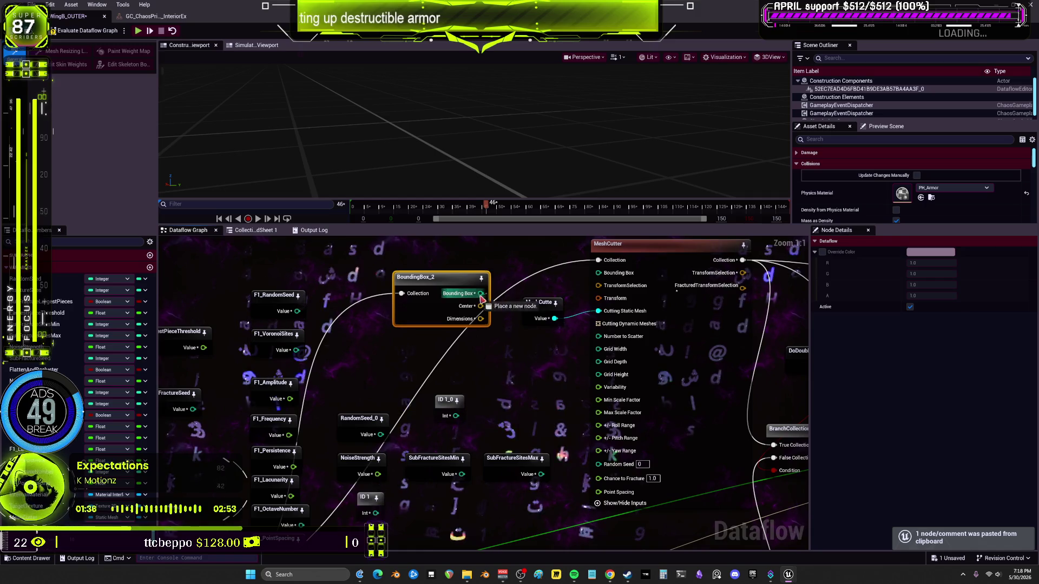
{"action": "mouse_move", "coordinate": [482, 293]}
{"action": "left_mouse_down"}
{"action": "mouse_move", "coordinate": [598, 273]}
{"action": "mouse_move", "coordinate": [582, 310]}
{"action": "left_mouse_up"}
{"action": "mouse_move", "coordinate": [435, 317]}
{"action": "left_mouse_down"}
{"action": "mouse_move", "coordinate": [445, 302]}
{"action": "mouse_move", "coordinate": [414, 311]}
{"action": "left_mouse_up"}
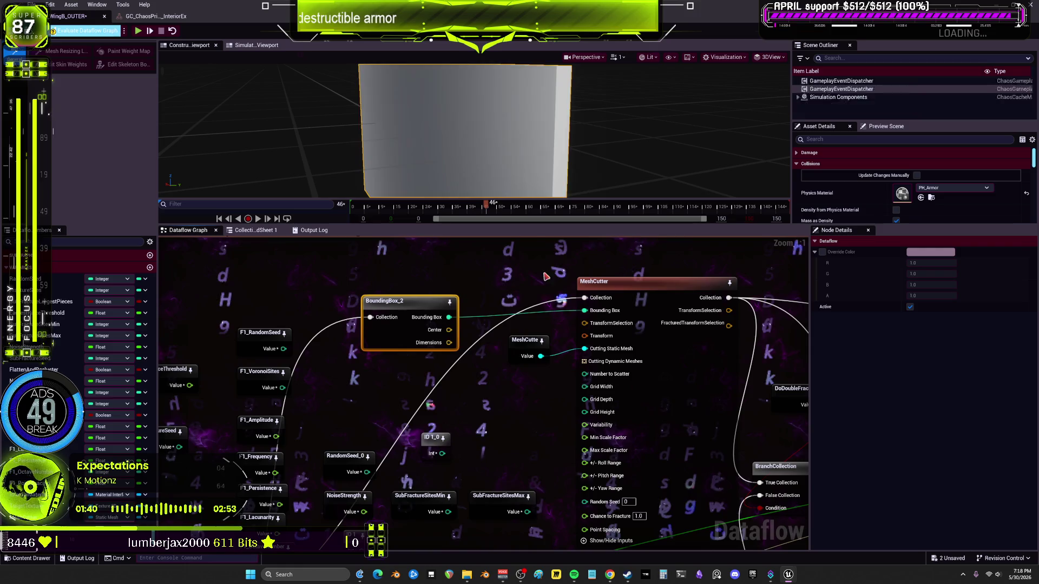
{"action": "left_click_drag", "start_coordinate": [487, 146], "coordinate": [510, 145]}
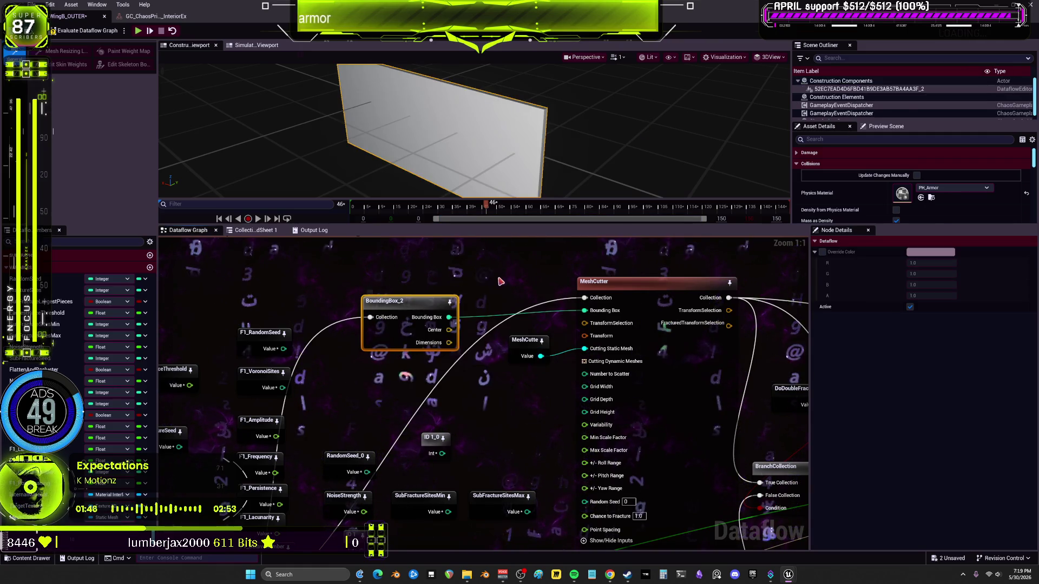
- Preview the MeshCutter, its splitter mesh variable, VisualizeFracture and BoundingBox_2 results
{"action": "left_click", "coordinate": [600, 283]}
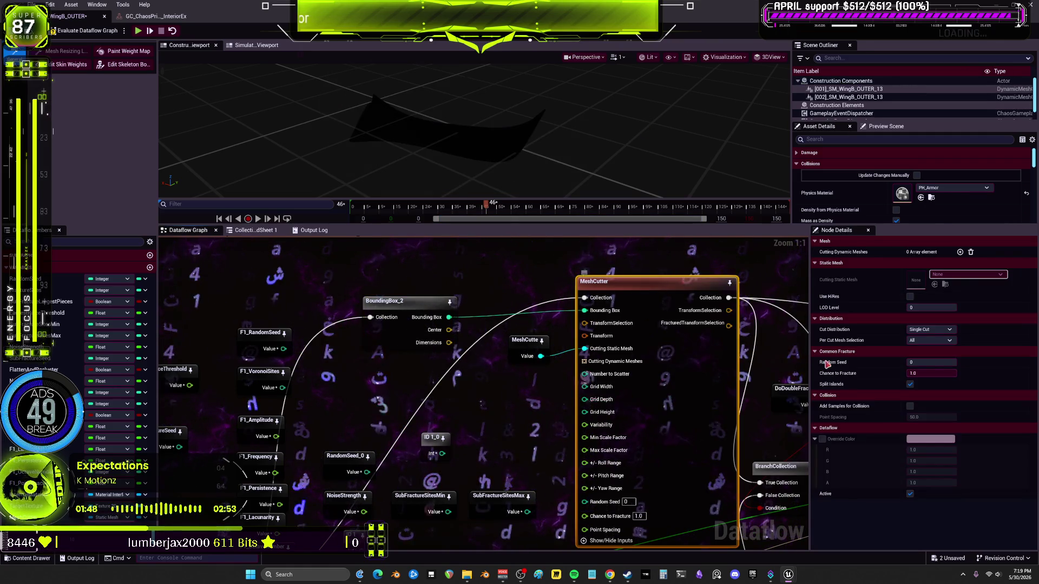
{"action": "left_click", "coordinate": [526, 341]}
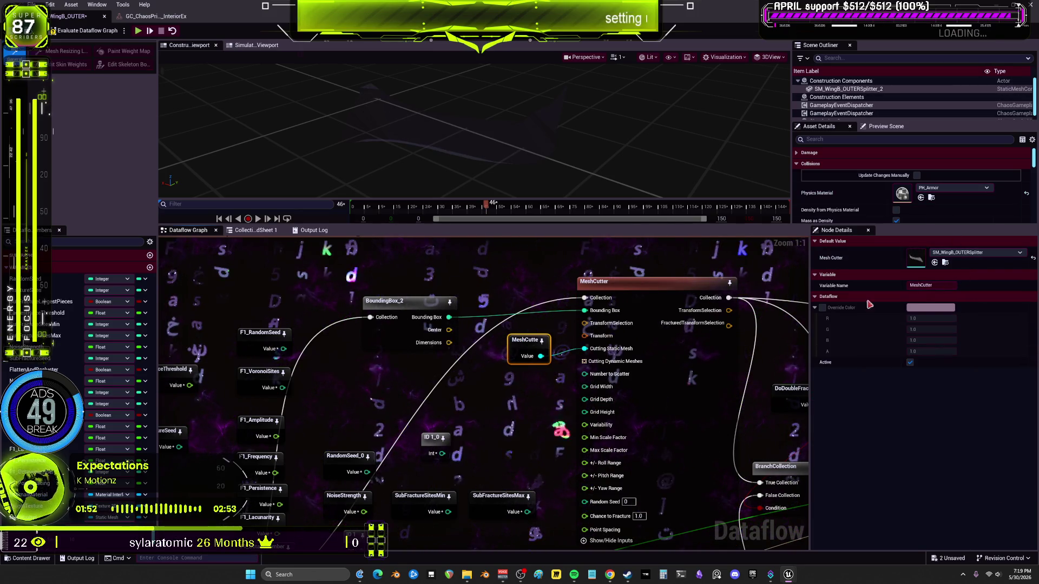
{"action": "left_click", "coordinate": [670, 297]}
{"action": "left_click_drag", "start_coordinate": [670, 296], "coordinate": [624, 364]}
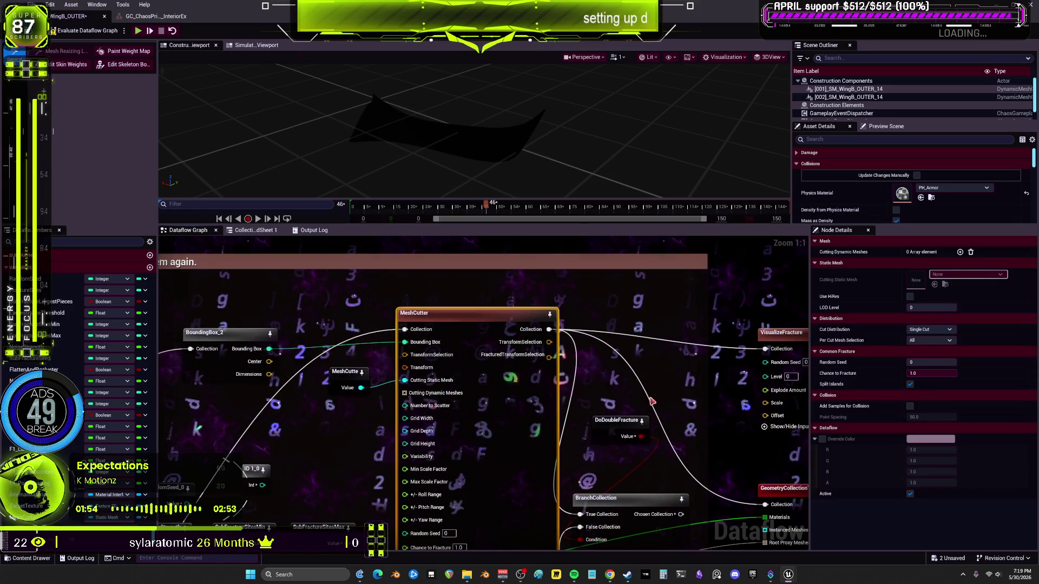
{"action": "left_click", "coordinate": [698, 326]}
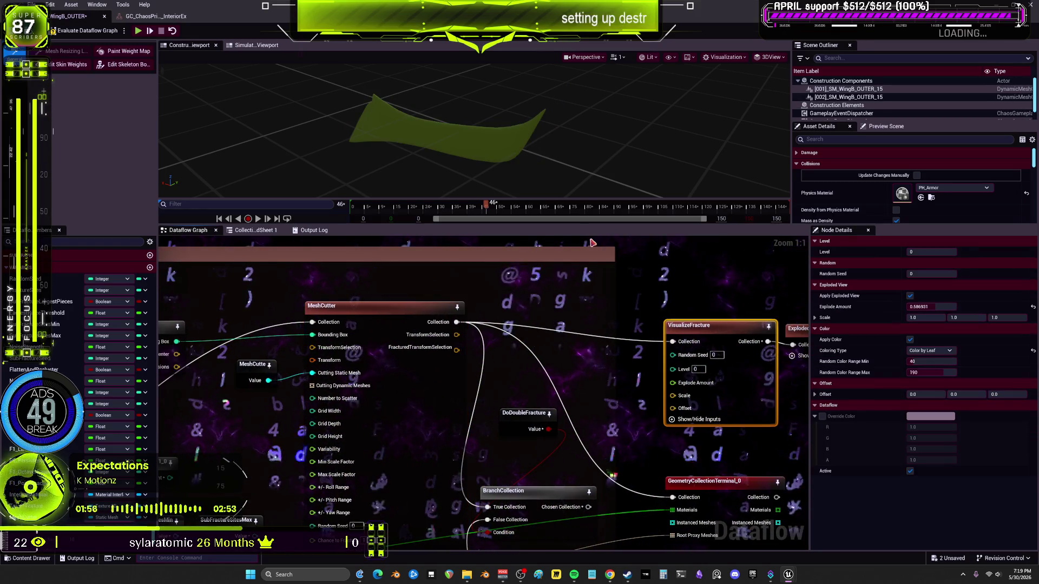
{"action": "left_click_drag", "start_coordinate": [396, 359], "coordinate": [560, 394]}
{"action": "left_click", "coordinate": [292, 361]}
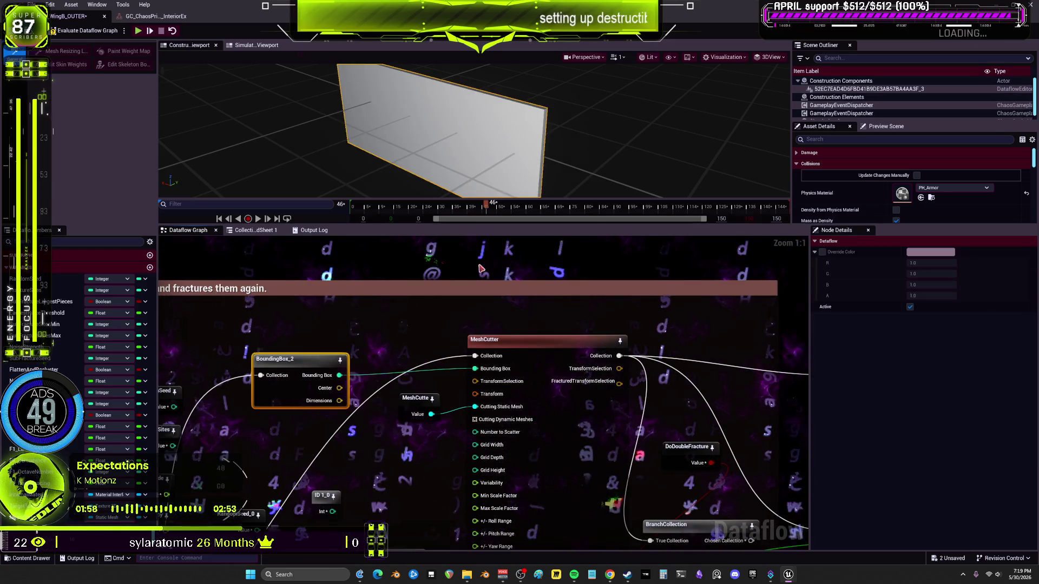
{"action": "left_click", "coordinate": [478, 380]}
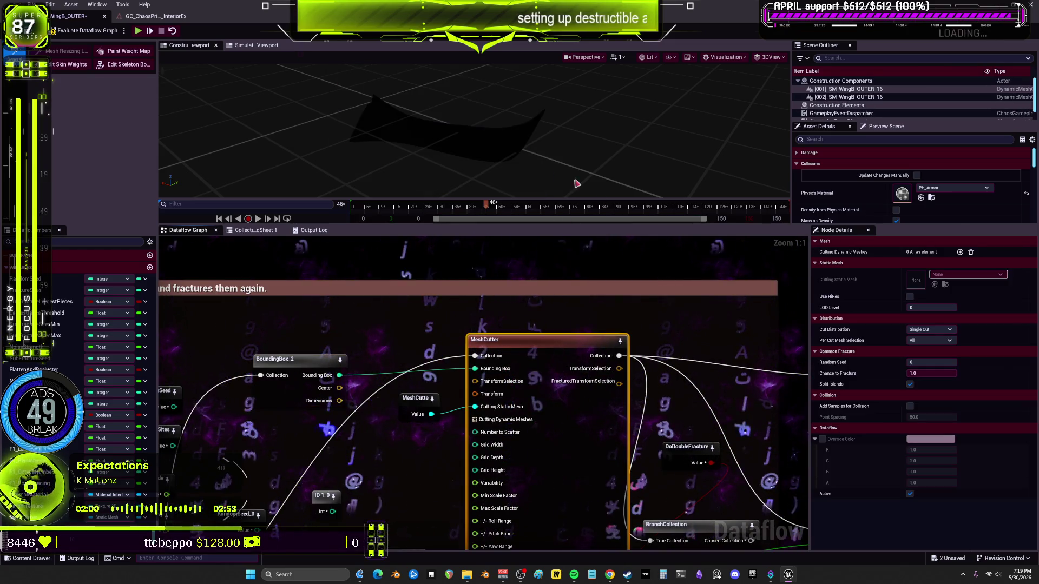
- Check the two cut pieces in the Collection Spreadsheet and close the Dataflow editor
{"action": "left_click_drag", "start_coordinate": [478, 380], "coordinate": [202, 317]}
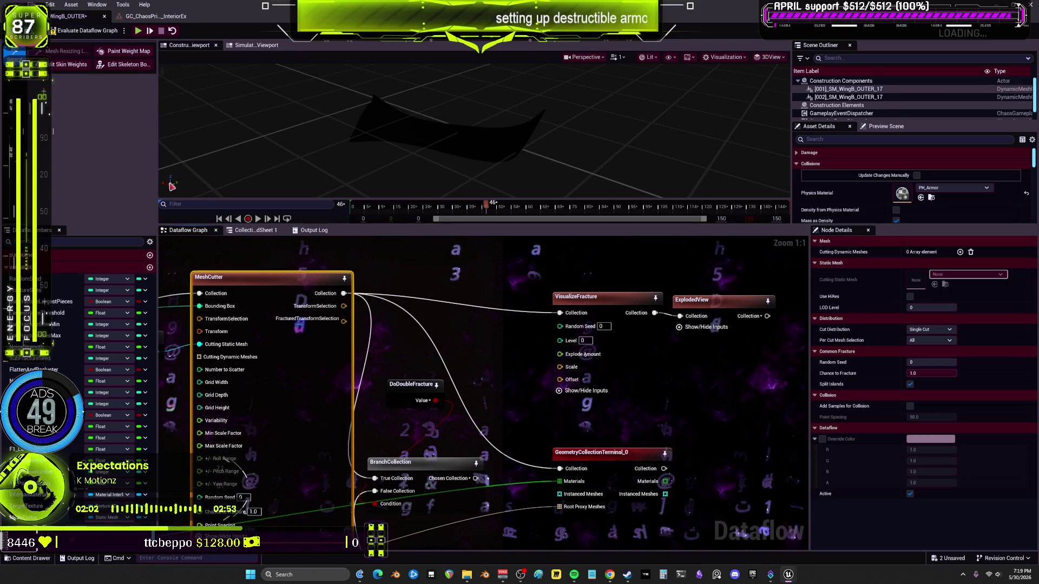
{"action": "left_click", "coordinate": [316, 231]}
{"action": "left_click", "coordinate": [256, 231]}
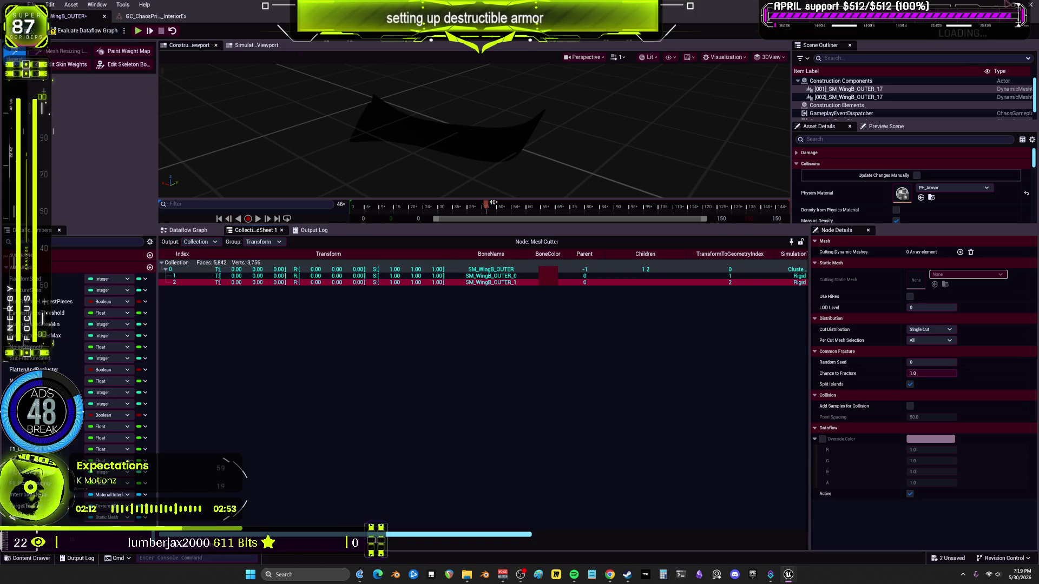
{"action": "key", "text": "alt+Tab"}
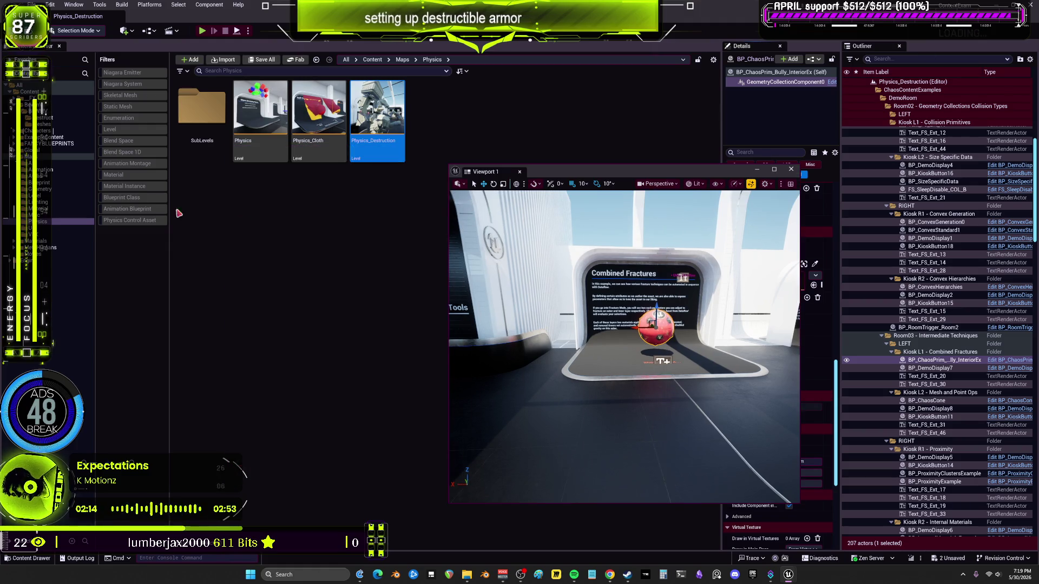
- Browse to the BEWMV/Destruct folder of armor geometry collections, moving Viewport 1 aside
{"action": "left_click", "coordinate": [49, 124]}
{"action": "left_click", "coordinate": [41, 105]}
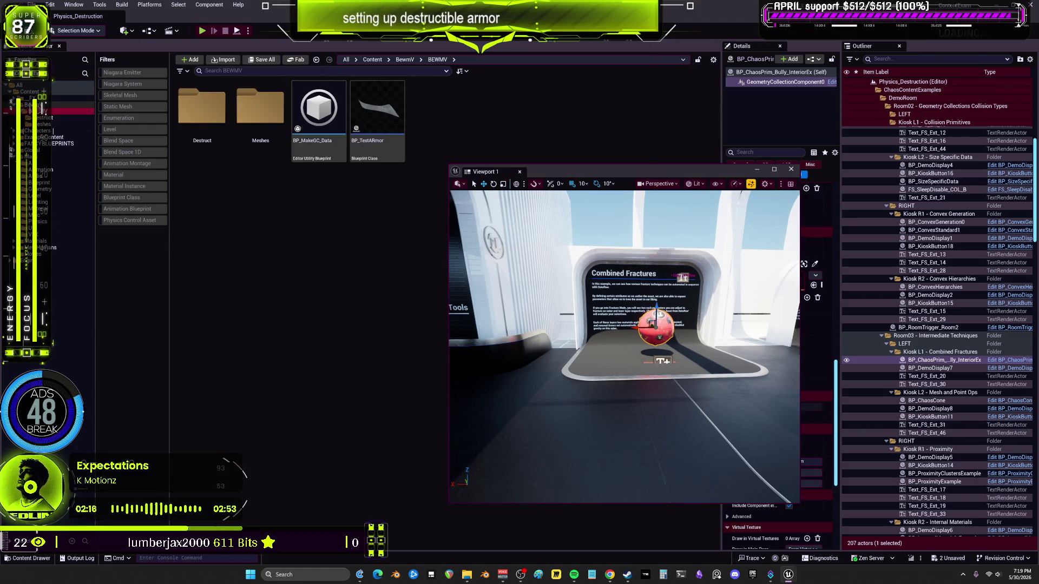
{"action": "left_click", "coordinate": [44, 117]}
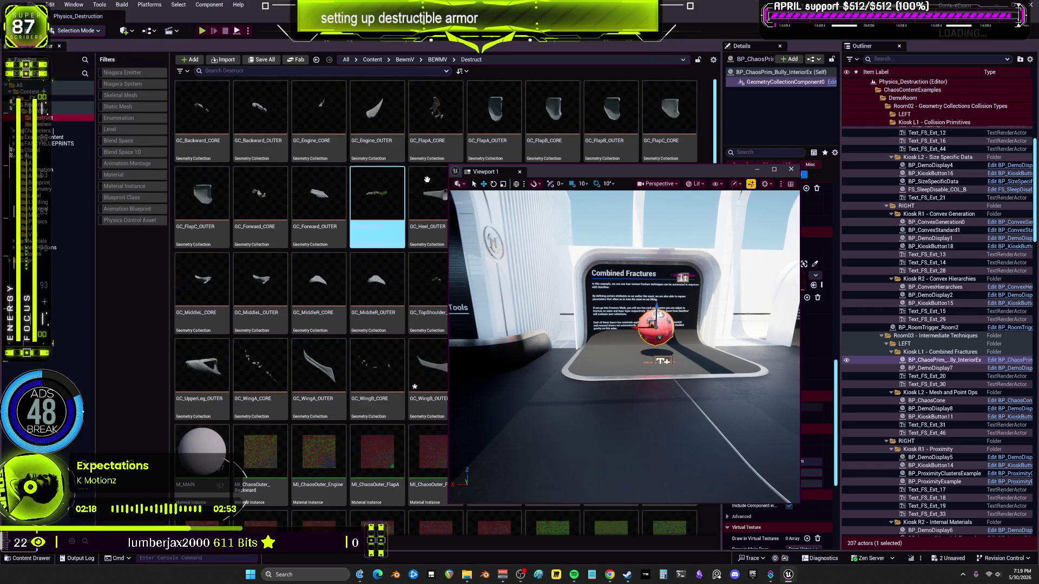
{"action": "left_click_drag", "start_coordinate": [662, 172], "coordinate": [840, 164]}
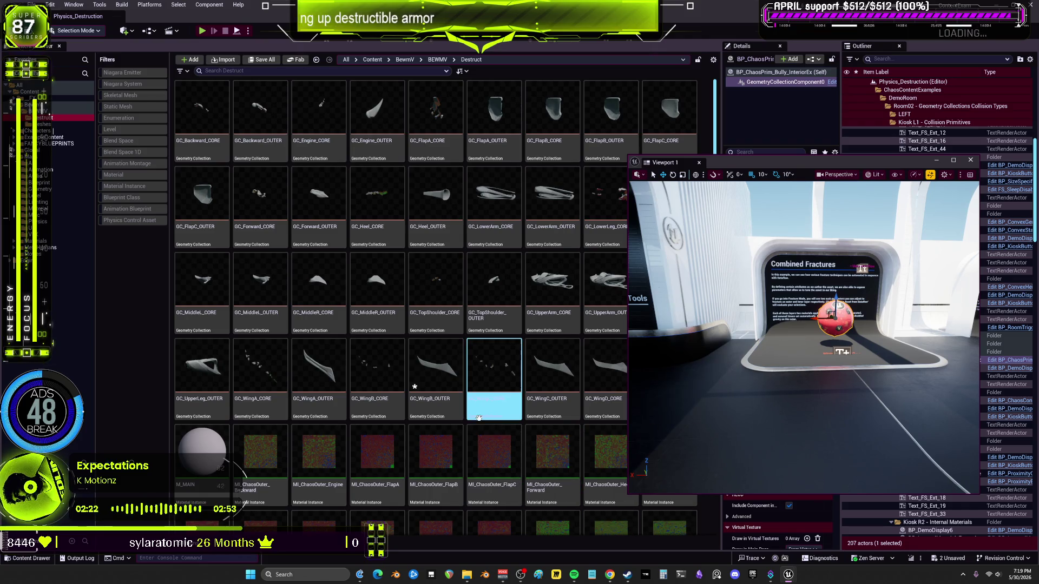
{"action": "left_click", "coordinate": [527, 438]}
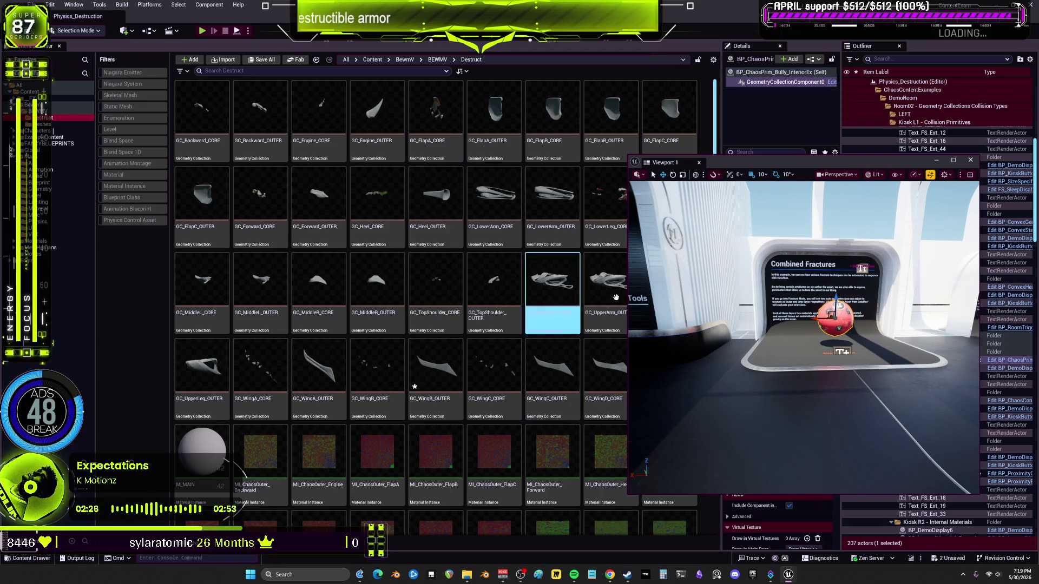
{"action": "scroll", "coordinate": [535, 315], "scroll_direction": "down", "scroll_amount": 2}
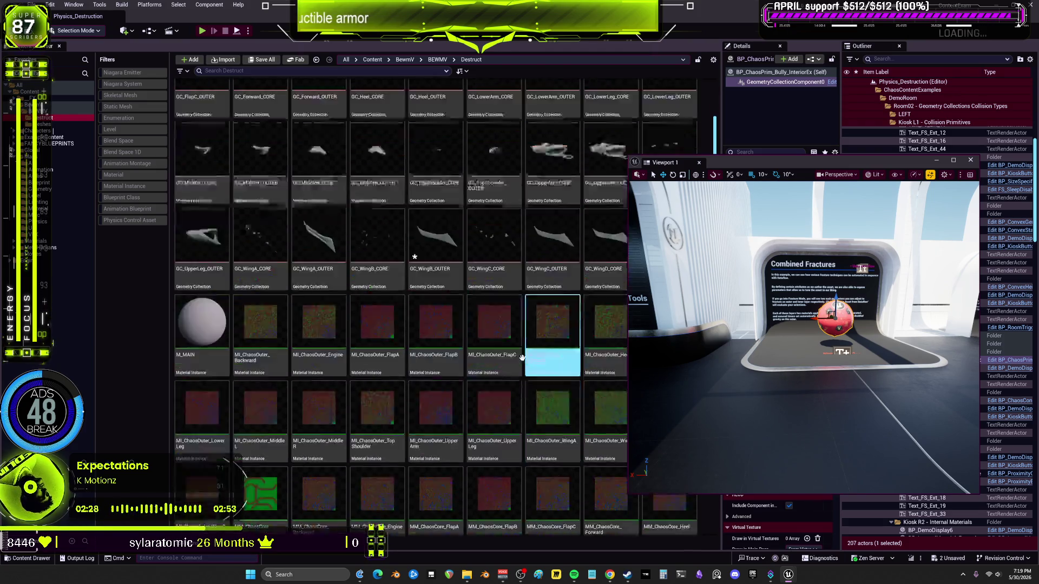
{"action": "scroll", "coordinate": [532, 325], "scroll_direction": "down", "scroll_amount": 4}
{"action": "scroll", "coordinate": [527, 338], "scroll_direction": "down", "scroll_amount": 2}
{"action": "scroll", "coordinate": [527, 338], "scroll_direction": "up", "scroll_amount": 3}
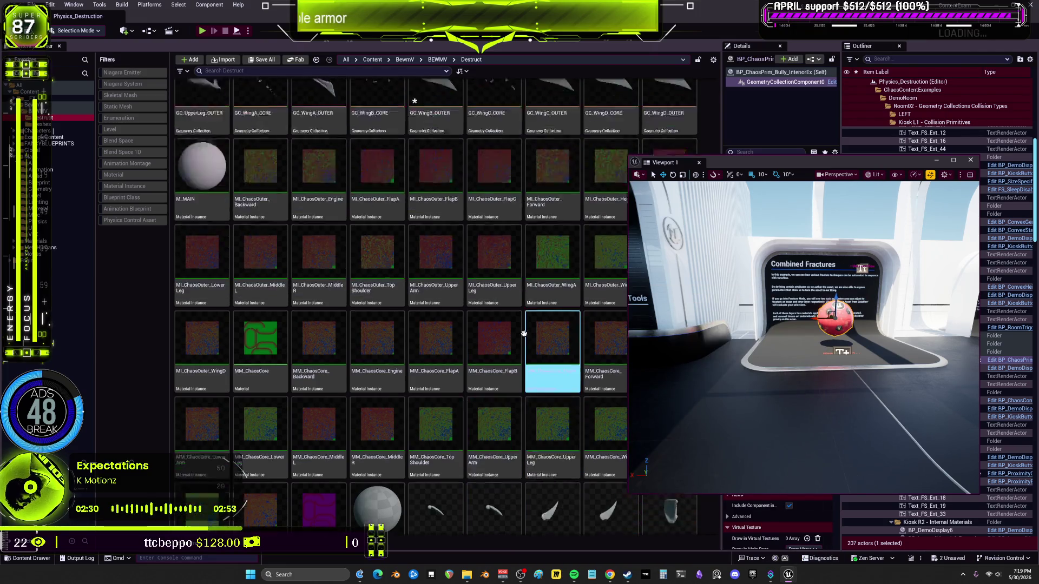
{"action": "scroll", "coordinate": [532, 328], "scroll_direction": "up", "scroll_amount": 2}
{"action": "scroll", "coordinate": [536, 322], "scroll_direction": "up", "scroll_amount": 2}
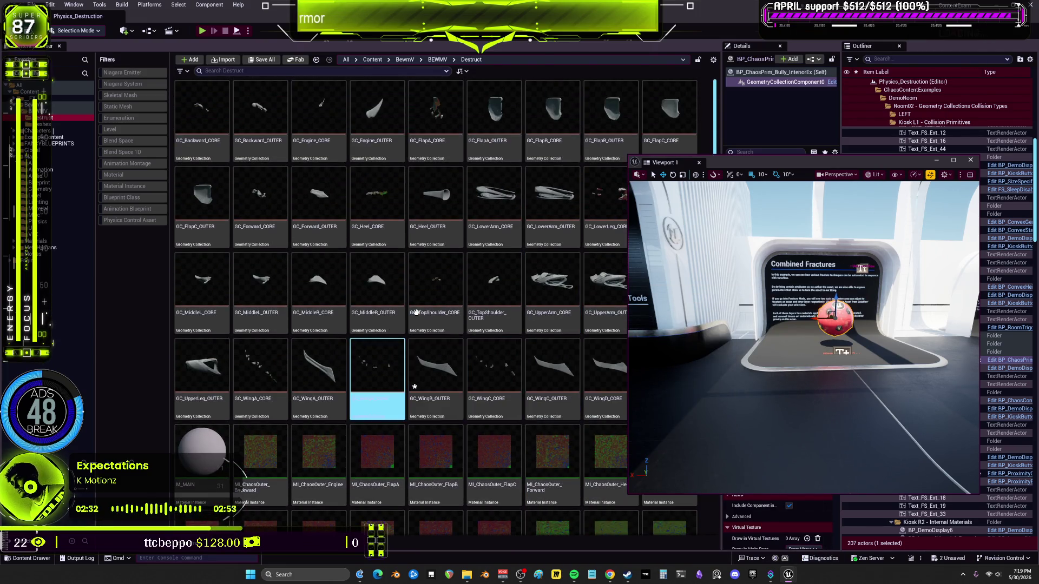
{"action": "left_click", "coordinate": [482, 232]}
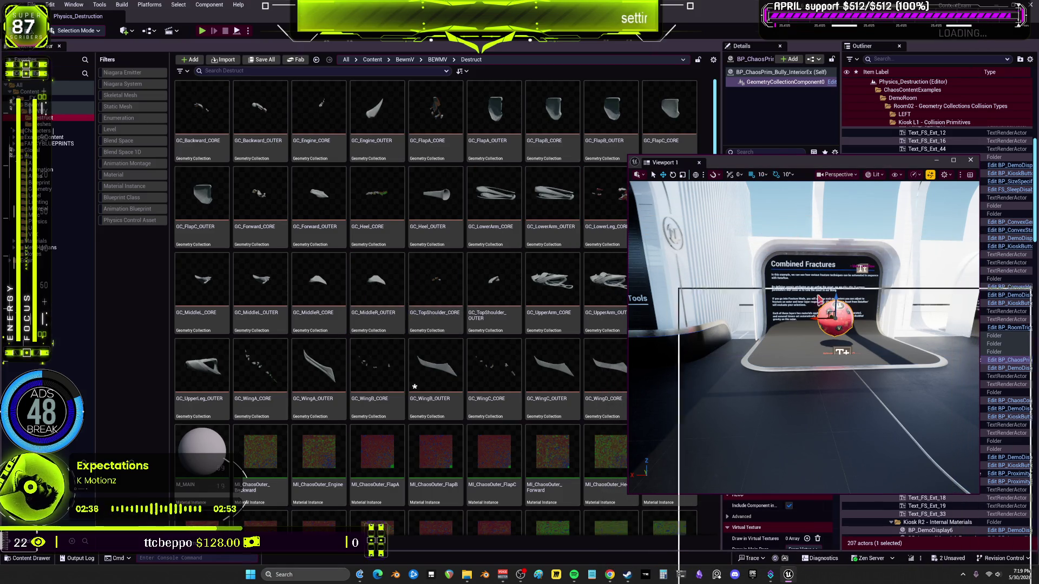
{"action": "left_click_drag", "start_coordinate": [746, 161], "coordinate": [809, 157]}
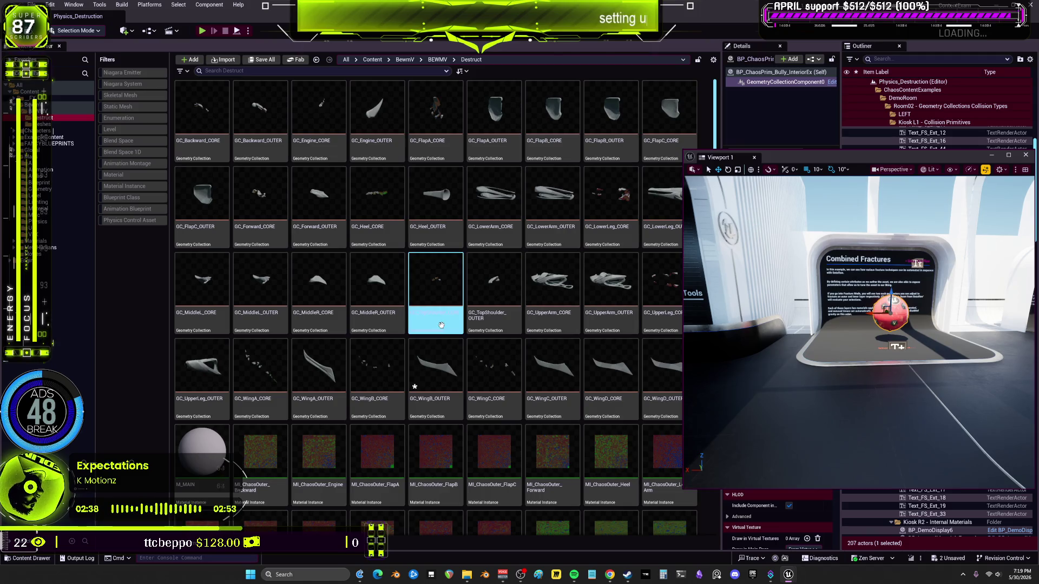
- Look over the WingA_CORE and MiddleL_OUTER assets and open GC_MiddleR_OUTER in its Dataflow editor
{"action": "left_click", "coordinate": [537, 351]}
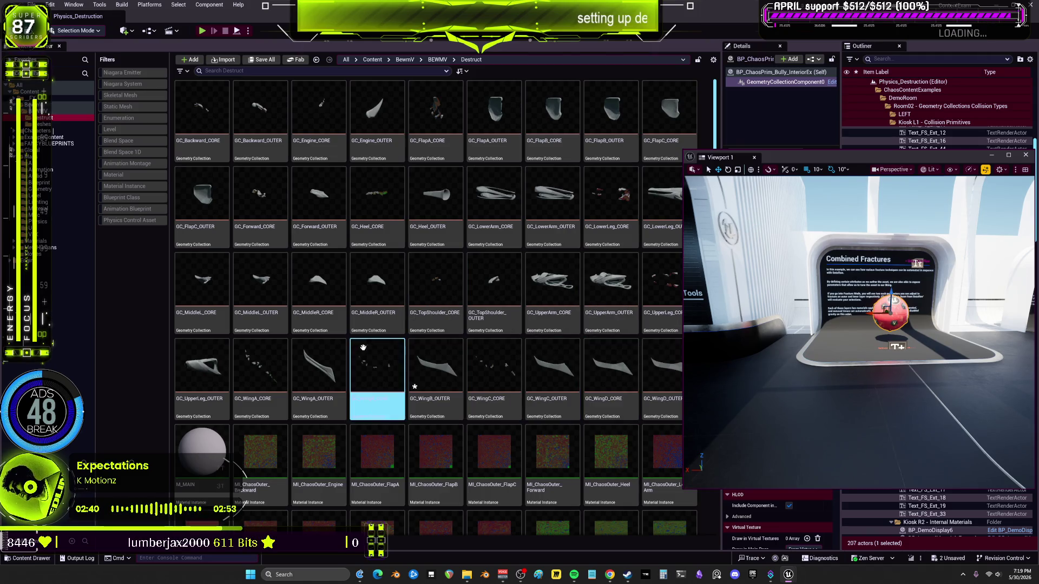
{"action": "left_click", "coordinate": [266, 375]}
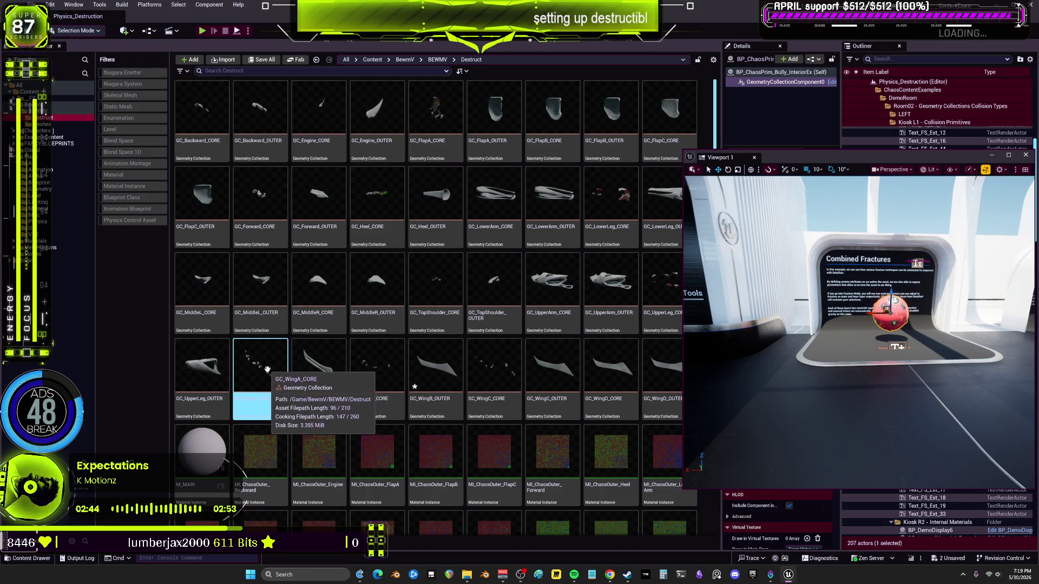
{"action": "left_click", "coordinate": [268, 296]}
{"action": "left_click", "coordinate": [271, 361]}
{"action": "left_click", "coordinate": [269, 289]}
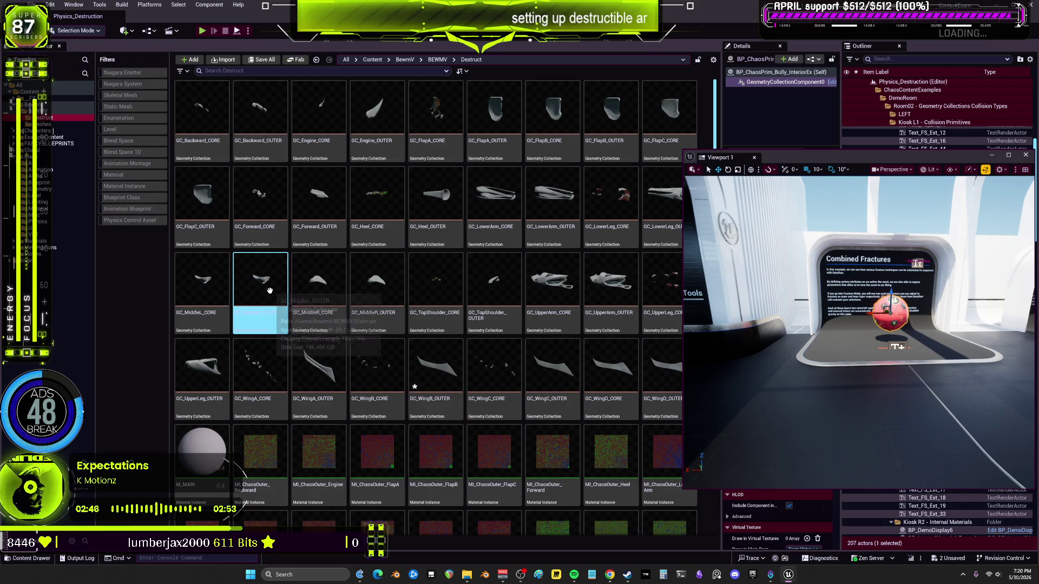
{"action": "left_click", "coordinate": [275, 386]}
{"action": "double_click", "coordinate": [376, 288]}
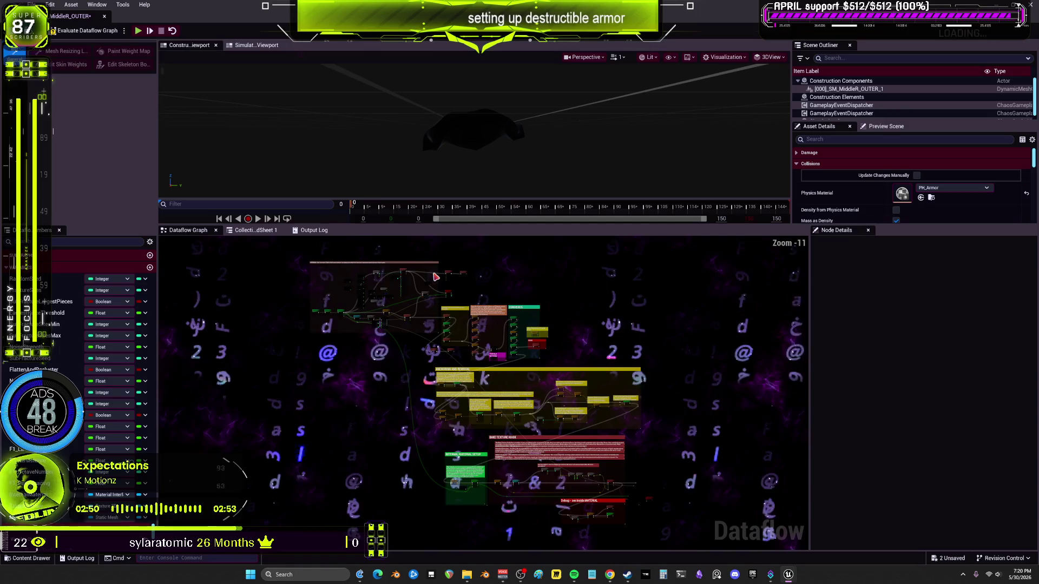
{"action": "scroll", "coordinate": [620, 261], "scroll_direction": "up", "scroll_amount": 3}
{"action": "scroll", "coordinate": [620, 261], "scroll_direction": "up", "scroll_amount": 3}
{"action": "scroll", "coordinate": [620, 262], "scroll_direction": "up", "scroll_amount": 3}
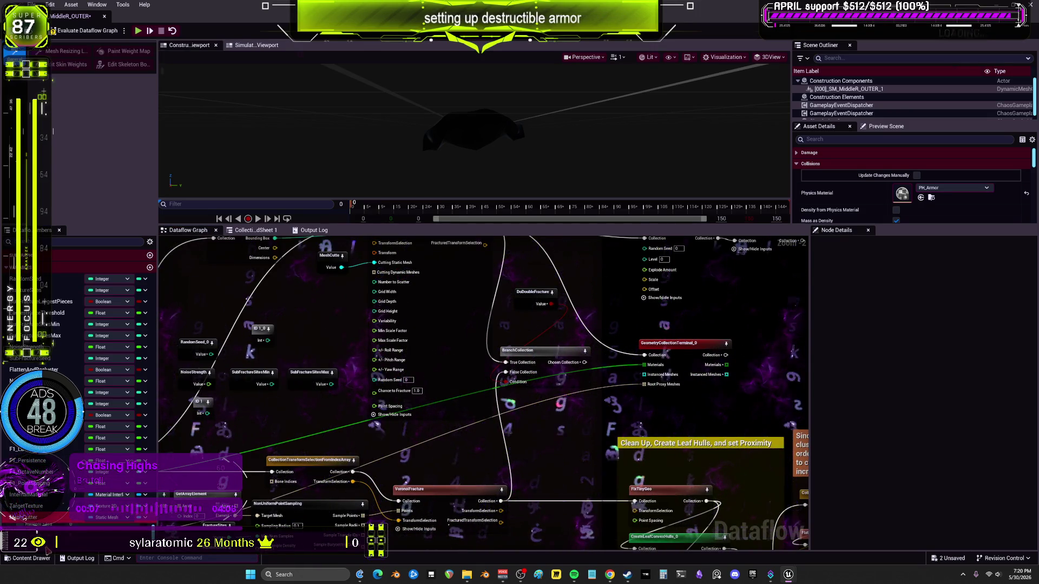
{"action": "scroll", "coordinate": [519, 350], "scroll_direction": "up", "scroll_amount": 3}
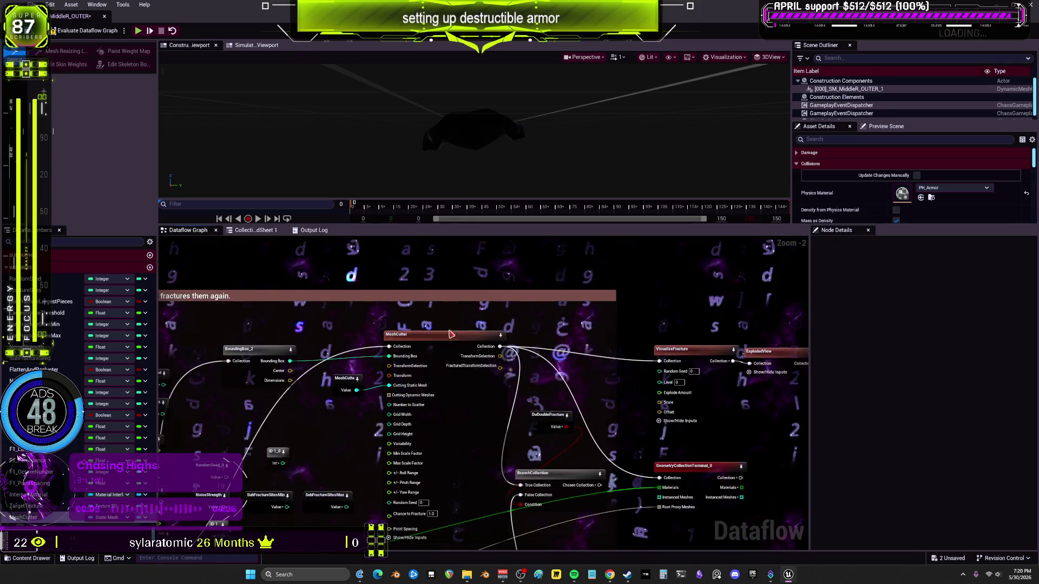
- Delete BoundingBox_2 from the MiddleR graph and open the MeshCutter variable's mesh list
{"action": "left_click", "coordinate": [315, 346]}
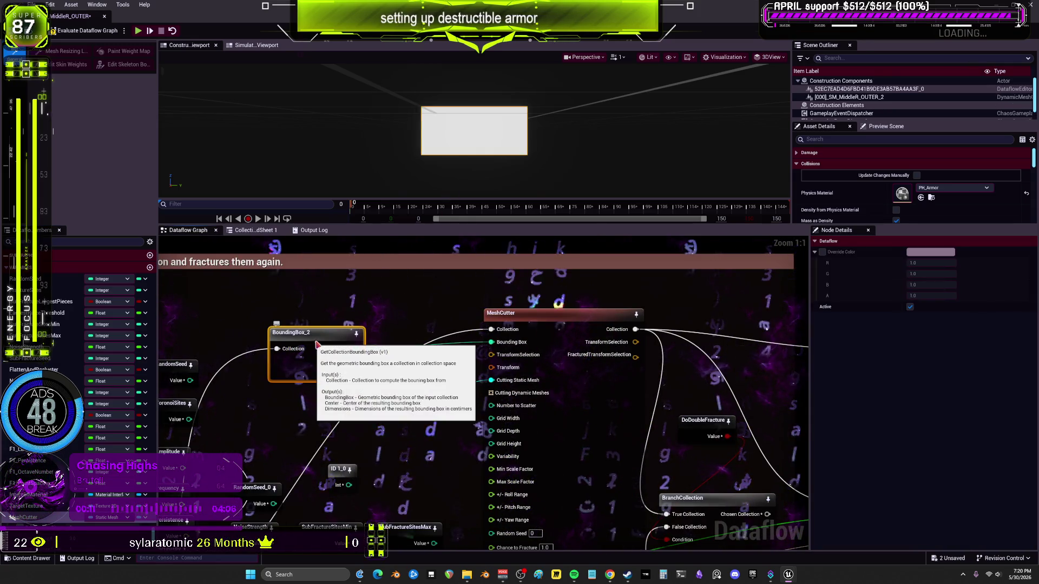
{"action": "key", "text": "Delete"}
{"action": "left_click", "coordinate": [439, 374]}
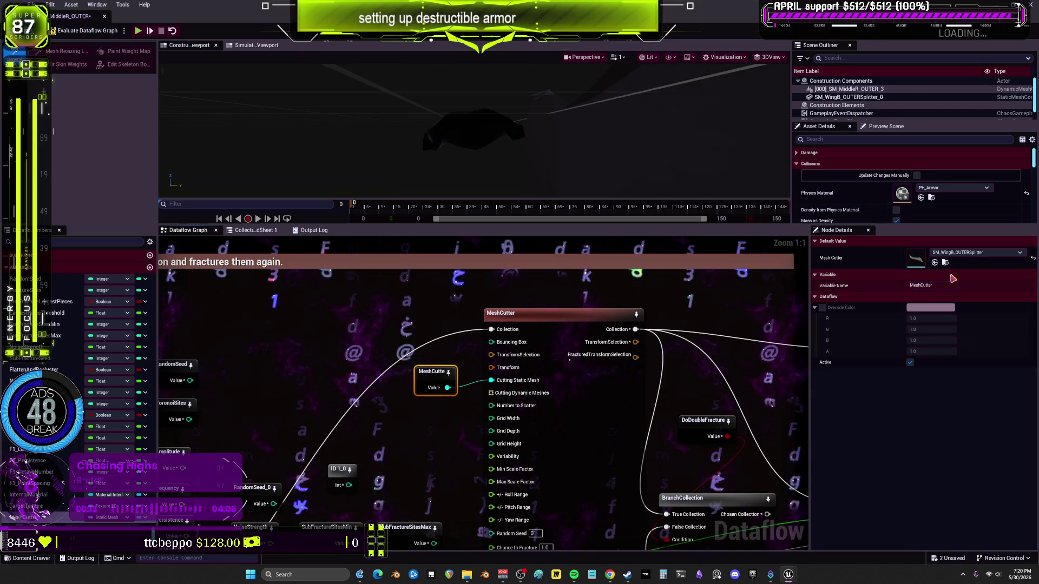
{"action": "left_click", "coordinate": [998, 254]}
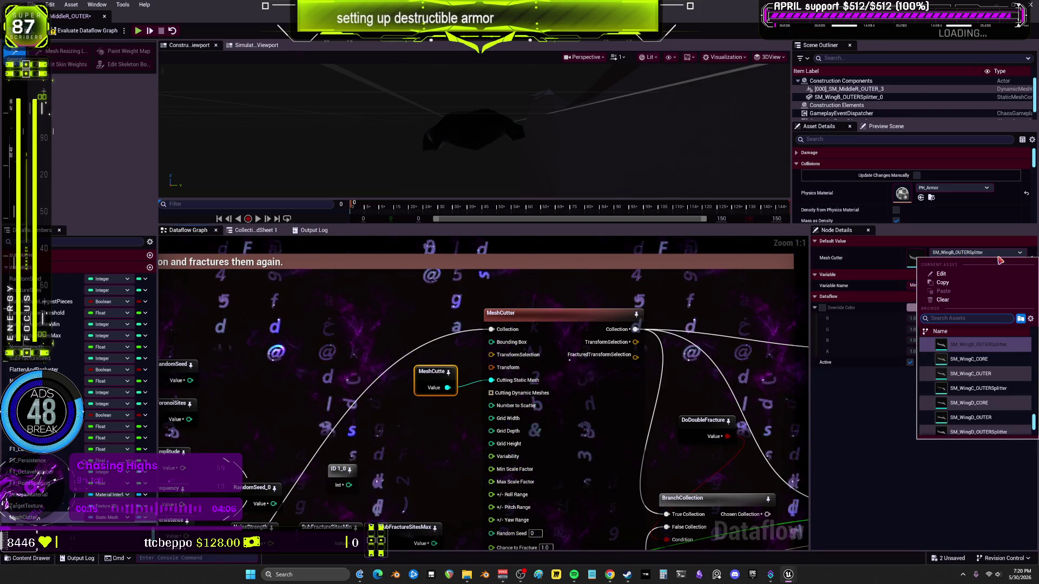
{"action": "type", "text": "sp"}
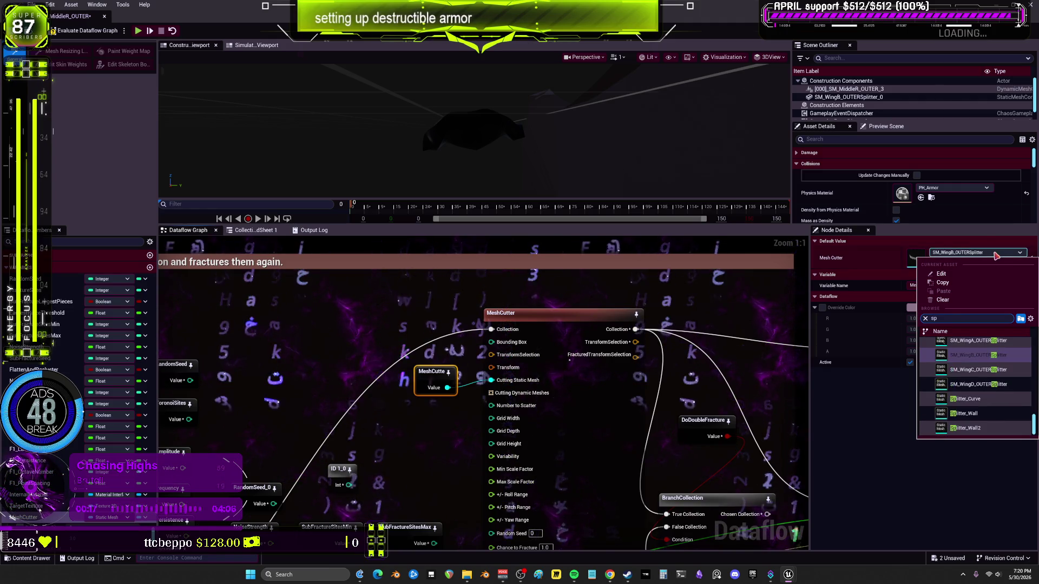
{"action": "type", "text": "litte"}
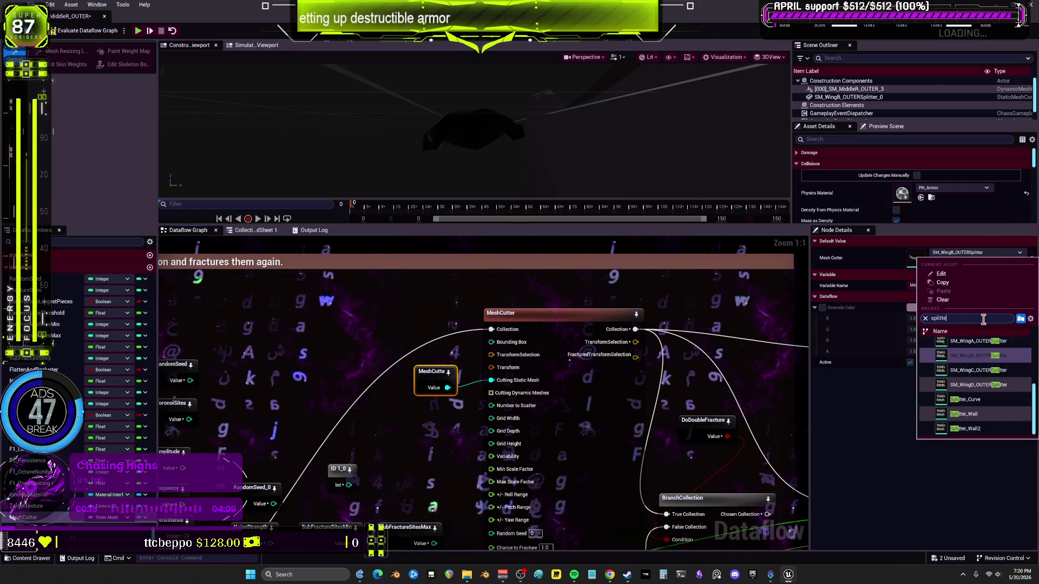
{"action": "type", "text": "r"}
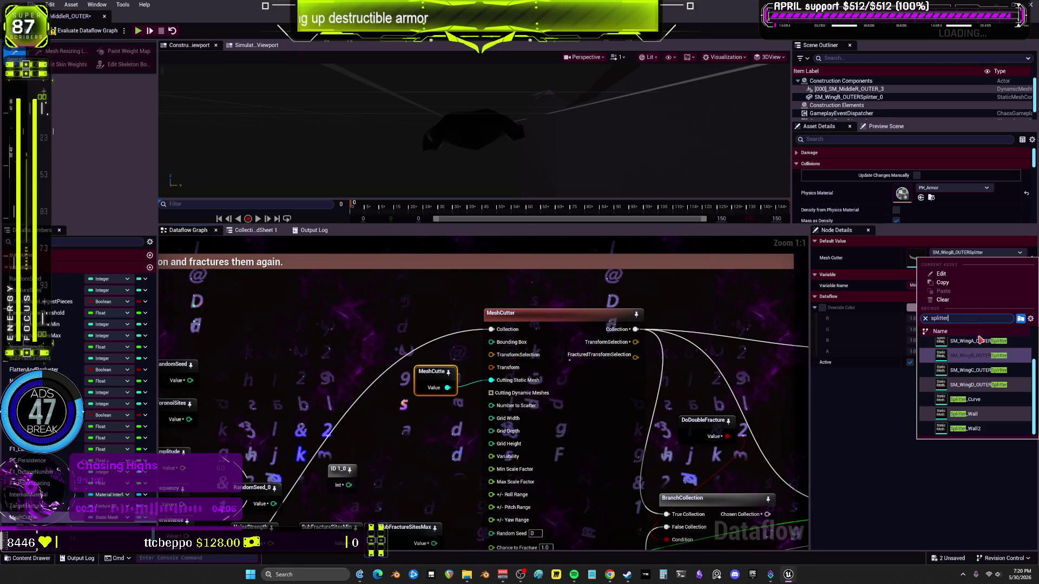
{"action": "scroll", "coordinate": [1002, 413], "scroll_direction": "up", "scroll_amount": 1}
{"action": "scroll", "coordinate": [1002, 413], "scroll_direction": "up", "scroll_amount": 1}
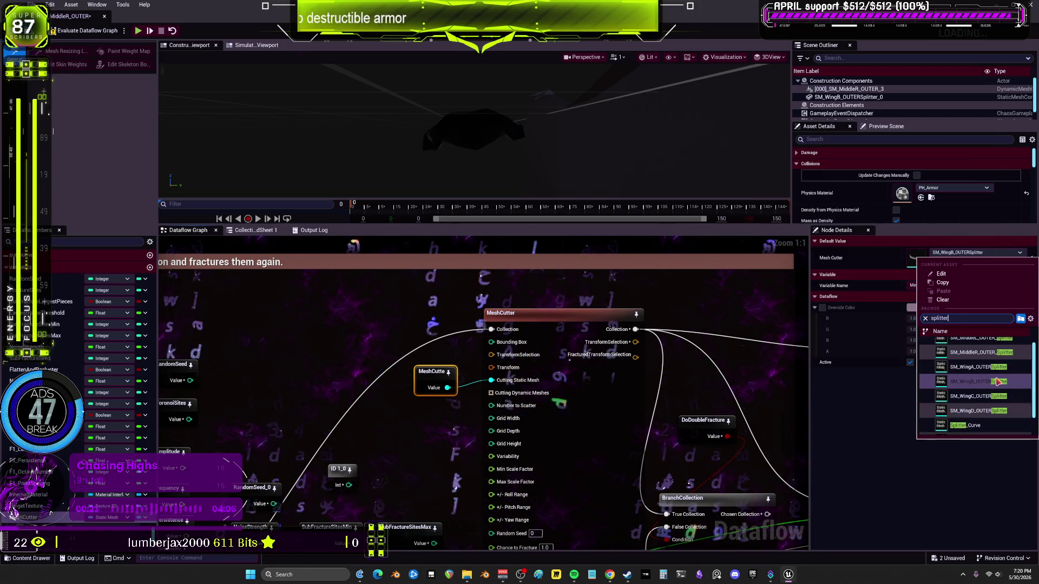
{"action": "scroll", "coordinate": [1000, 399], "scroll_direction": "up", "scroll_amount": 1}
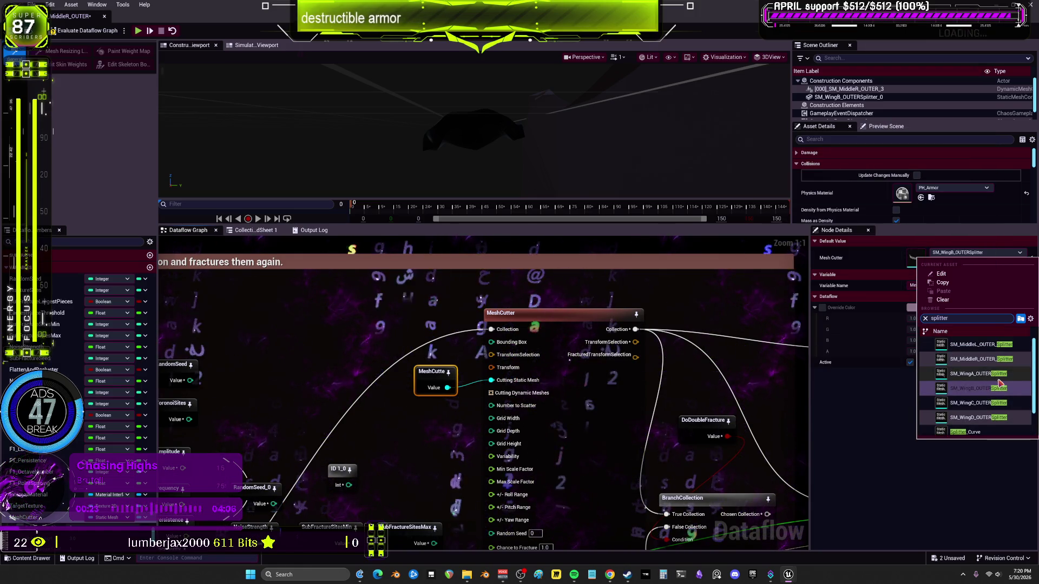
- Assign SM_MiddleR_OUTER_Splitter as the cutting mesh, preview VisualizeFracture and ExplodedView, then shrink the editor
{"action": "left_click", "coordinate": [984, 362]}
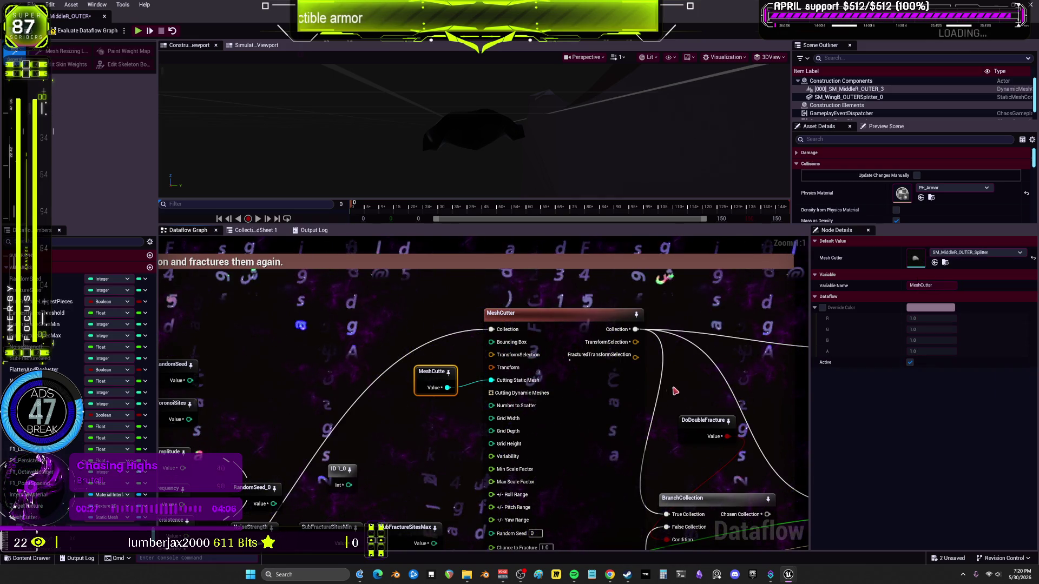
{"action": "left_click_drag", "start_coordinate": [564, 296], "coordinate": [240, 251]}
{"action": "left_click", "coordinate": [564, 296]}
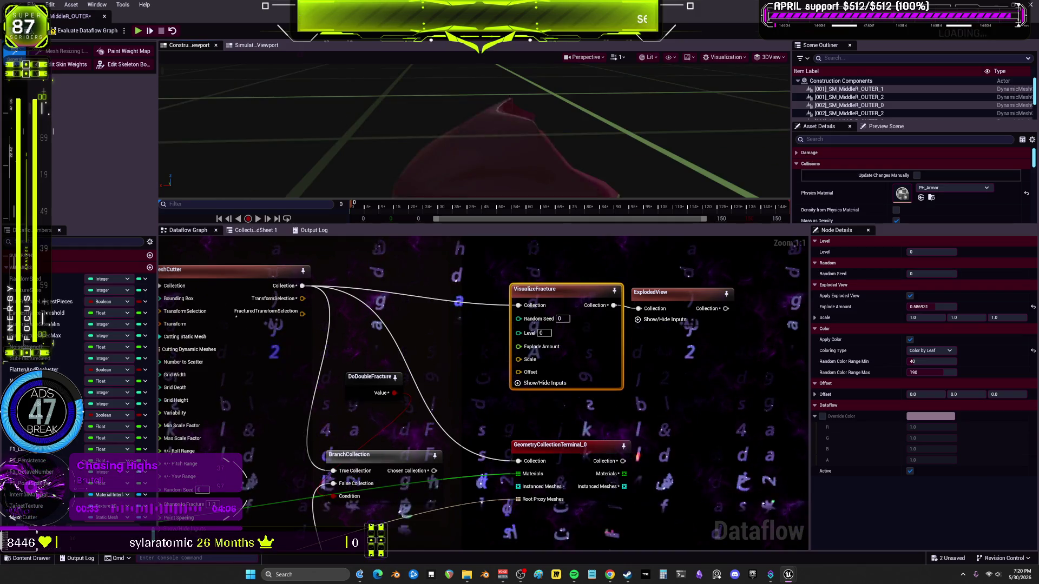
{"action": "scroll", "coordinate": [894, 108], "scroll_direction": "down", "scroll_amount": 1}
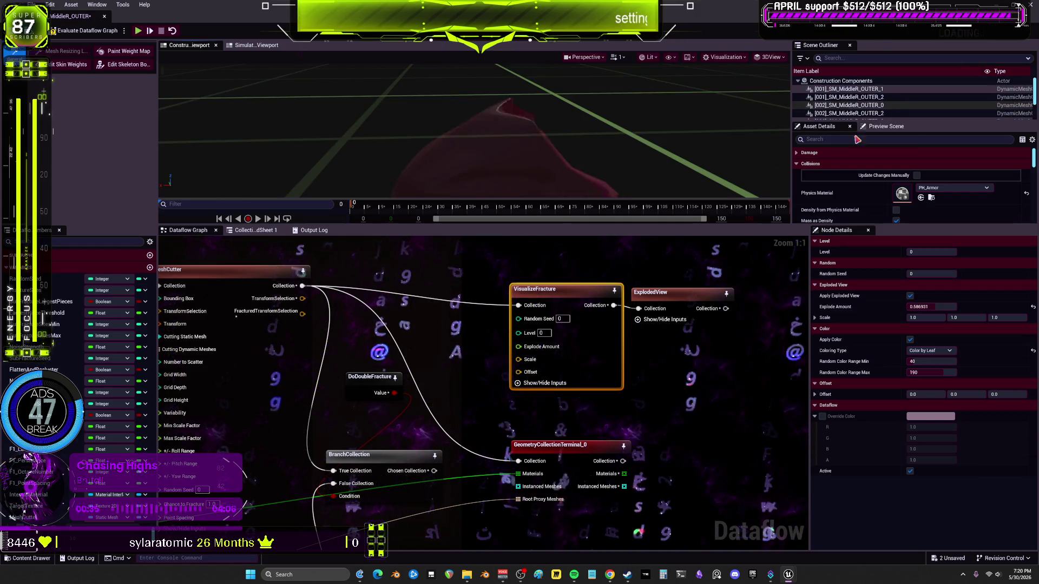
{"action": "left_click", "coordinate": [667, 294]}
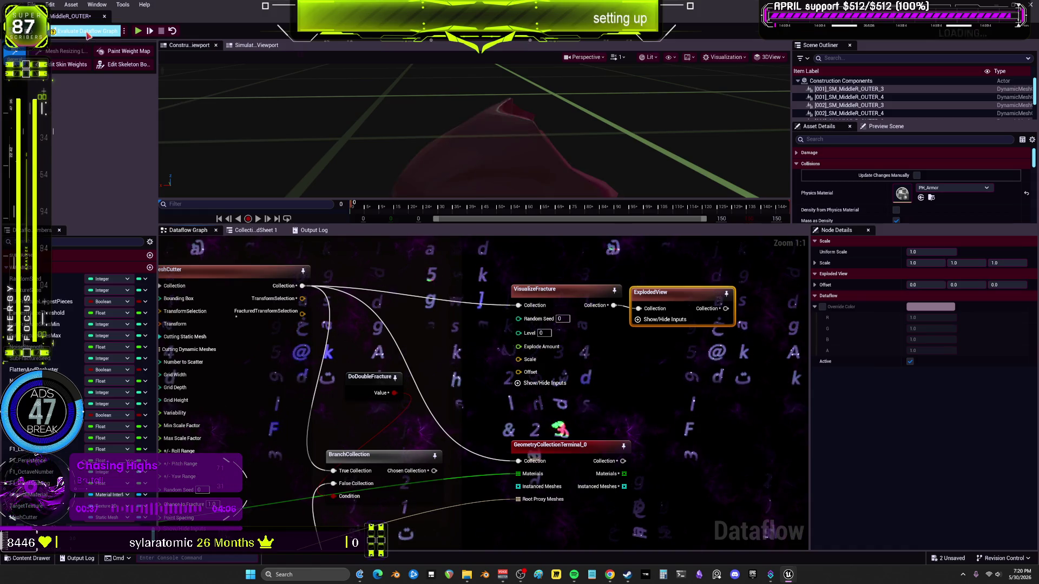
{"action": "left_click", "coordinate": [560, 293]}
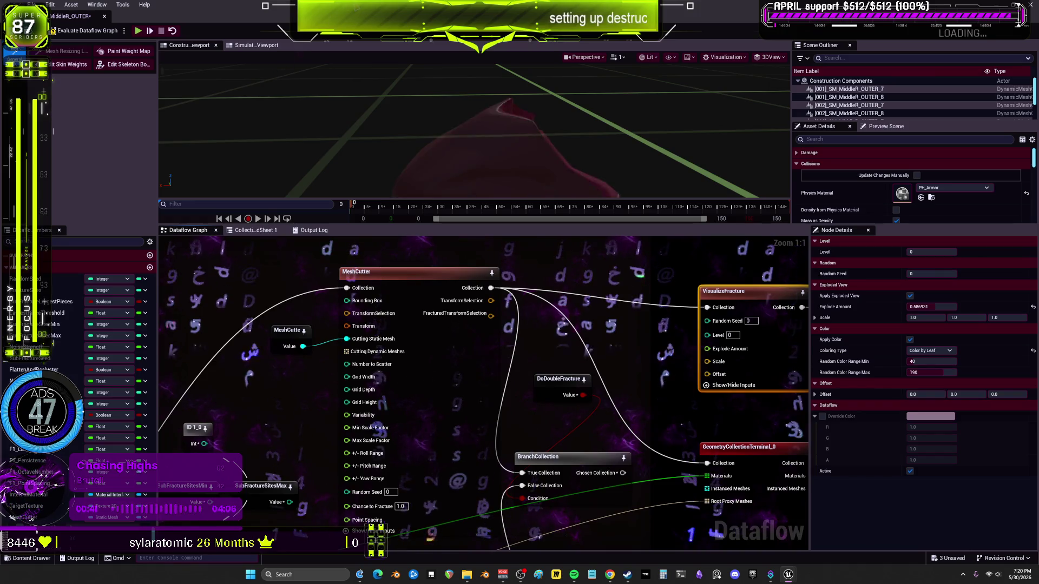
{"action": "left_click_drag", "start_coordinate": [162, 6], "coordinate": [589, 399]}
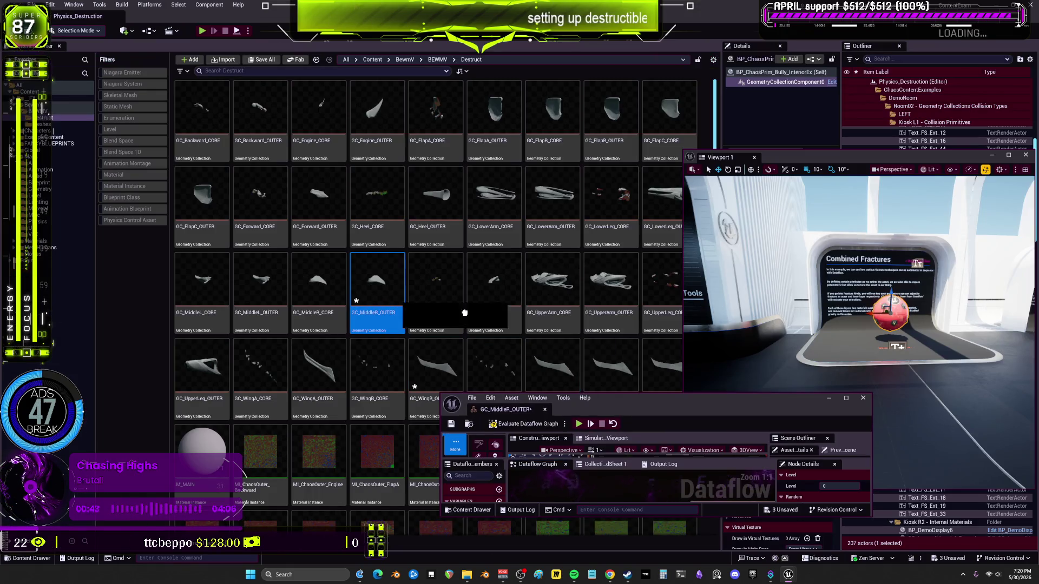
- Place GC_MiddleR_OUTER in the level and fly around it in the full-screen viewport
{"action": "left_click_drag", "start_coordinate": [917, 391], "coordinate": [918, 388]}
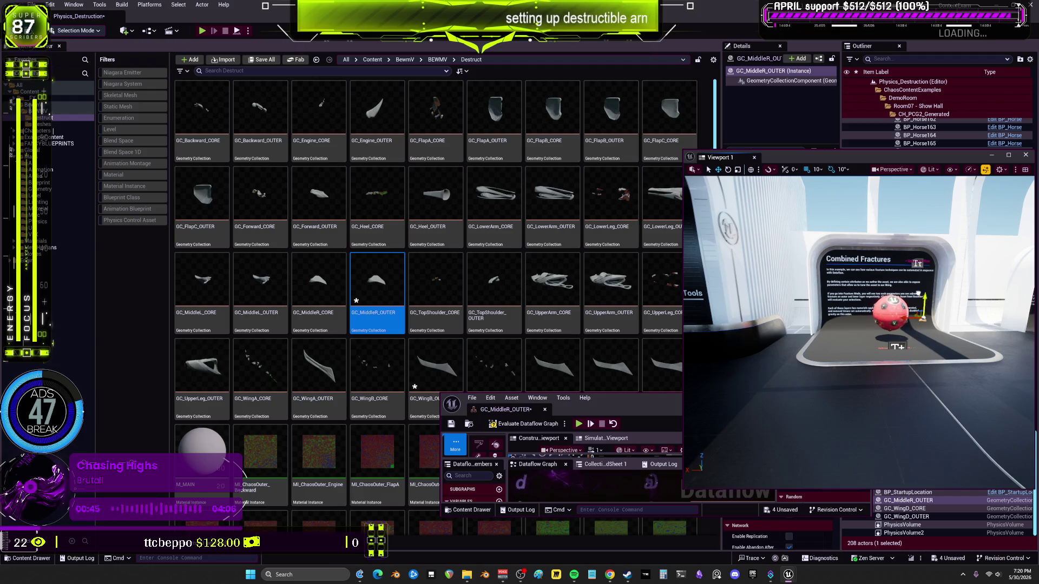
{"action": "double_click", "coordinate": [887, 156]}
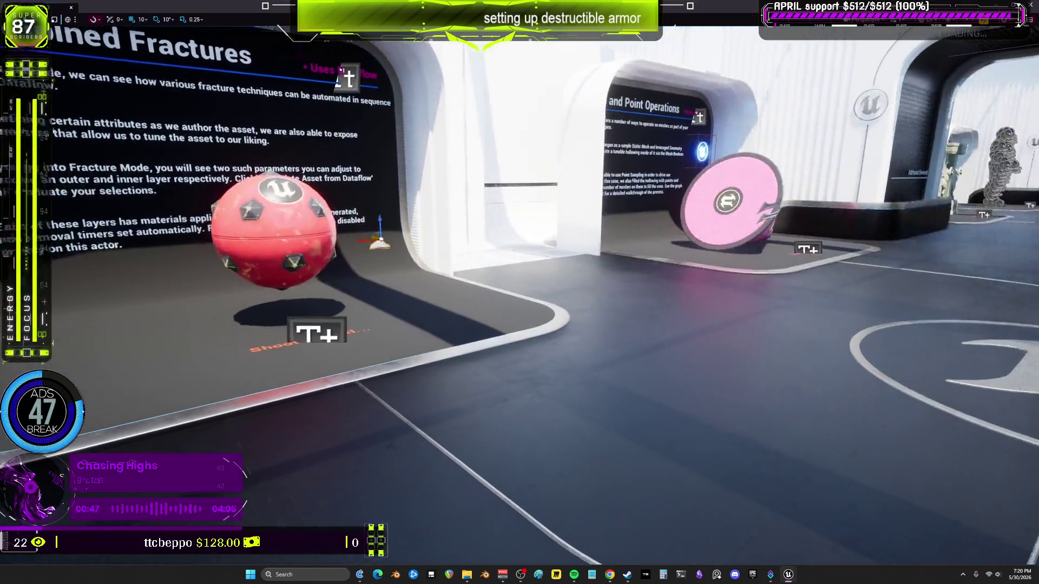
{"action": "key", "text": "w"}
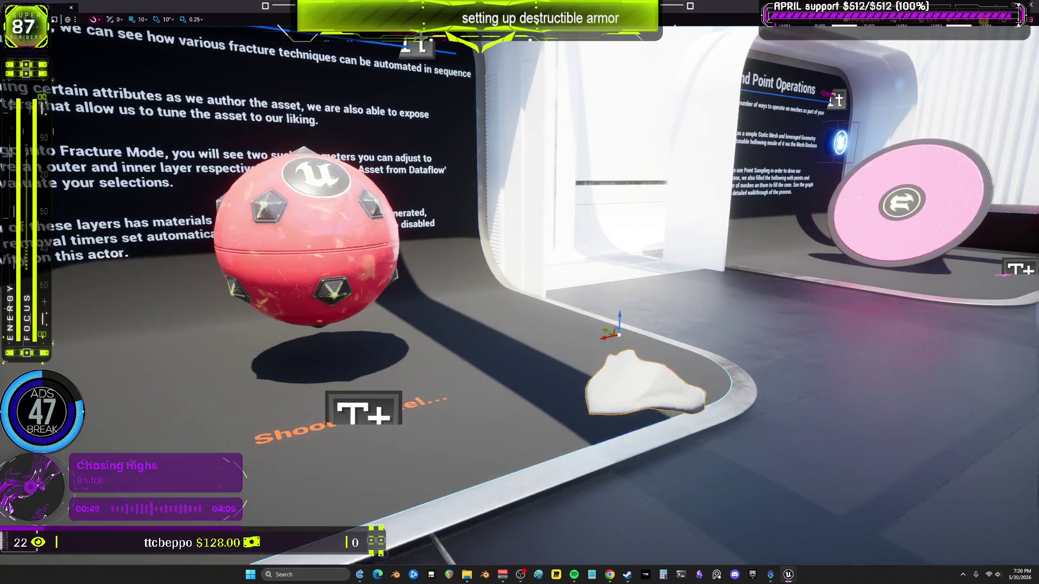
{"action": "key", "text": "s"}
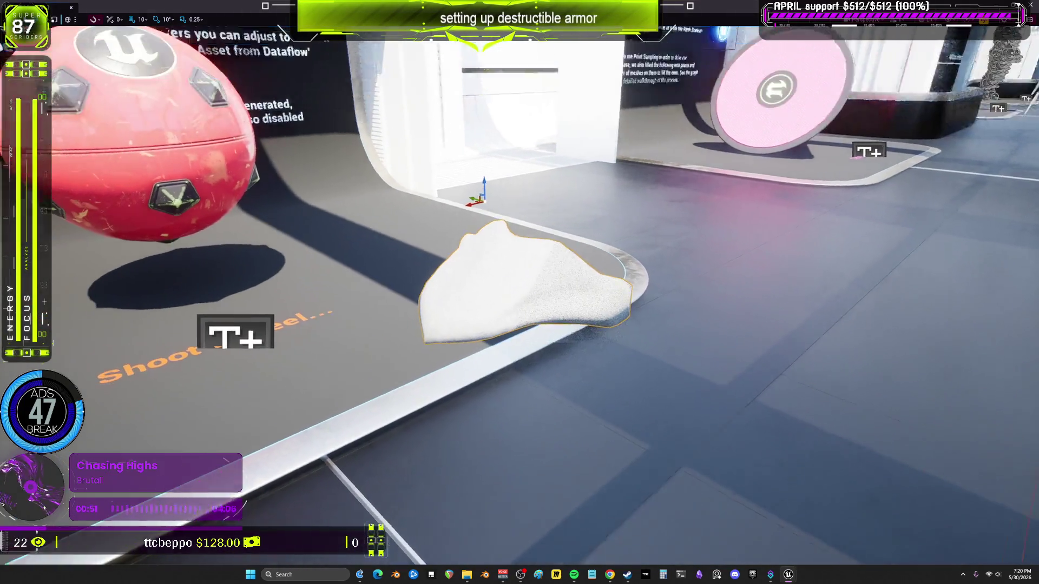
{"action": "key", "text": "e"}
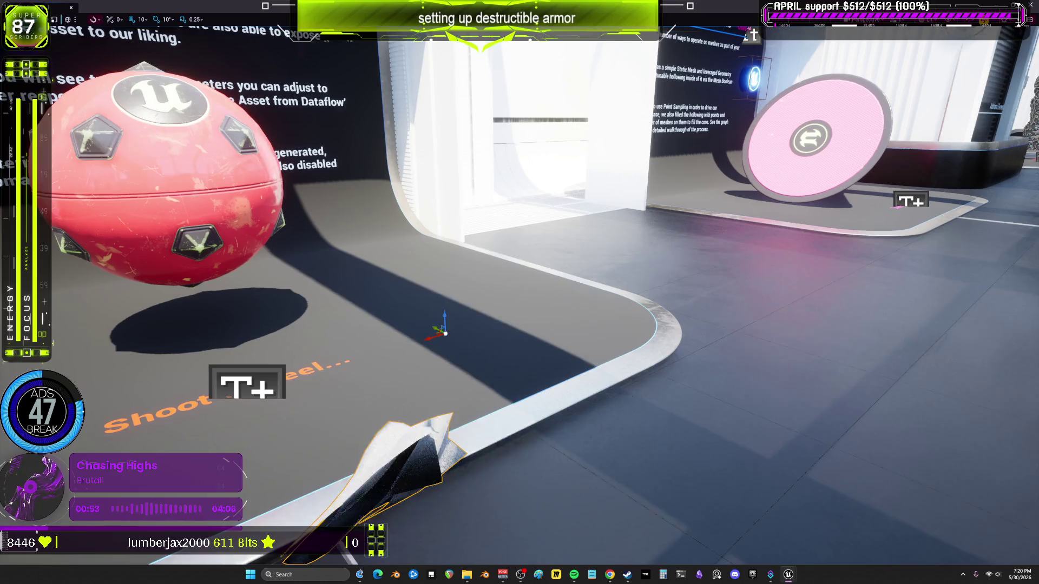
- Leave immersive mode and restore the windowed editor layout
{"action": "key", "text": "q"}
{"action": "key", "text": "F11"}
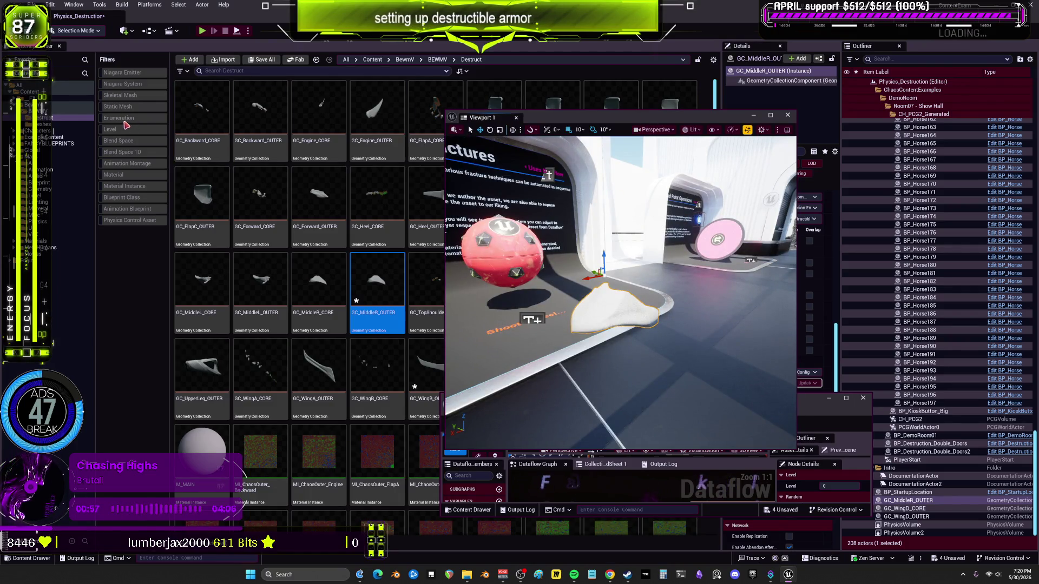
- Enter Fracture Mode and select the white GC_MiddleR_OUTER armor piece
{"action": "left_click", "coordinate": [97, 33]}
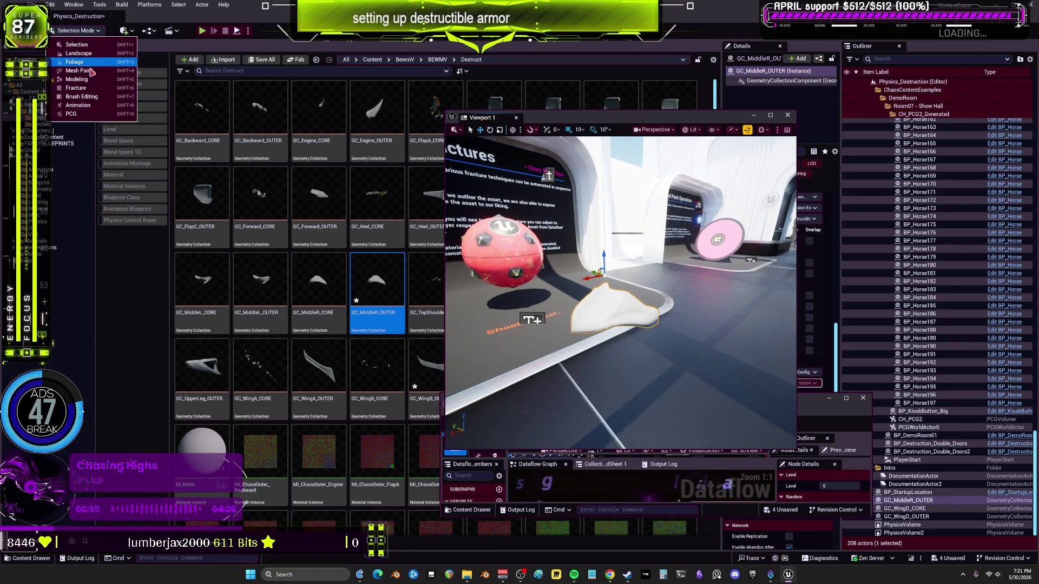
{"action": "left_click", "coordinate": [77, 88]}
{"action": "left_click", "coordinate": [641, 322]}
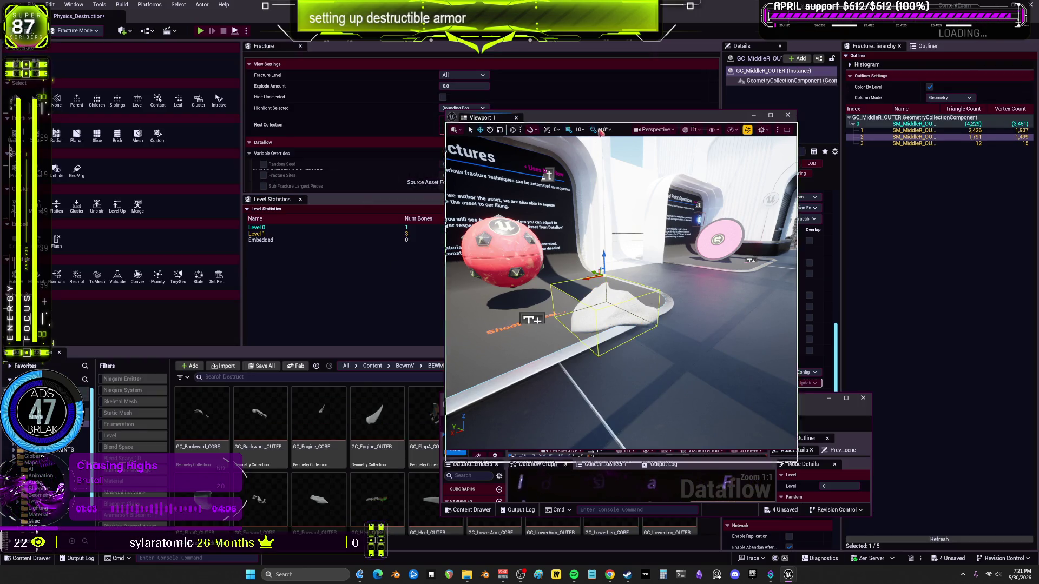
{"action": "left_click_drag", "start_coordinate": [600, 122], "coordinate": [238, 268]}
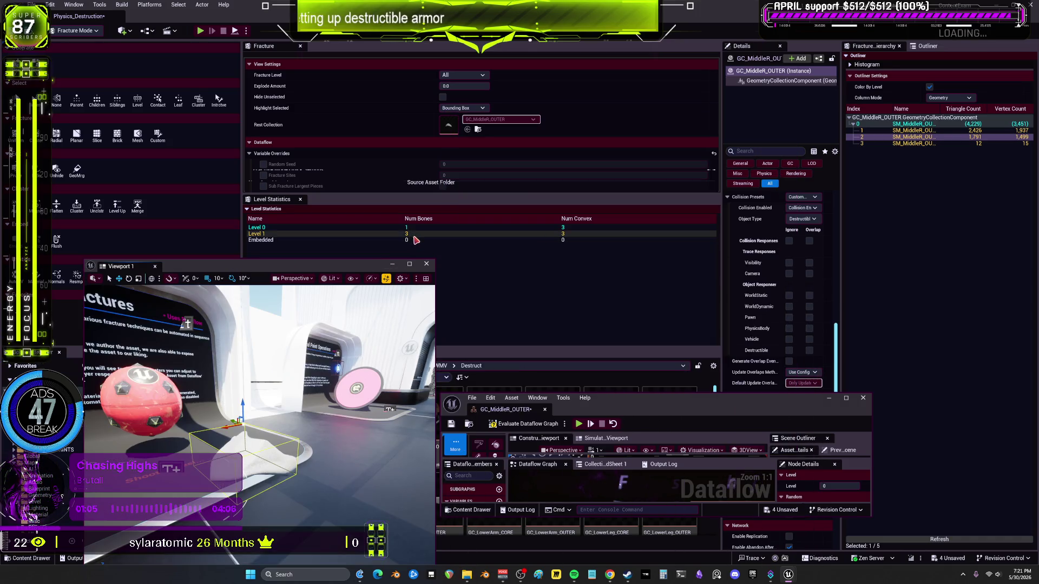
- Set Highlight Selected to None and begin adjusting the Explode Amount
{"action": "left_click", "coordinate": [485, 108]}
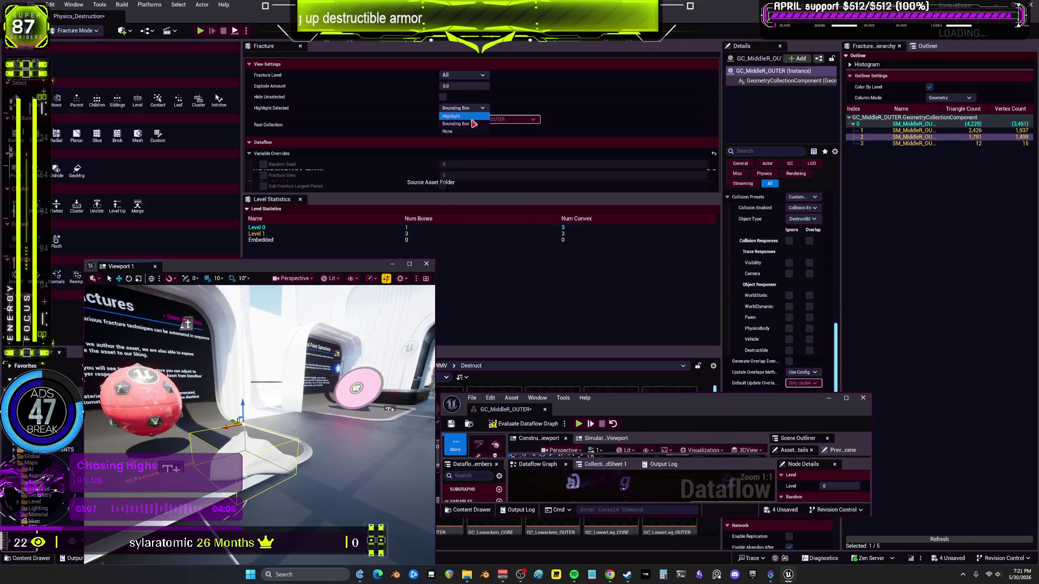
{"action": "left_click", "coordinate": [461, 132]}
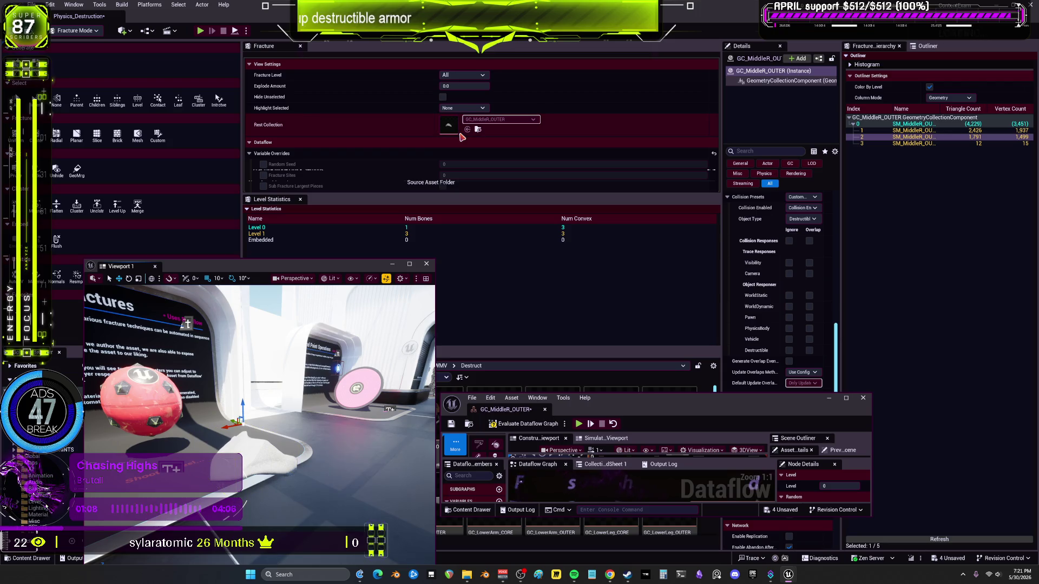
{"action": "left_click", "coordinate": [453, 86]}
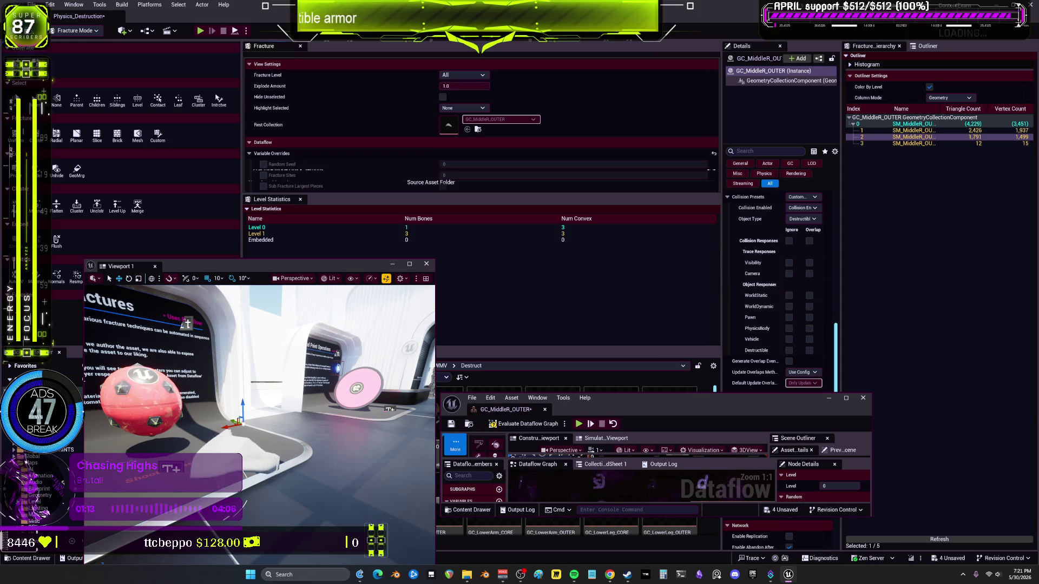
- Try explode amounts up to just below 1.0 while flying around the piece, ending back at zero
{"action": "key", "text": "s"}
{"action": "key", "text": "d"}
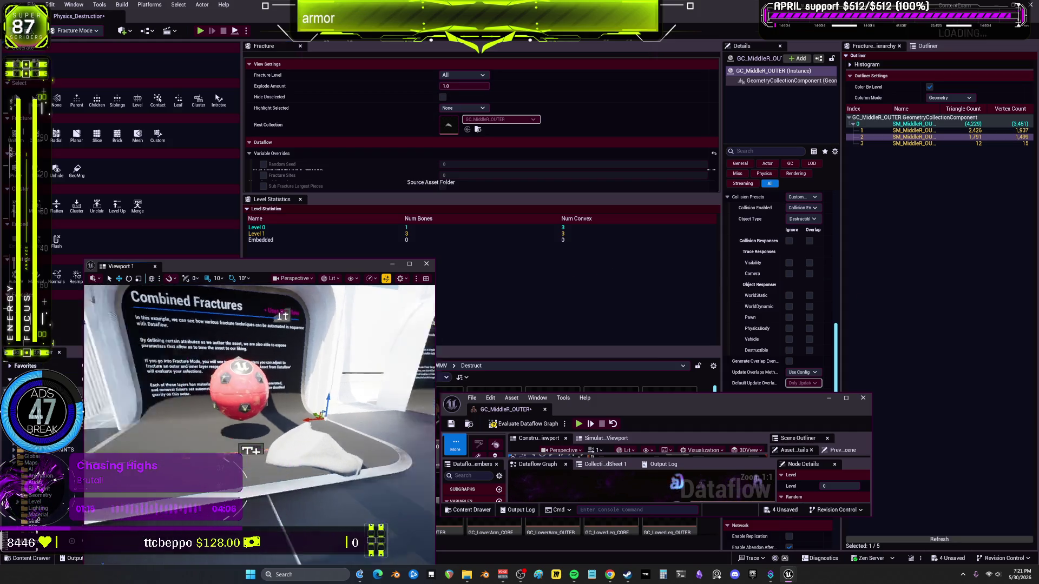
{"action": "key", "text": "s"}
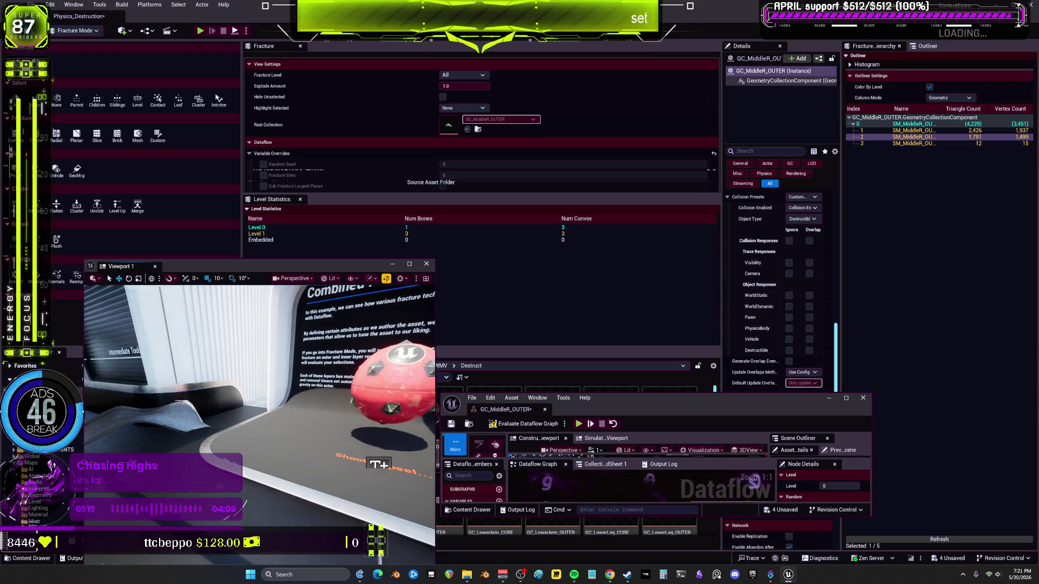
{"action": "key", "text": "d"}
{"action": "key", "text": "a"}
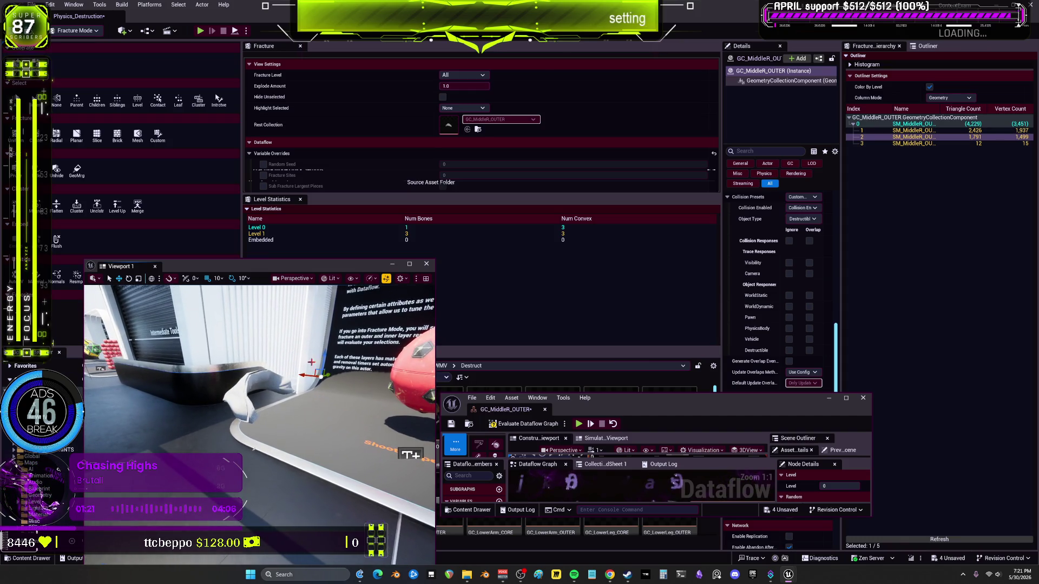
{"action": "left_click", "coordinate": [467, 85]}
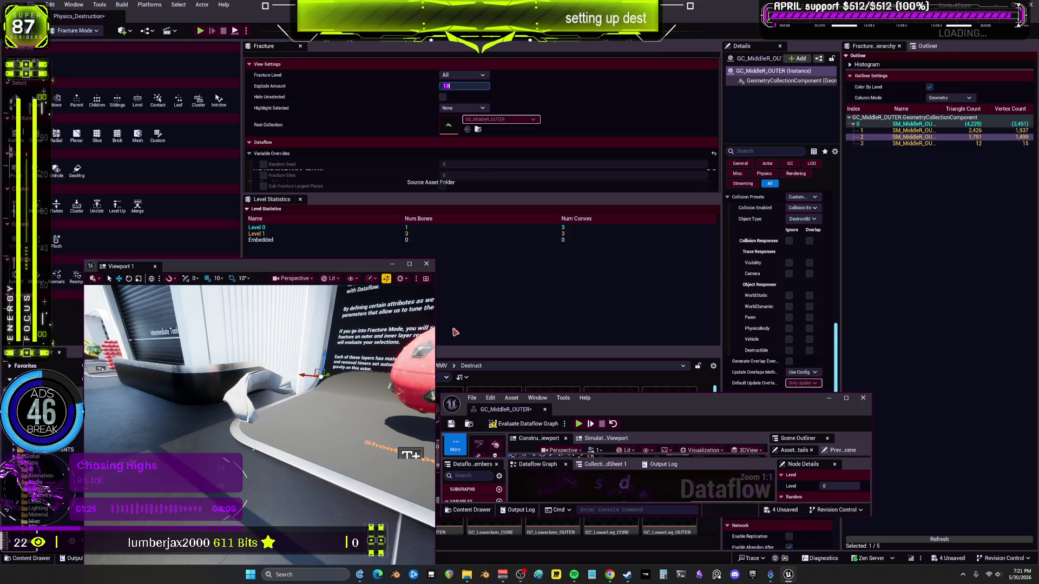
{"action": "left_click", "coordinate": [897, 222]}
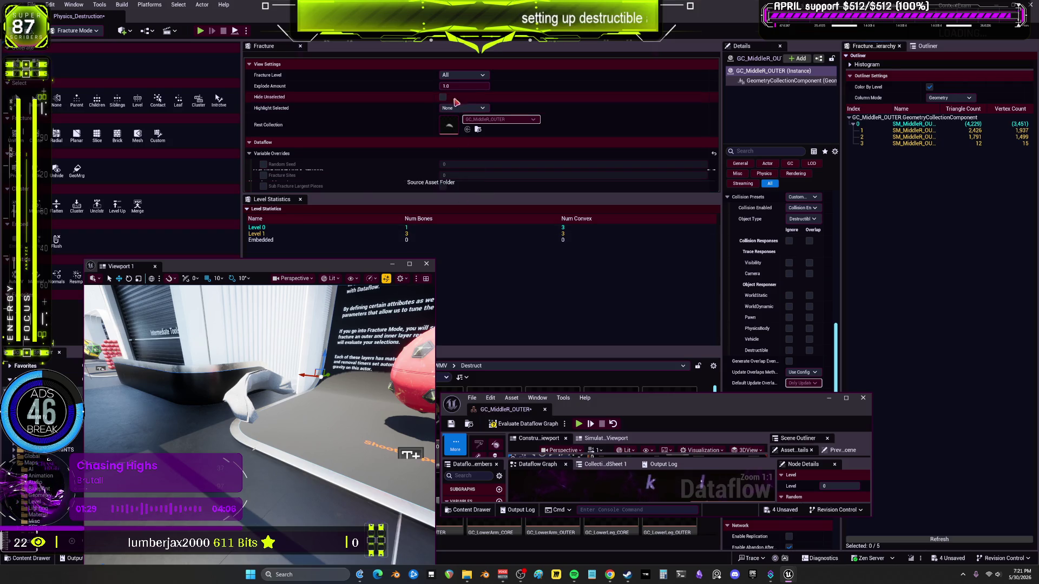
{"action": "left_click_drag", "start_coordinate": [460, 85], "coordinate": [456, 86]}
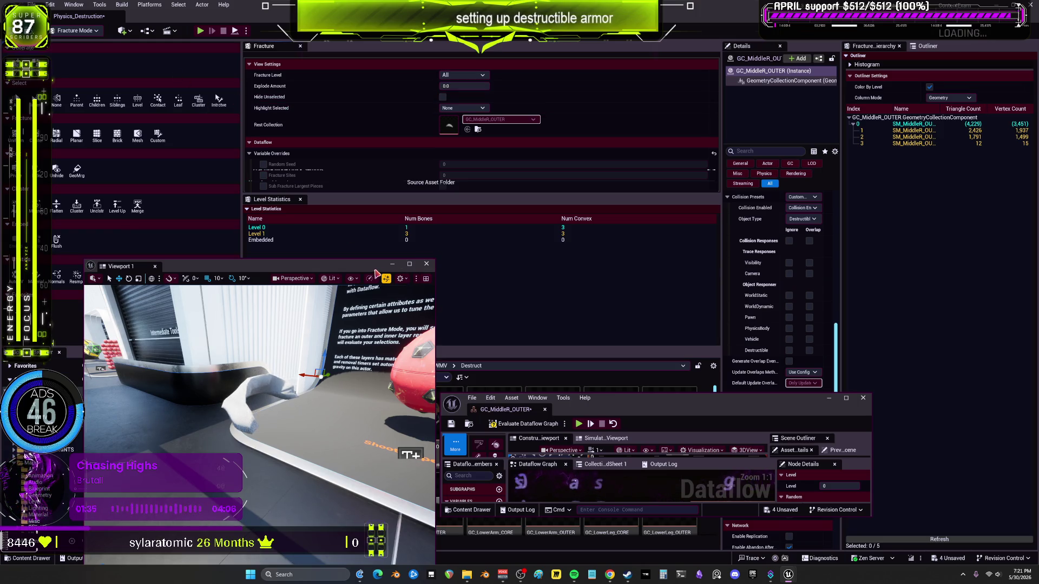
{"action": "left_click_drag", "start_coordinate": [377, 272], "coordinate": [599, 130]}
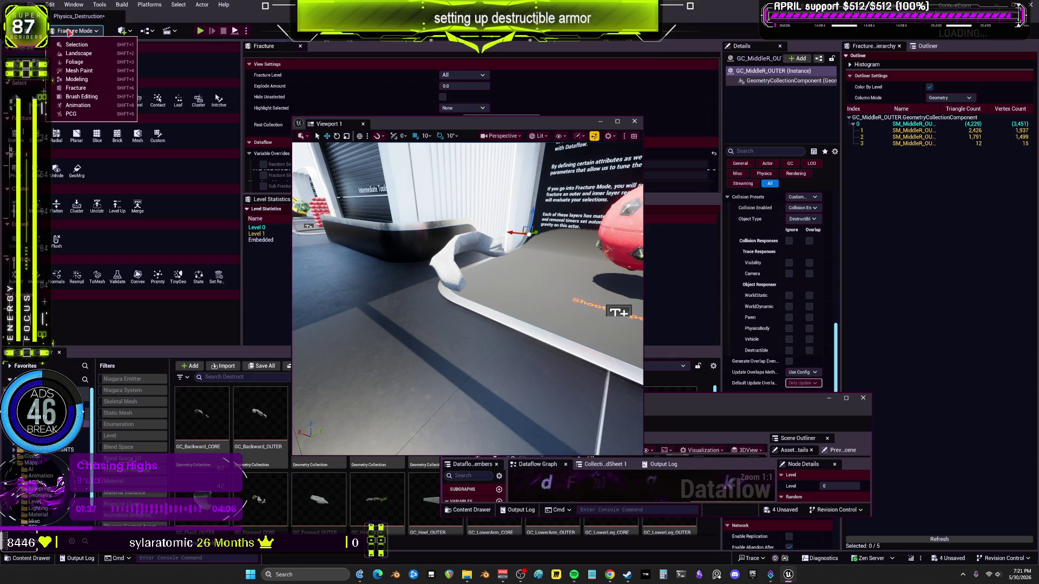
- Return to Selection Mode for normal level editing
{"action": "key", "text": "shift+2"}
{"action": "left_click", "coordinate": [73, 30]}
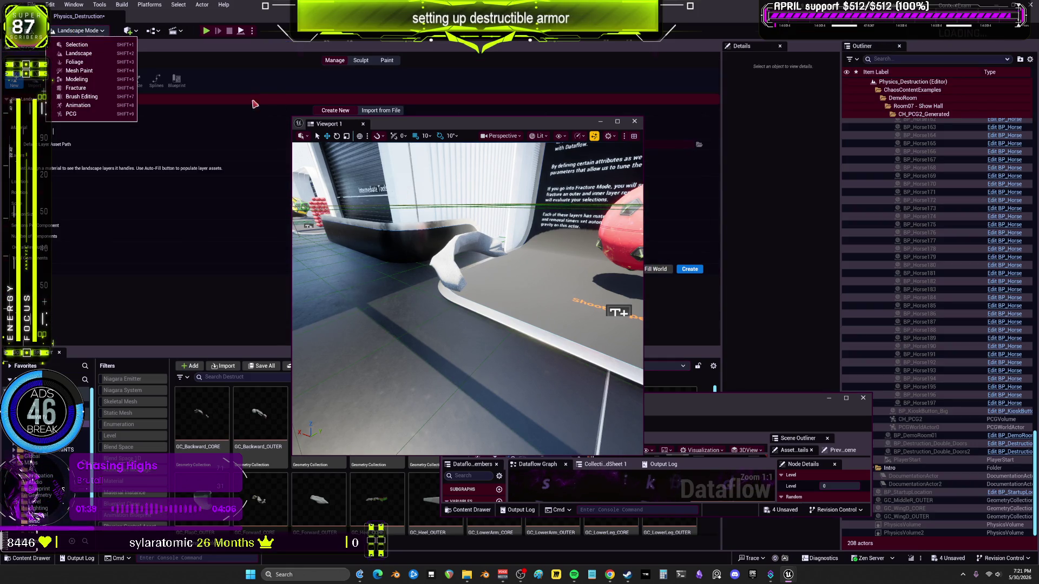
{"action": "left_click", "coordinate": [99, 46]}
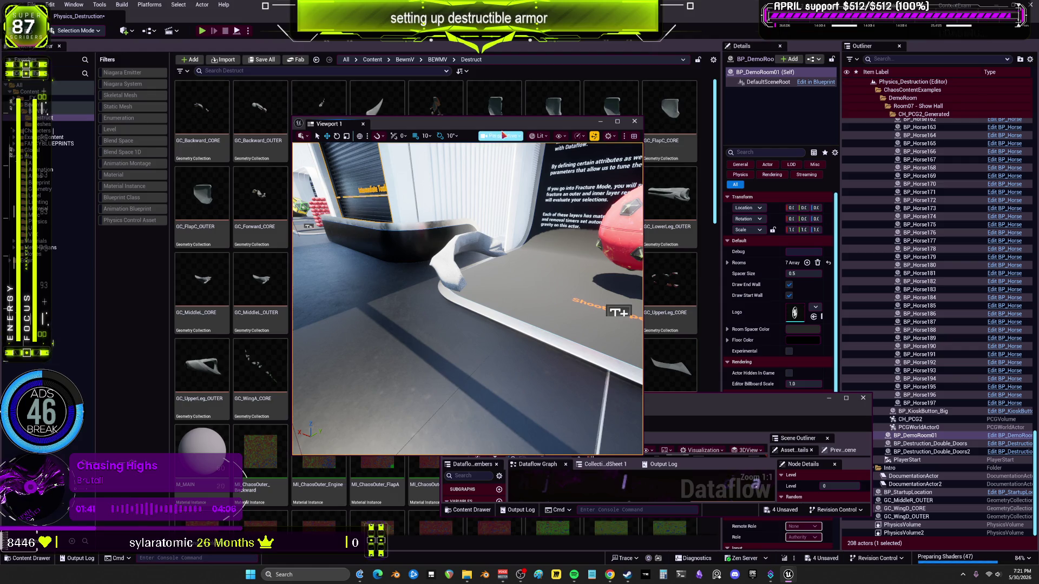
{"action": "left_click_drag", "start_coordinate": [455, 124], "coordinate": [233, 101]}
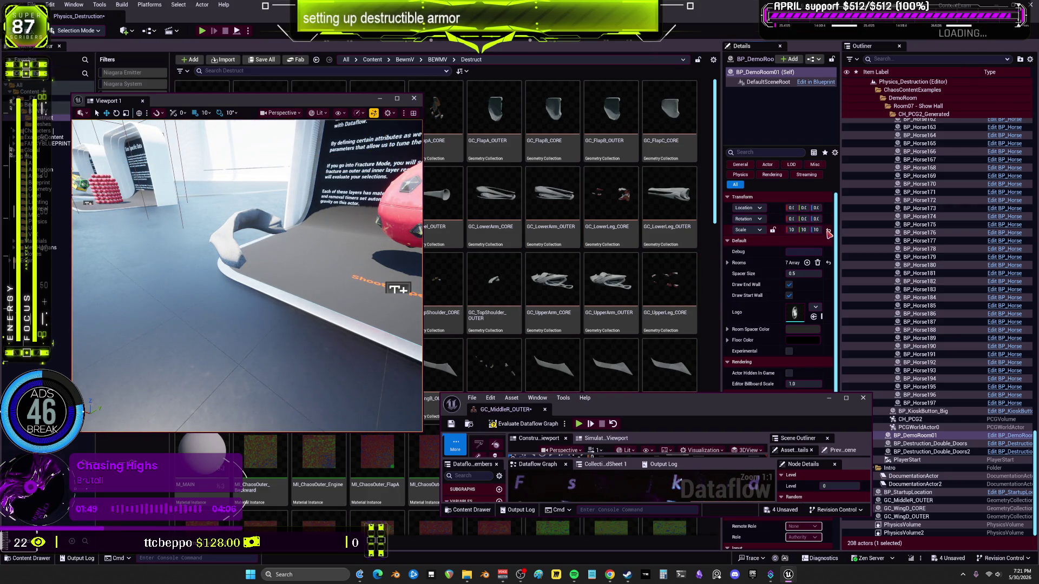
- Scale GC_MiddleR_OUTER to 10 on every axis and start a play-test of the level
{"action": "left_click", "coordinate": [226, 237]}
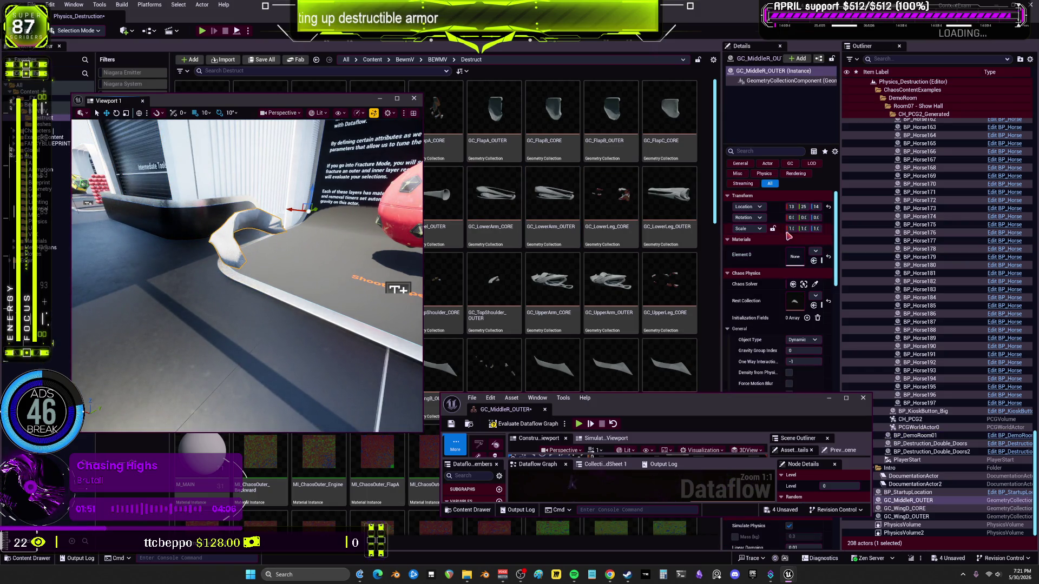
{"action": "key", "text": "Return"}
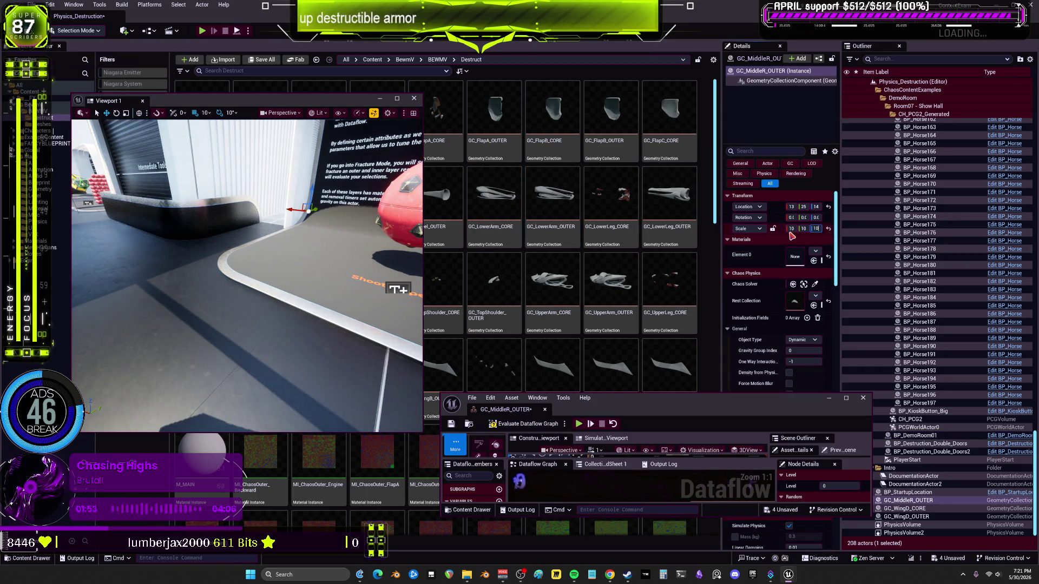
{"action": "left_click_drag", "start_coordinate": [398, 290], "coordinate": [314, 189]}
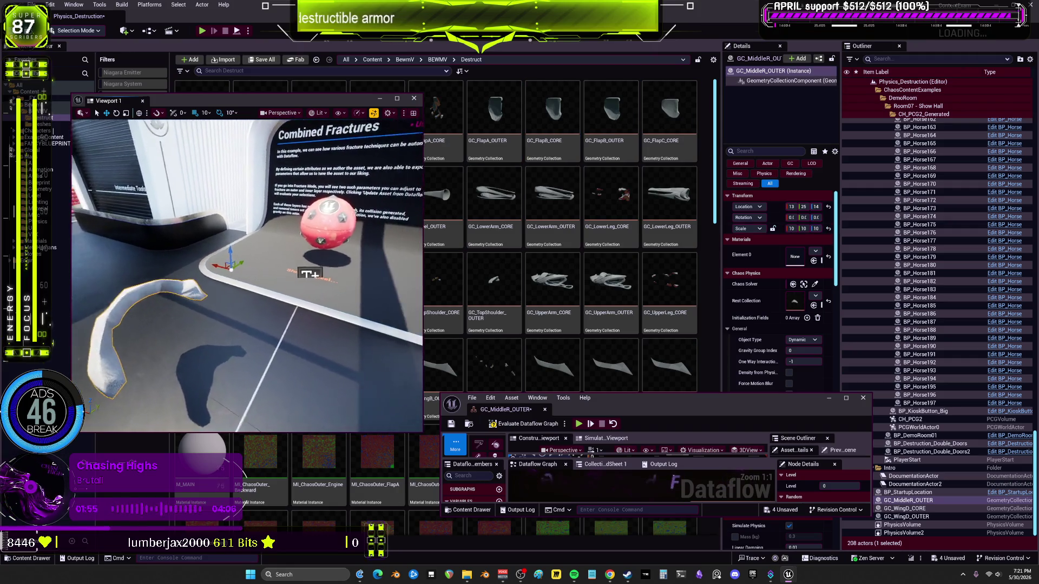
{"action": "left_click", "coordinate": [201, 32]}
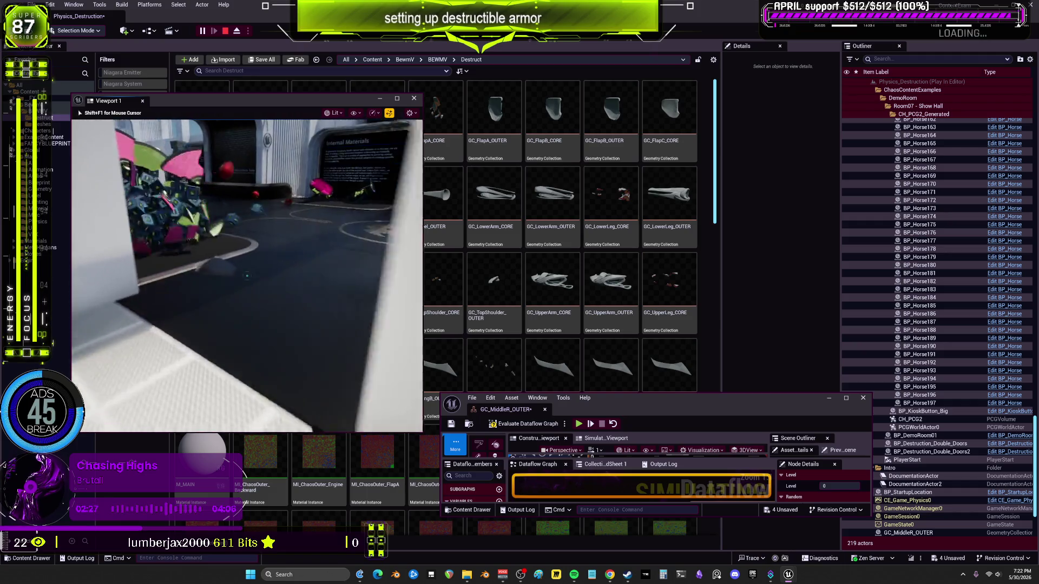
{"action": "key", "text": "Escape"}
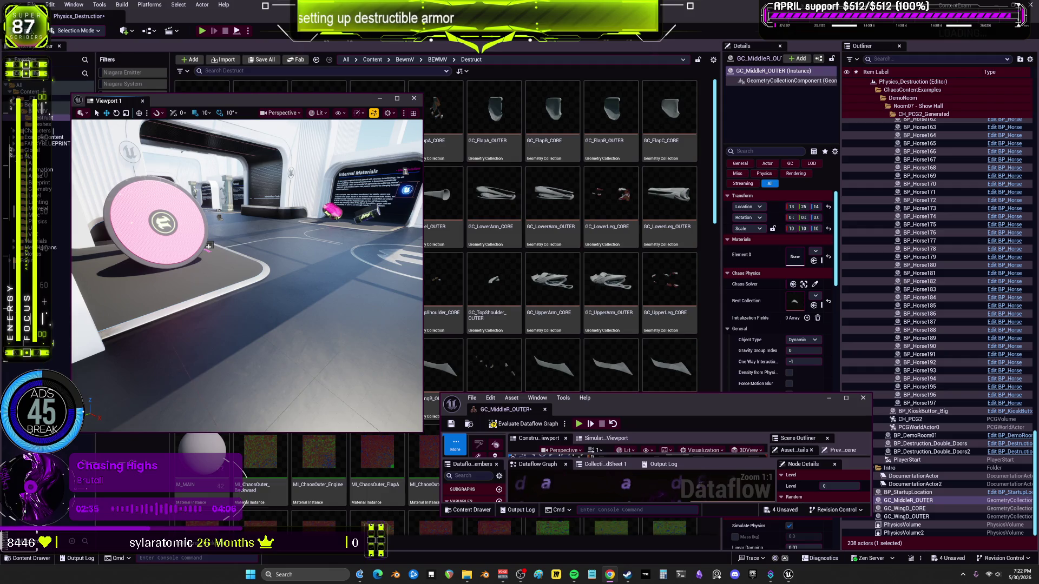
{"action": "double_click", "coordinate": [702, 403]}
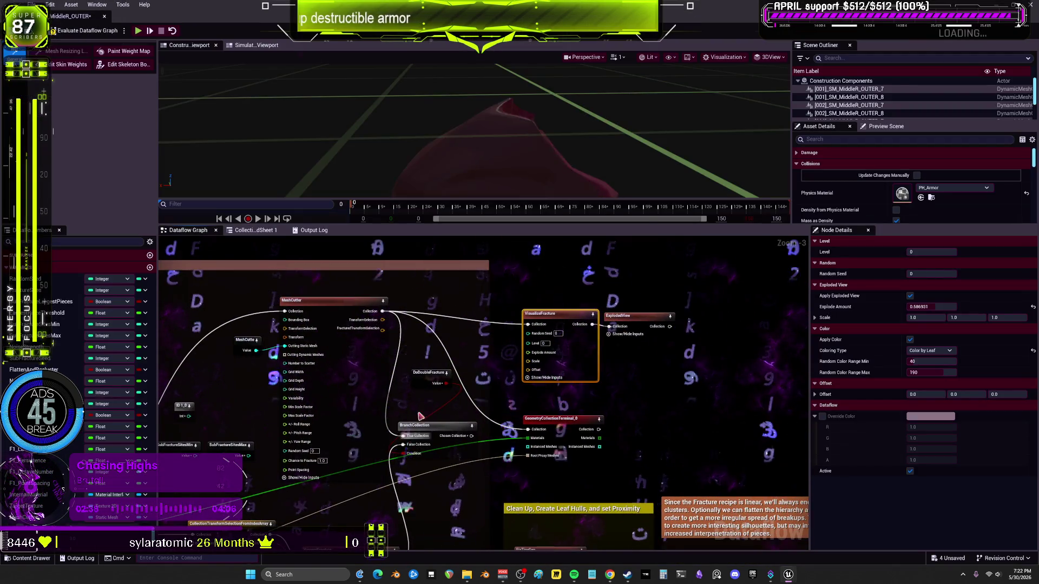
{"action": "scroll", "coordinate": [501, 351], "scroll_direction": "down", "scroll_amount": 3}
{"action": "scroll", "coordinate": [516, 344], "scroll_direction": "up", "scroll_amount": 3}
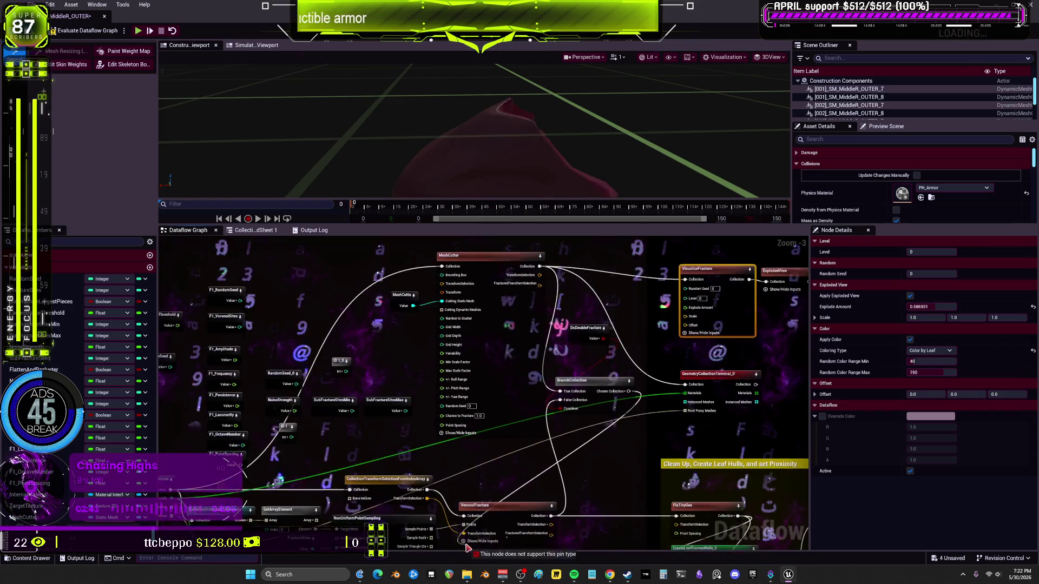
- Wire the branch result into the geometry collection output and bring the fracture-preview nodes into view
{"action": "mouse_move", "coordinate": [475, 508]}
{"action": "left_mouse_down"}
{"action": "mouse_move", "coordinate": [478, 446]}
{"action": "mouse_move", "coordinate": [350, 420]}
{"action": "left_mouse_up"}
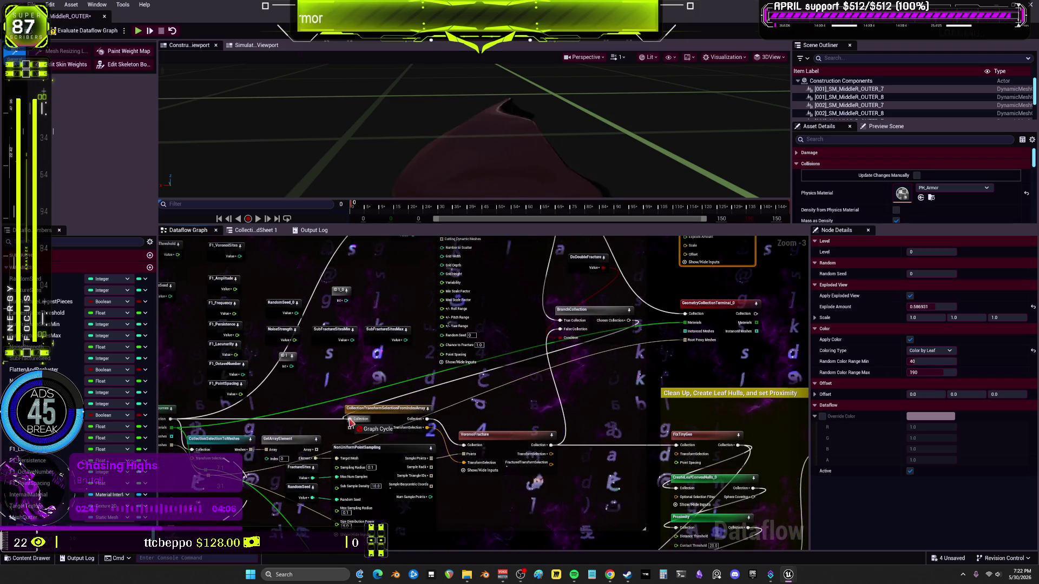
{"action": "left_click_drag", "start_coordinate": [520, 406], "coordinate": [567, 425]}
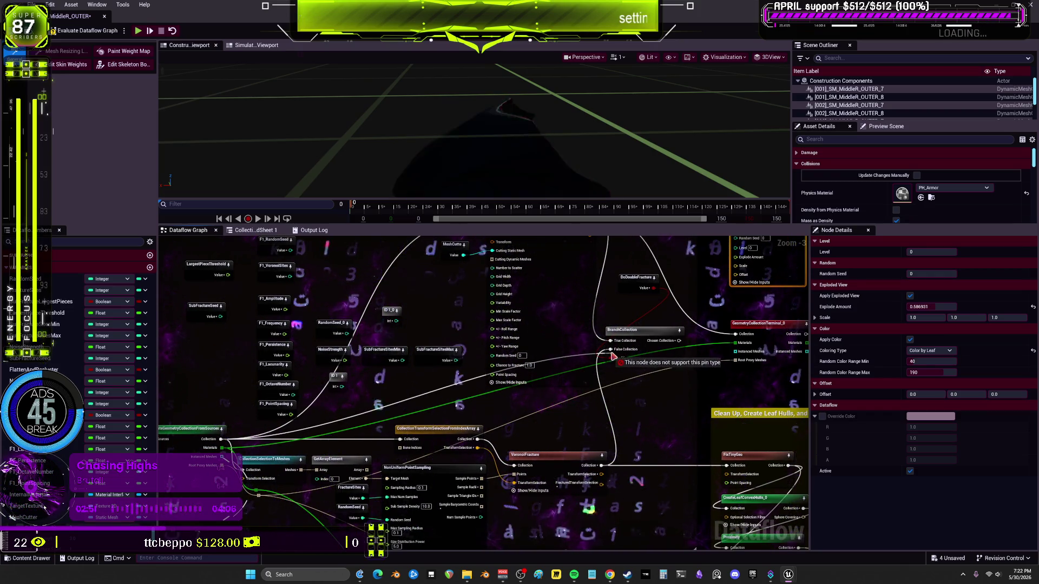
{"action": "mouse_move", "coordinate": [605, 359]}
{"action": "left_mouse_down"}
{"action": "mouse_move", "coordinate": [662, 360]}
{"action": "mouse_move", "coordinate": [398, 439]}
{"action": "left_mouse_up"}
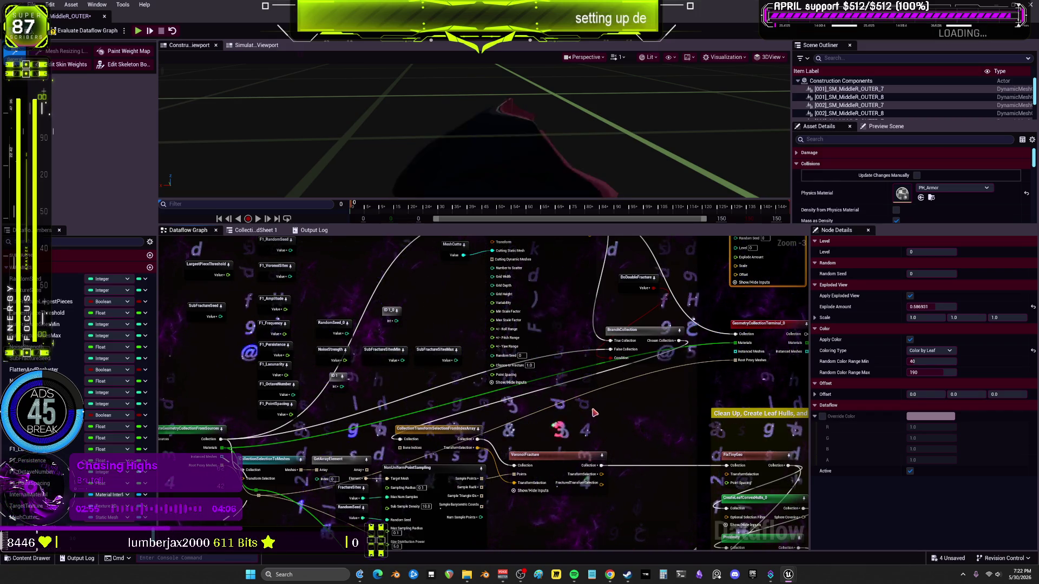
{"action": "scroll", "coordinate": [577, 446], "scroll_direction": "up", "scroll_amount": 1}
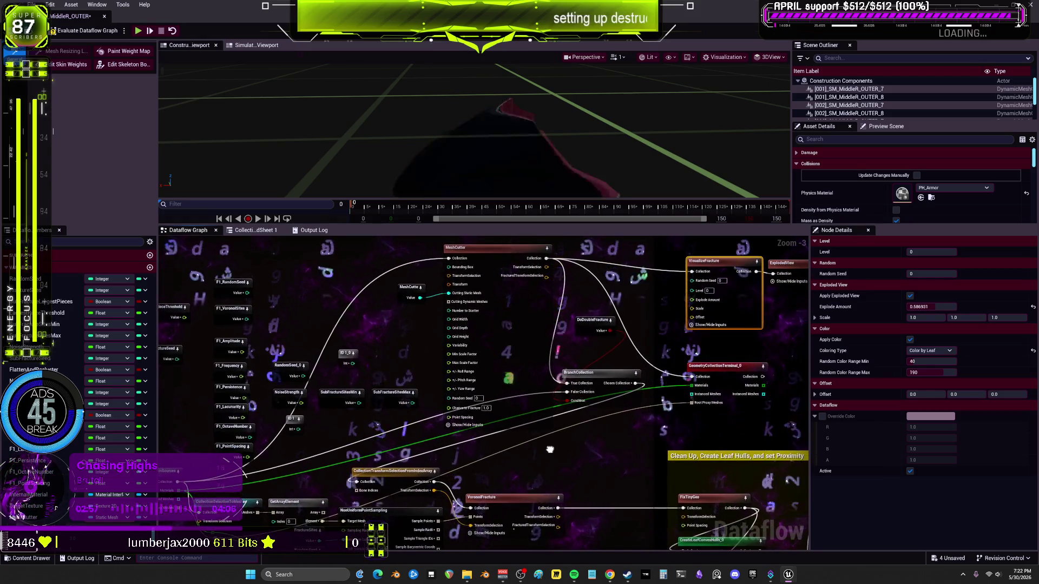
{"action": "left_click_drag", "start_coordinate": [562, 460], "coordinate": [507, 467]}
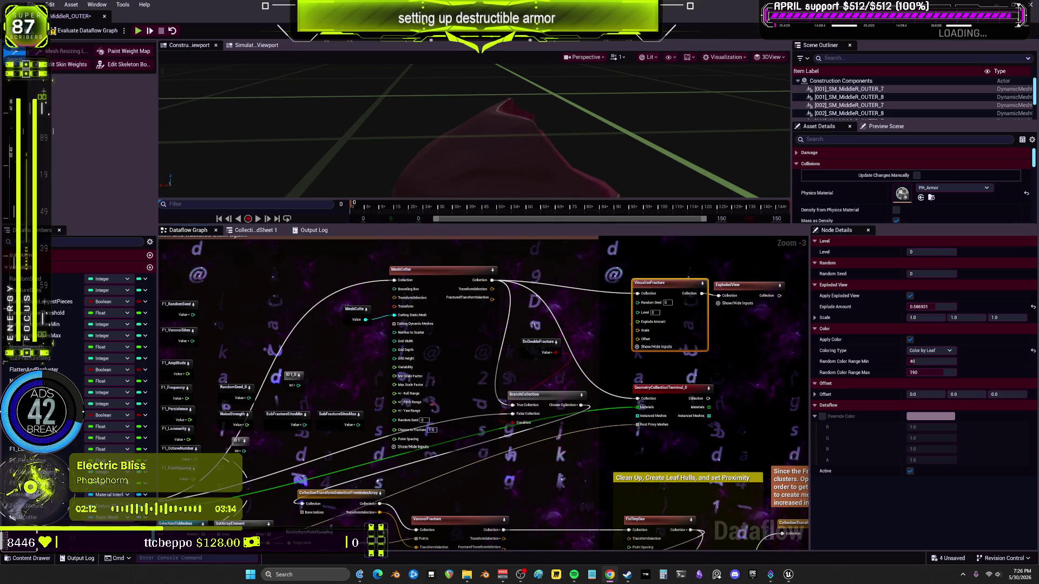
{"action": "scroll", "coordinate": [493, 304], "scroll_direction": "down", "scroll_amount": 1}
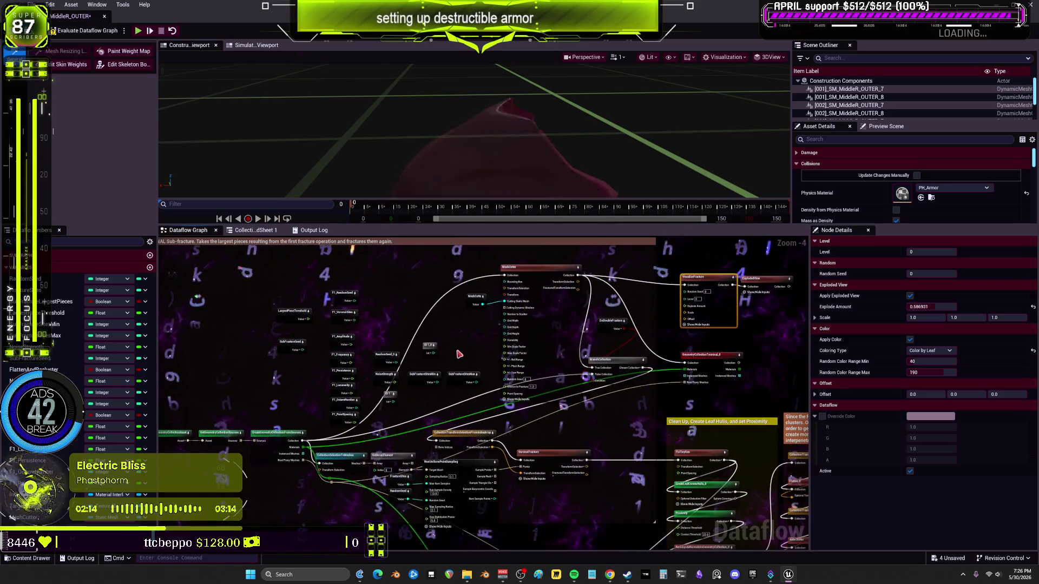
- Add the MeshCutter variable node wired into the cutter's Cutting Static Mesh pin and tidy the node layout
{"action": "left_click_drag", "start_coordinate": [459, 347], "coordinate": [528, 356]}
{"action": "mouse_move", "coordinate": [437, 385]}
{"action": "left_mouse_down"}
{"action": "mouse_move", "coordinate": [506, 424]}
{"action": "mouse_move", "coordinate": [552, 426]}
{"action": "left_mouse_up"}
{"action": "mouse_move", "coordinate": [531, 383]}
{"action": "left_mouse_down"}
{"action": "mouse_move", "coordinate": [313, 349]}
{"action": "mouse_move", "coordinate": [344, 323]}
{"action": "left_mouse_up"}
{"action": "left_click", "coordinate": [551, 306]}
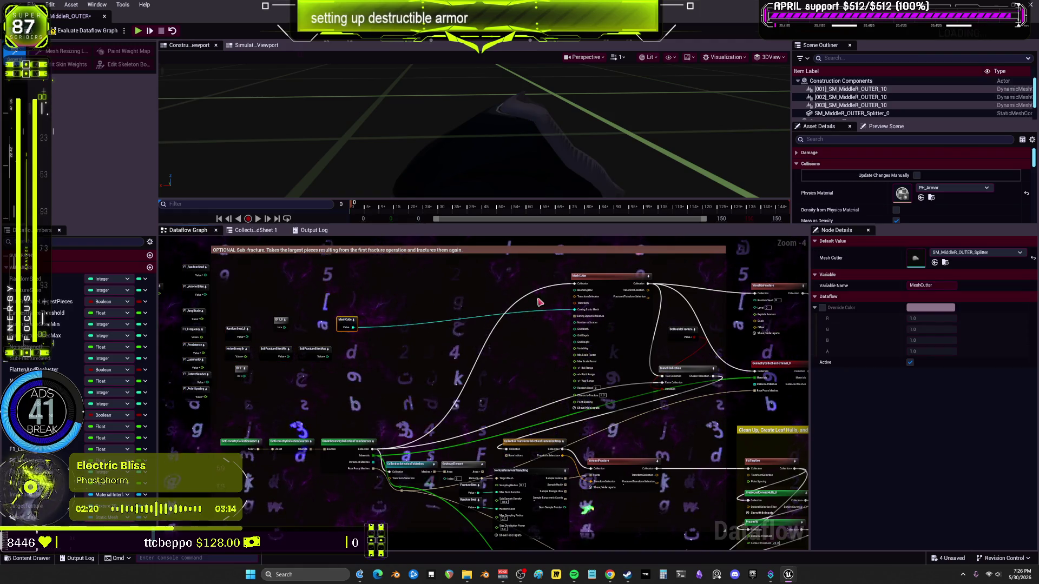
{"action": "left_click_drag", "start_coordinate": [603, 332], "coordinate": [425, 333]}
{"action": "scroll", "coordinate": [530, 335], "scroll_direction": "up", "scroll_amount": 1}
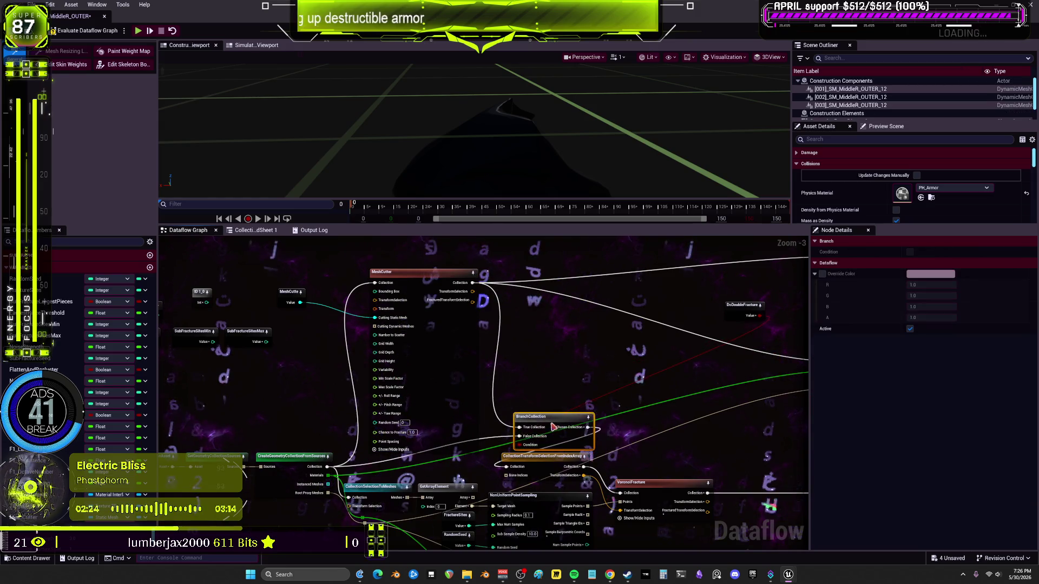
- Inspect the MeshCutter and transform-selection node settings across the graph
{"action": "left_click_drag", "start_coordinate": [546, 403], "coordinate": [574, 410]}
{"action": "left_click", "coordinate": [438, 280]}
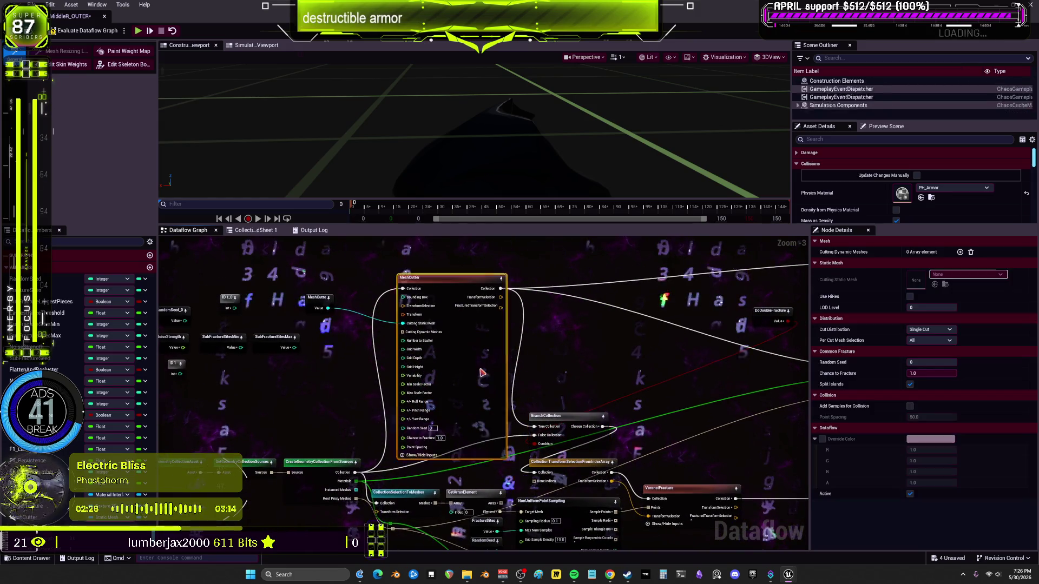
{"action": "left_click_drag", "start_coordinate": [745, 398], "coordinate": [566, 374]}
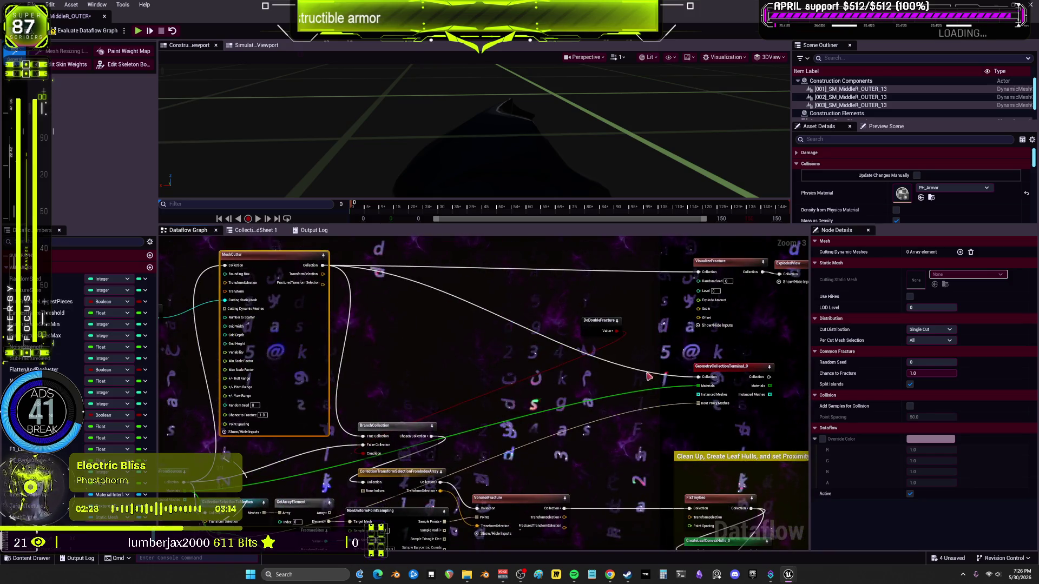
{"action": "scroll", "coordinate": [481, 428], "scroll_direction": "up", "scroll_amount": 1}
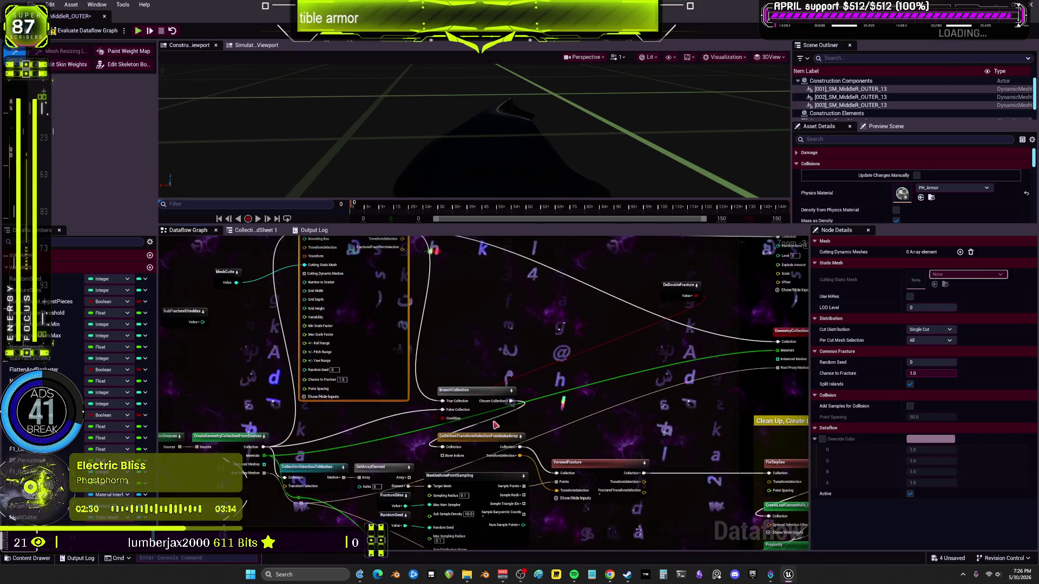
{"action": "scroll", "coordinate": [471, 438], "scroll_direction": "up", "scroll_amount": 1}
{"action": "left_click", "coordinate": [464, 446]}
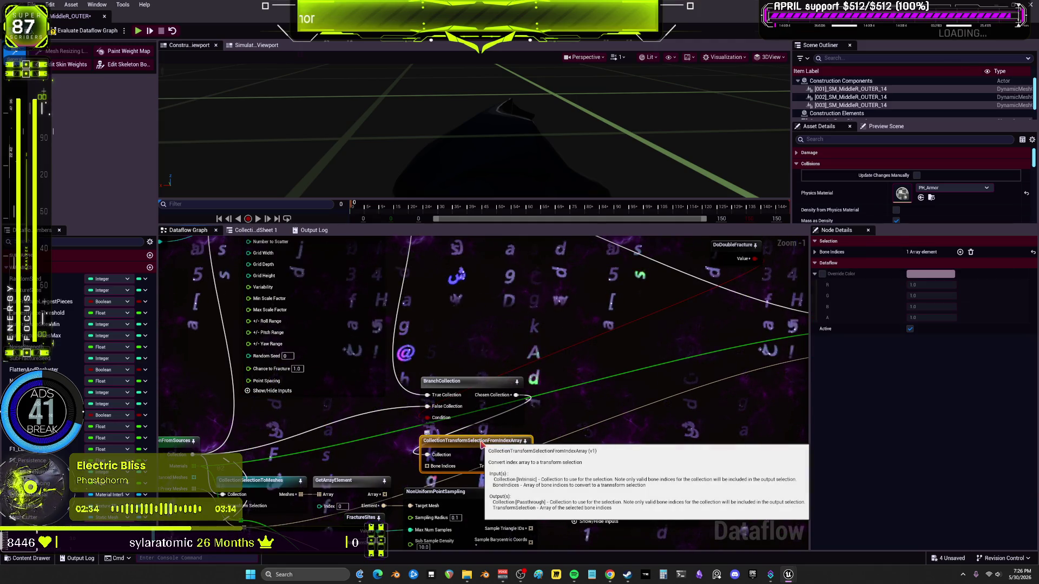
{"action": "scroll", "coordinate": [482, 445], "scroll_direction": "down", "scroll_amount": 1}
{"action": "left_click_drag", "start_coordinate": [483, 394], "coordinate": [440, 410]}
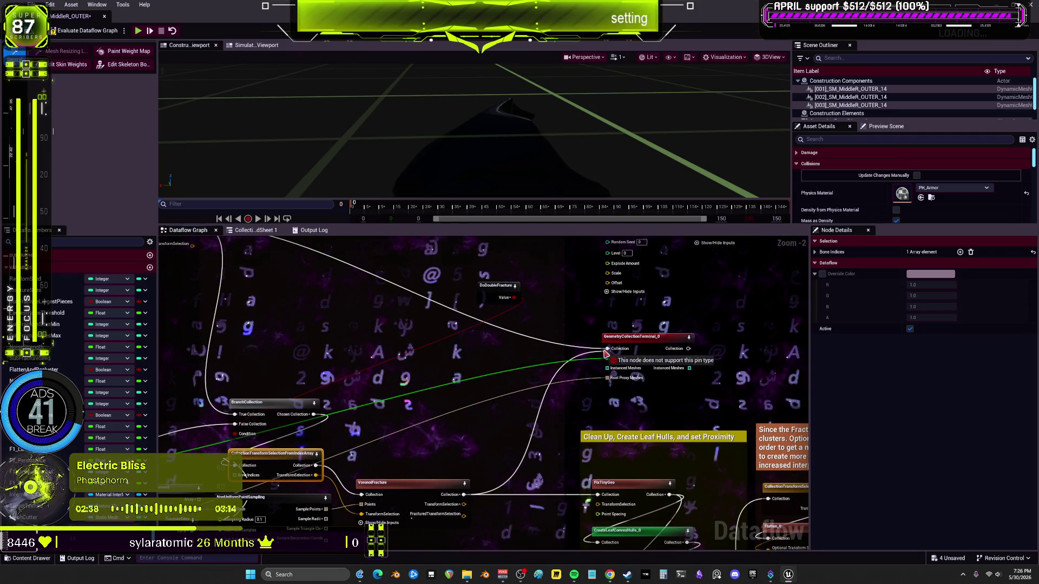
{"action": "scroll", "coordinate": [586, 376], "scroll_direction": "down", "scroll_amount": 1}
{"action": "mouse_move", "coordinate": [587, 377]}
{"action": "left_mouse_down"}
{"action": "mouse_move", "coordinate": [541, 458]}
{"action": "mouse_move", "coordinate": [544, 444]}
{"action": "left_mouse_up"}
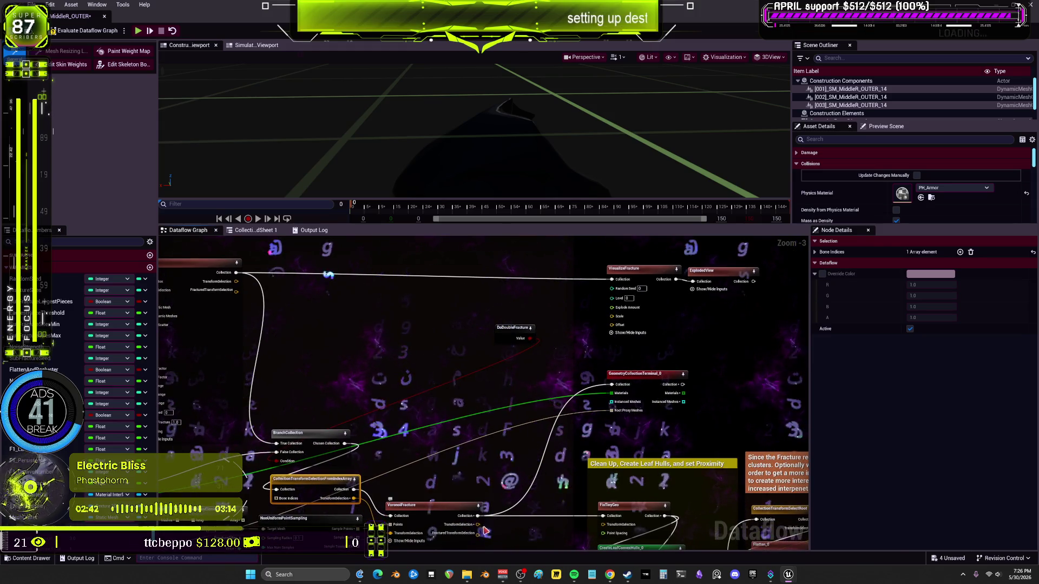
- Feed the VoronoiFracture collection into VisualizeFracture and preview the colour-coded pieces
{"action": "left_click_drag", "start_coordinate": [479, 517], "coordinate": [612, 280]}
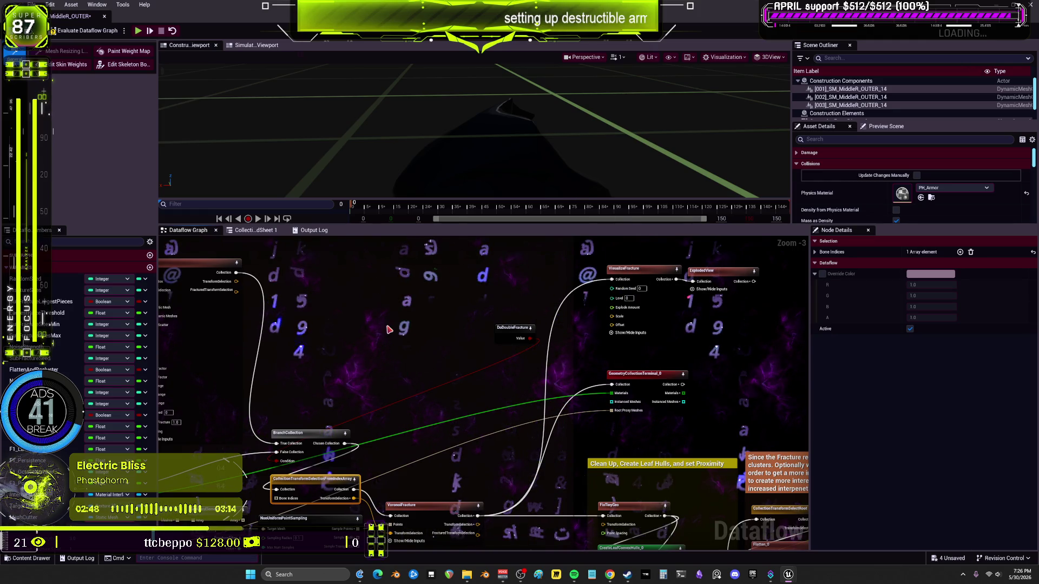
{"action": "left_click", "coordinate": [641, 269]}
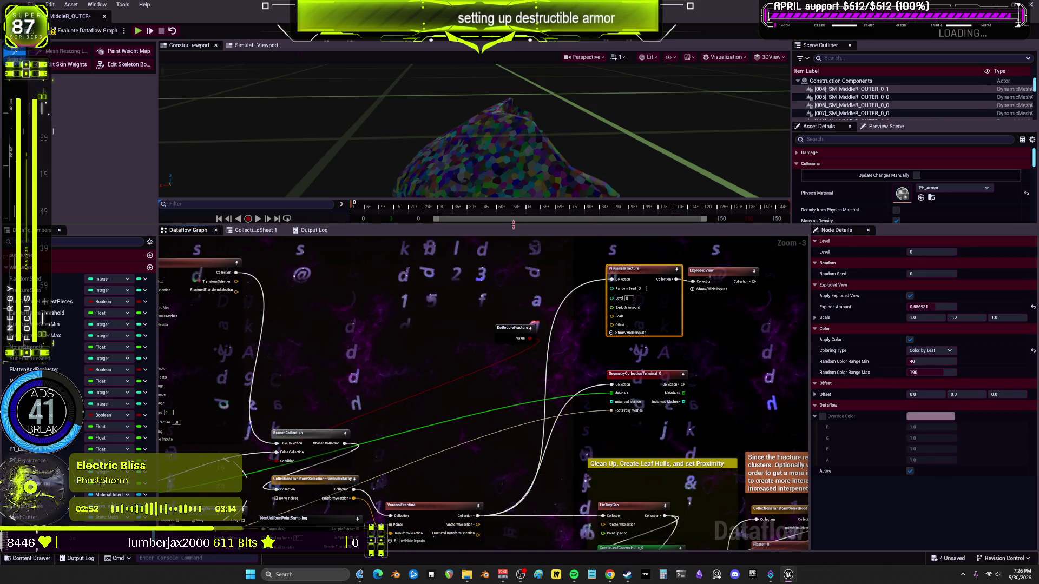
- Enlarge the viewport and set the FractureSites variable to 10
{"action": "left_click_drag", "start_coordinate": [514, 226], "coordinate": [513, 362]}
{"action": "left_click_drag", "start_coordinate": [471, 203], "coordinate": [503, 211]}
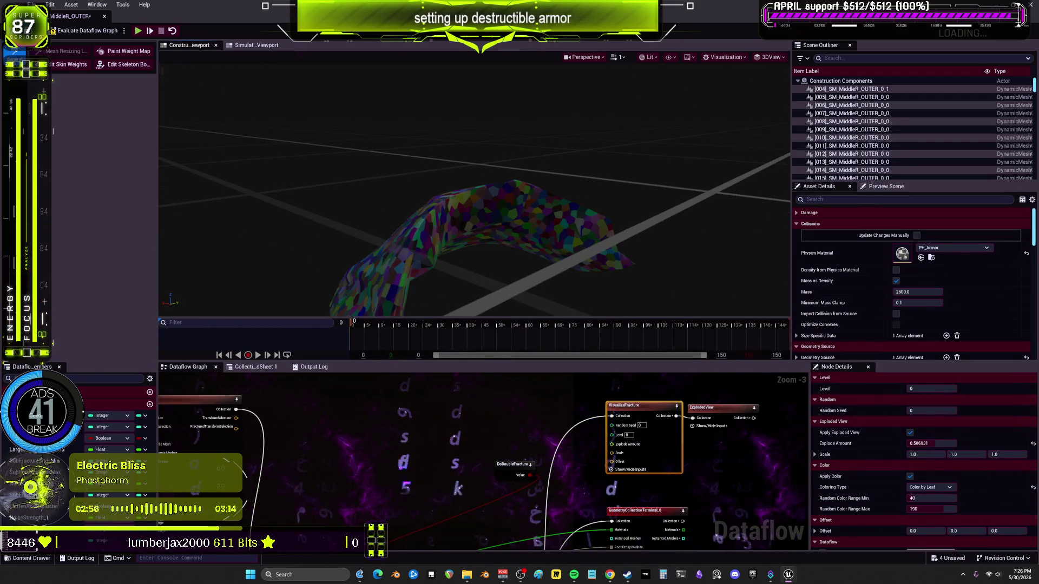
{"action": "left_click_drag", "start_coordinate": [593, 263], "coordinate": [560, 244]}
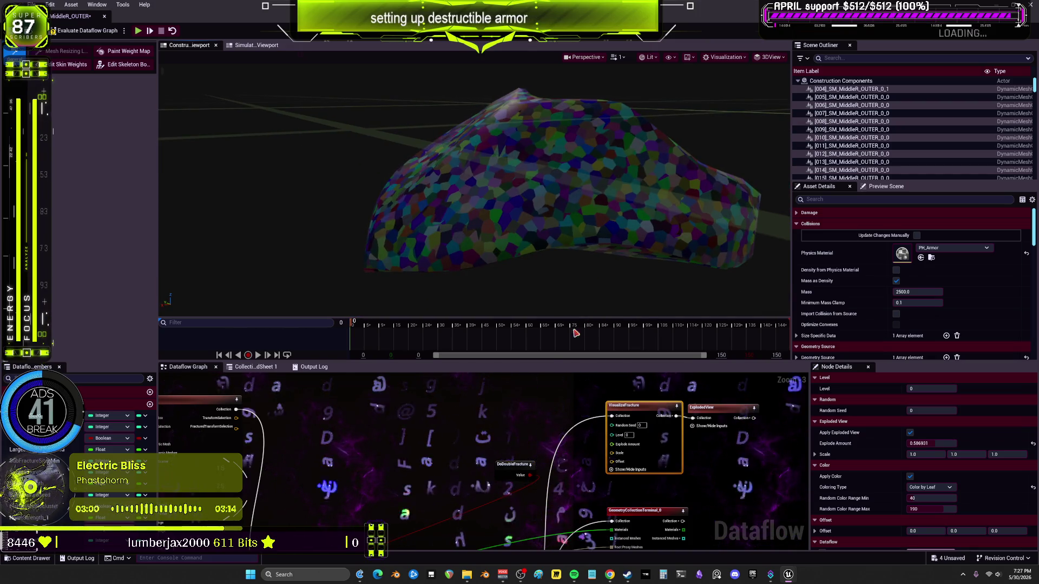
{"action": "scroll", "coordinate": [536, 433], "scroll_direction": "down", "scroll_amount": 1}
{"action": "scroll", "coordinate": [535, 432], "scroll_direction": "up", "scroll_amount": 3}
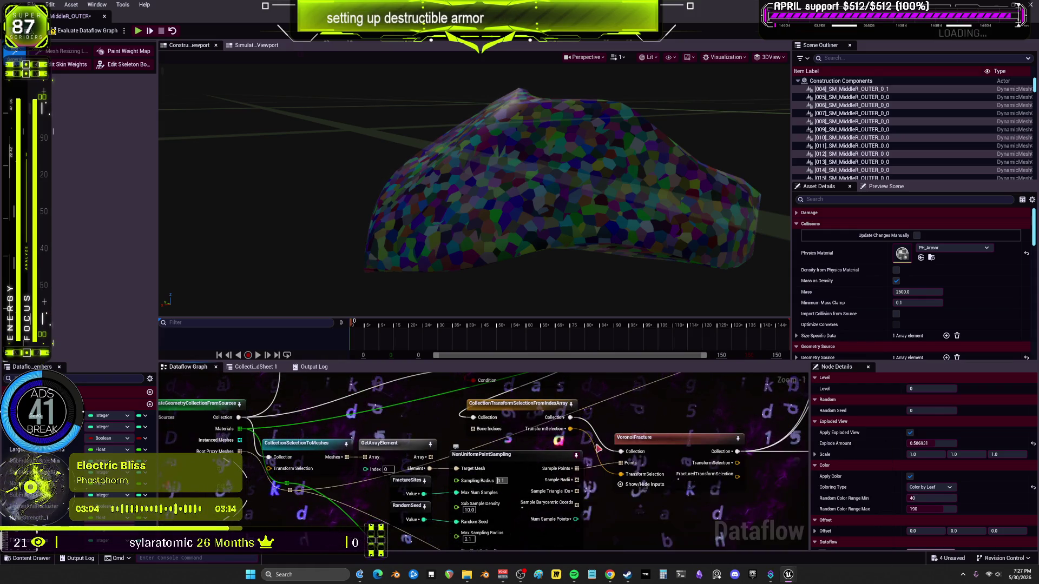
{"action": "left_click", "coordinate": [418, 479]}
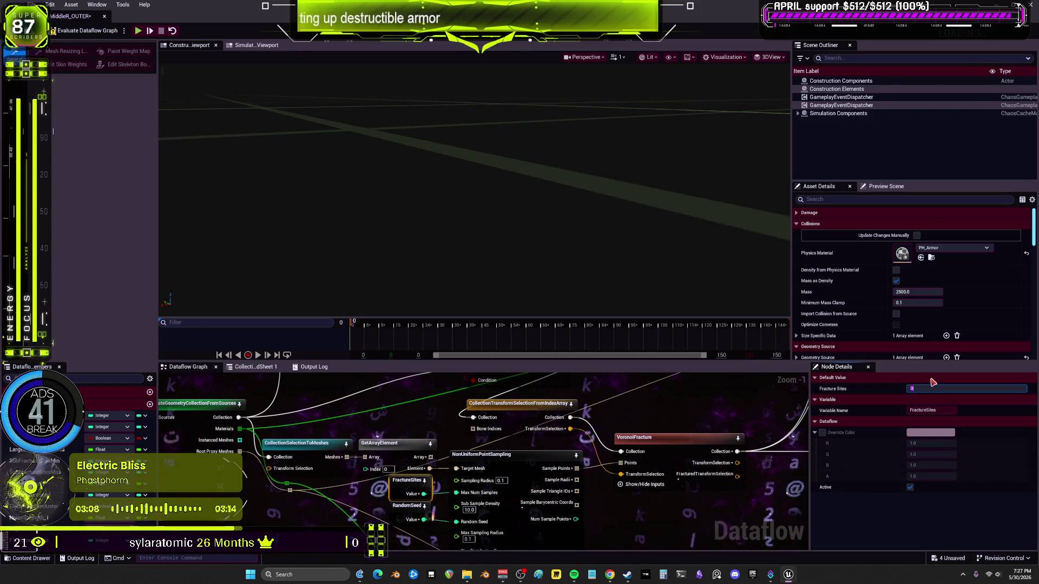
{"action": "type", "text": "10"}
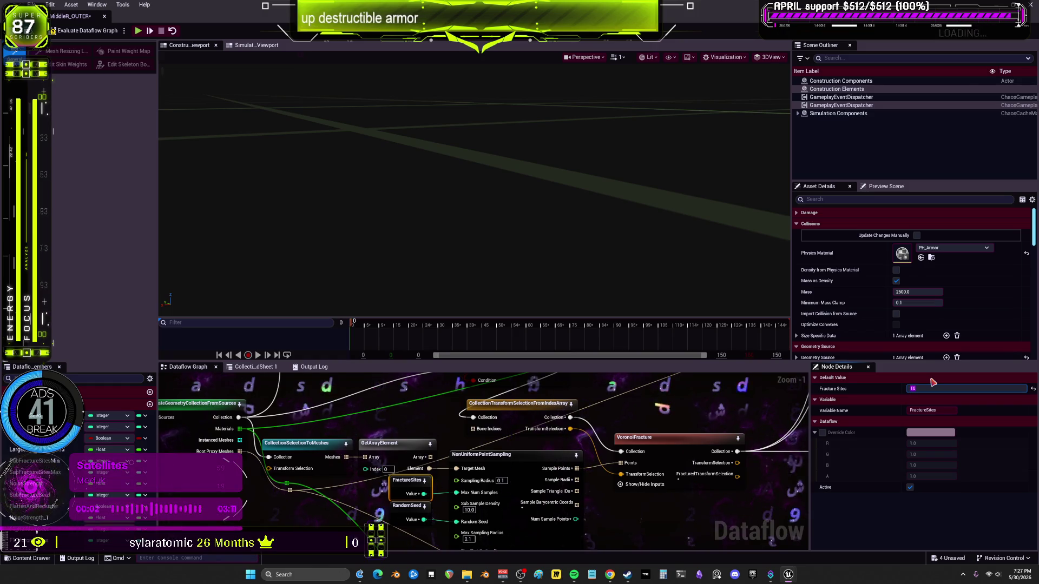
{"action": "left_click", "coordinate": [626, 522]}
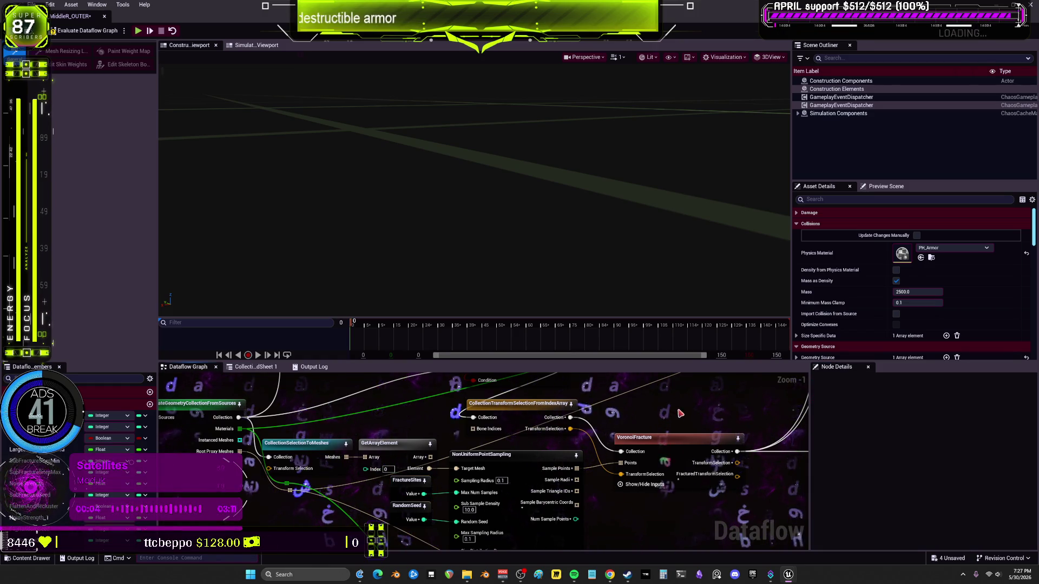
{"action": "scroll", "coordinate": [594, 488], "scroll_direction": "down", "scroll_amount": 3}
{"action": "scroll", "coordinate": [593, 488], "scroll_direction": "up", "scroll_amount": 1}
{"action": "scroll", "coordinate": [509, 470], "scroll_direction": "up", "scroll_amount": 1}
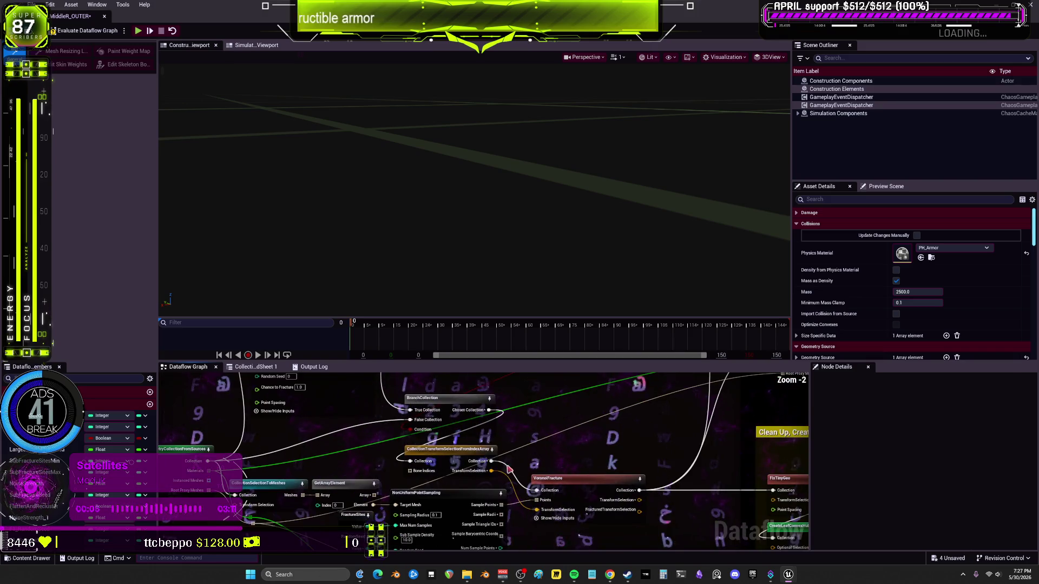
- Select the transform-selection node and preview the fracture as exploded pieces
{"action": "left_click", "coordinate": [464, 462]}
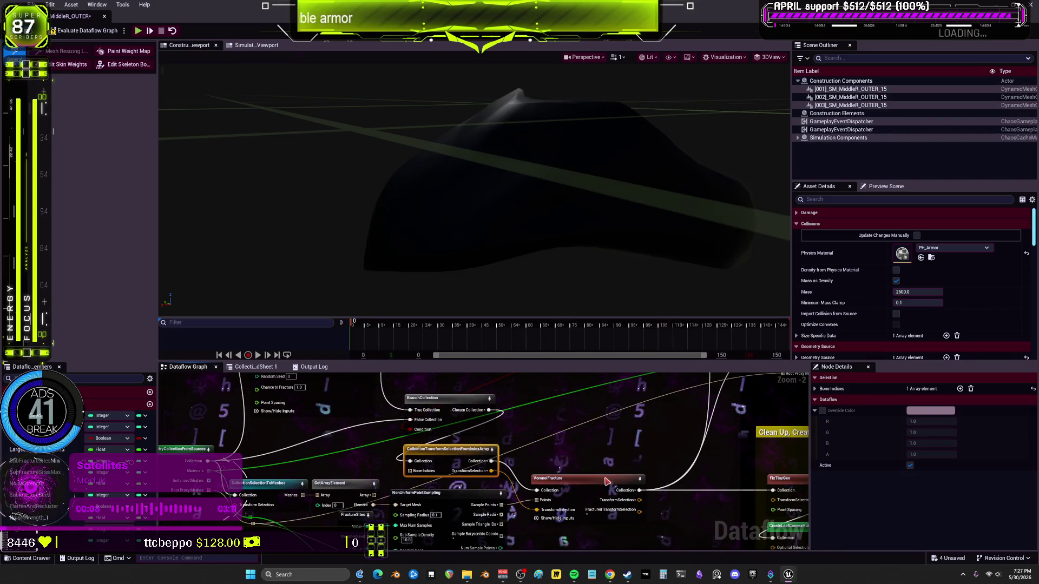
{"action": "left_click_drag", "start_coordinate": [605, 481], "coordinate": [582, 436]}
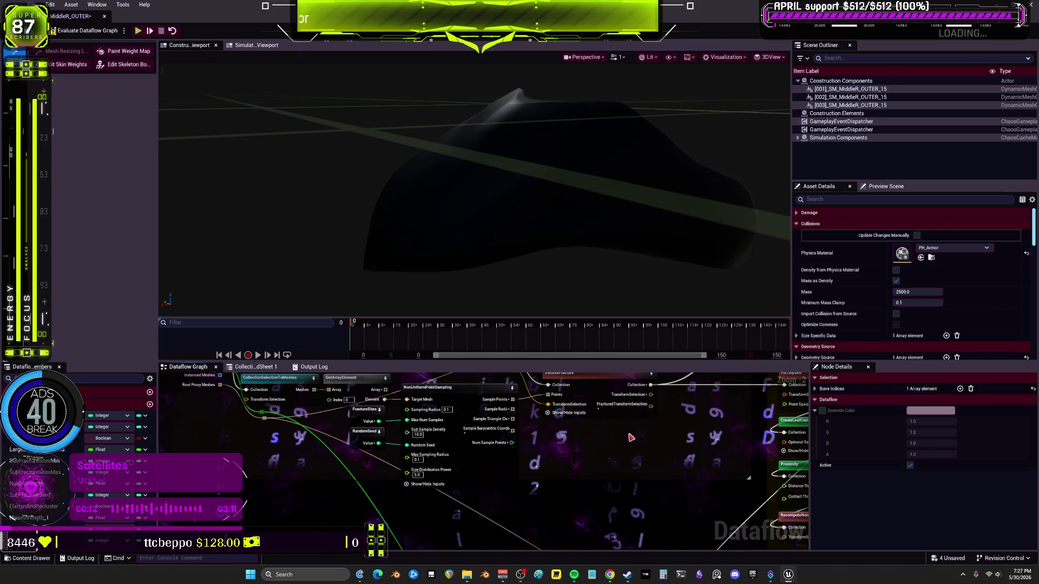
{"action": "scroll", "coordinate": [630, 437], "scroll_direction": "down", "scroll_amount": 2}
{"action": "scroll", "coordinate": [618, 437], "scroll_direction": "down", "scroll_amount": 1}
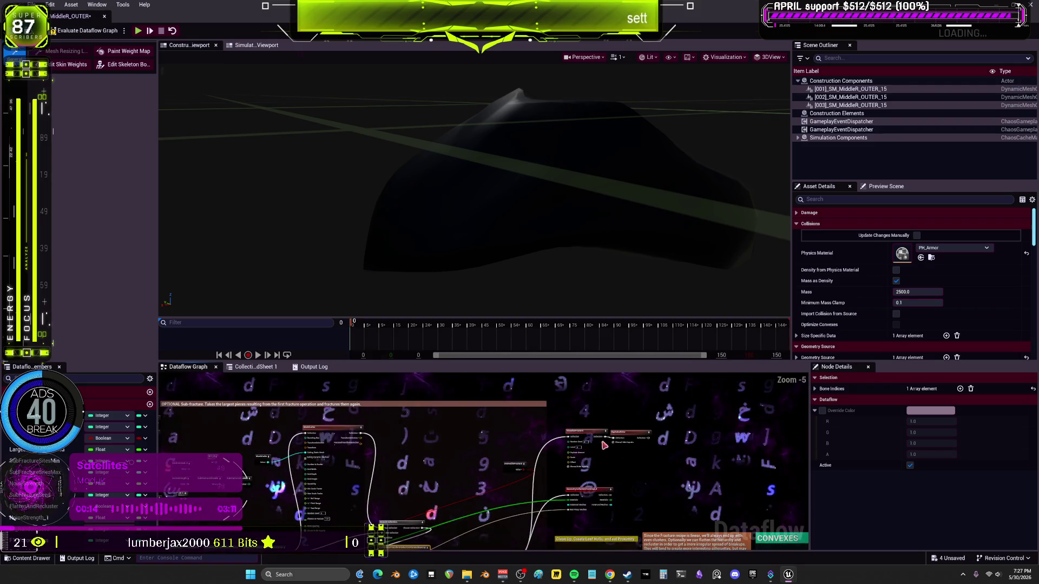
{"action": "left_click", "coordinate": [597, 436]}
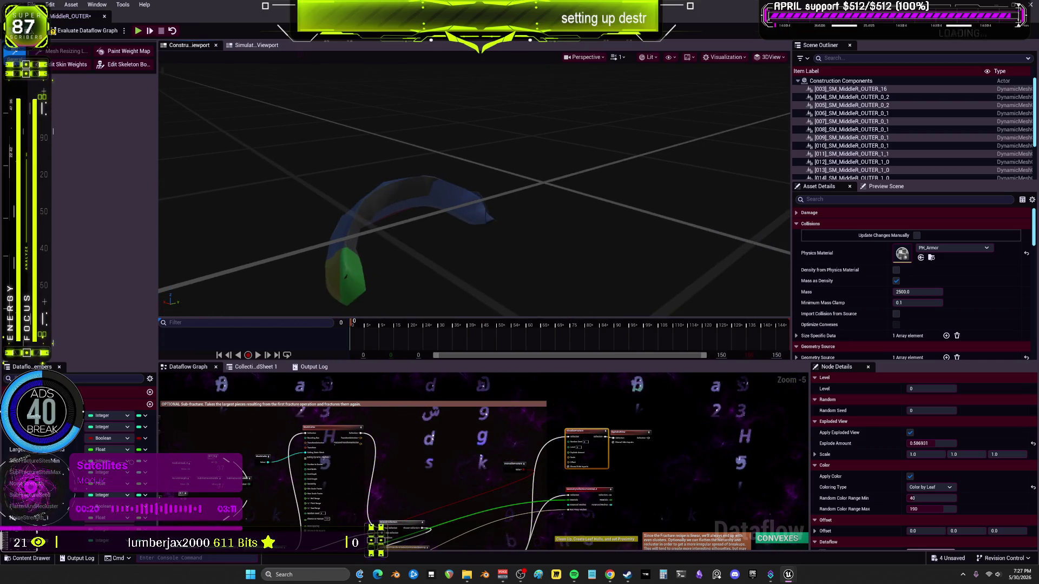
- Orbit around the fractured armor, then re-evaluate the MiddleR_OUTER Dataflow graph
{"action": "left_click_drag", "start_coordinate": [559, 231], "coordinate": [558, 230]}
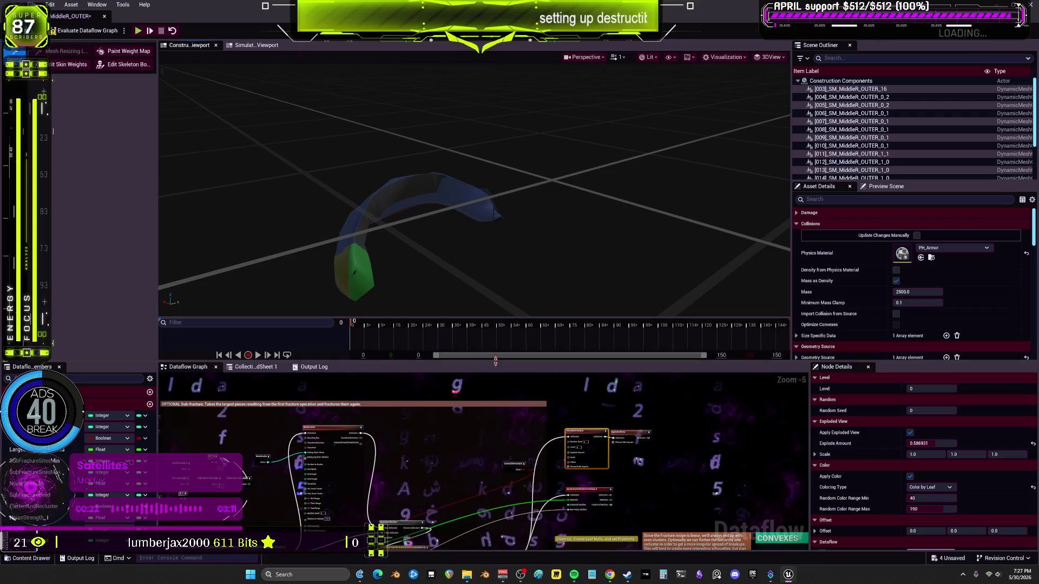
{"action": "left_click_drag", "start_coordinate": [495, 363], "coordinate": [495, 517]}
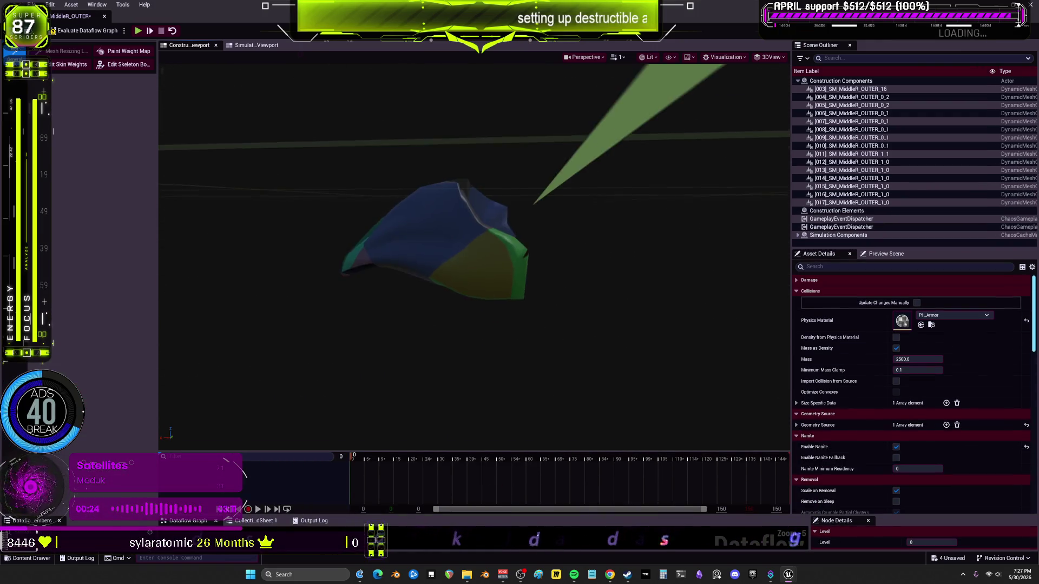
{"action": "left_click_drag", "start_coordinate": [559, 231], "coordinate": [559, 230]}
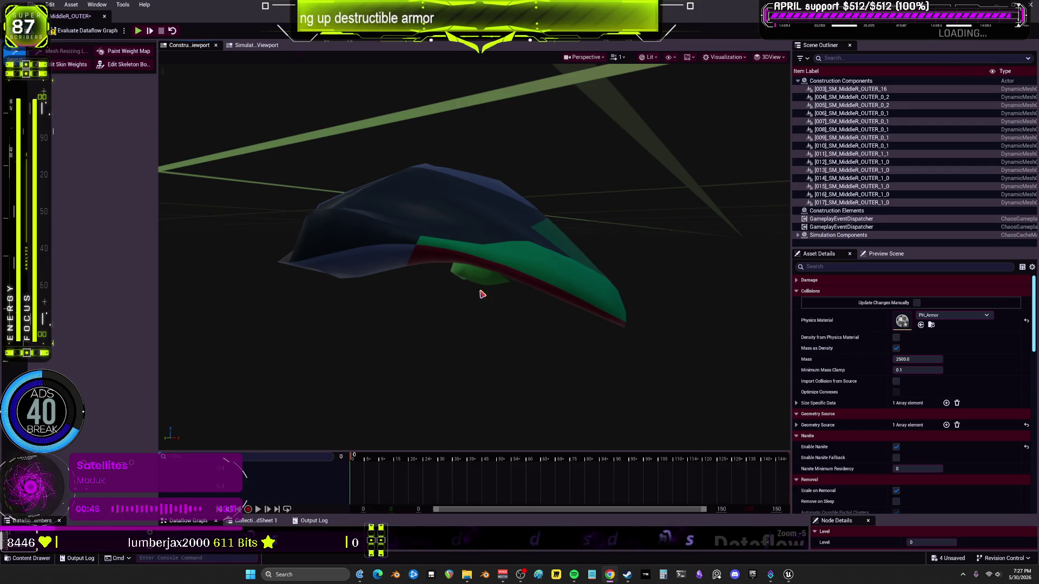
{"action": "left_click_drag", "start_coordinate": [481, 293], "coordinate": [453, 293]}
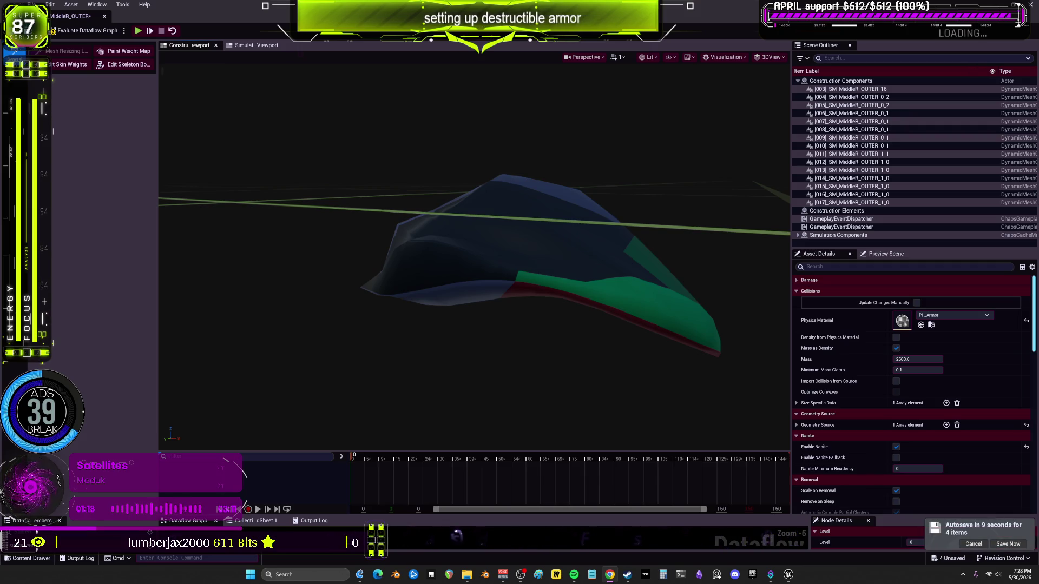
{"action": "left_click", "coordinate": [65, 30]}
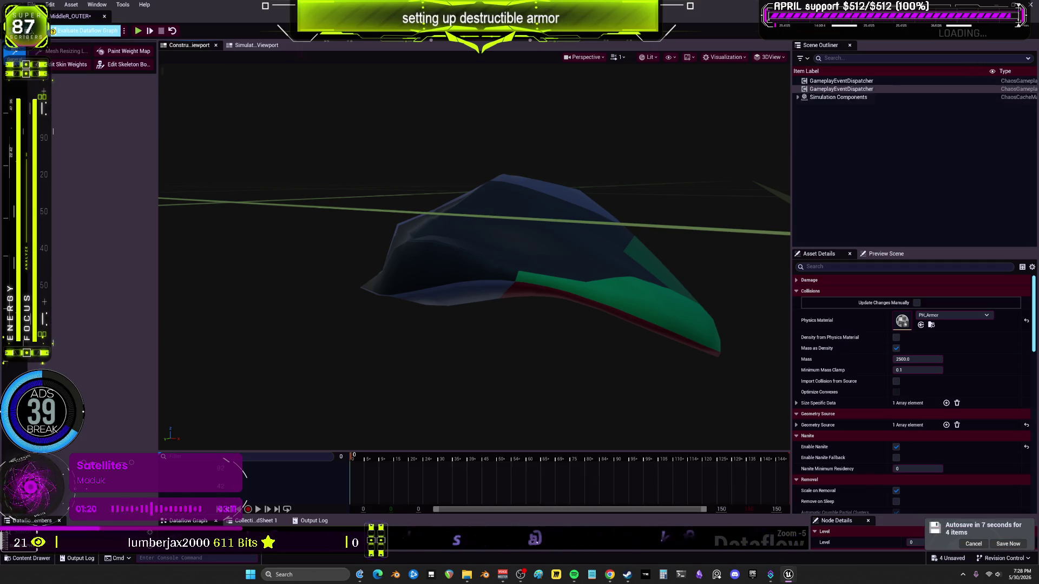
- Save all modified packages and open the GC_WingD_OUTER geometry collection
{"action": "key", "text": "ctrl+s"}
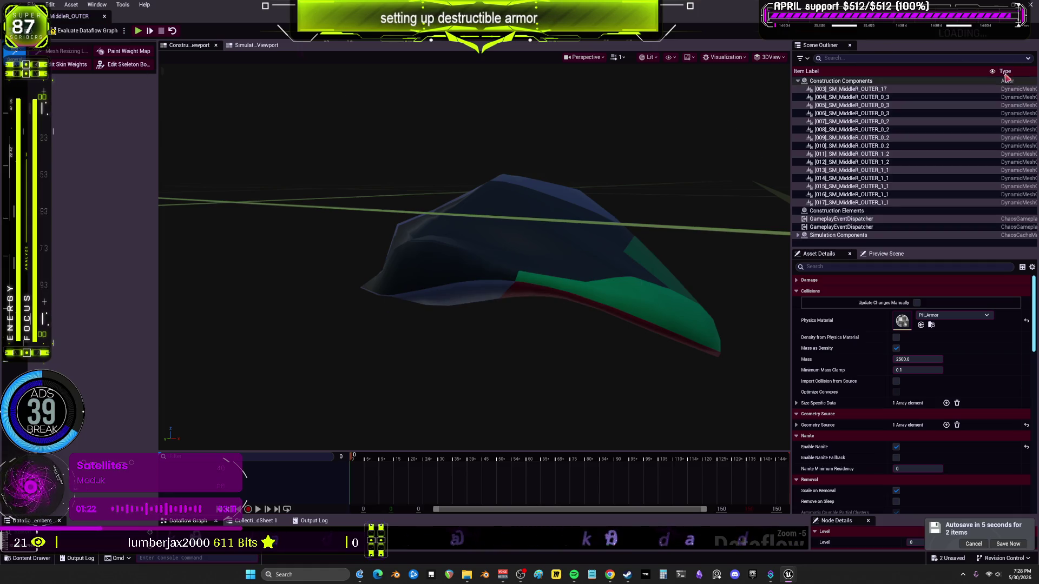
{"action": "key", "text": "alt+Tab"}
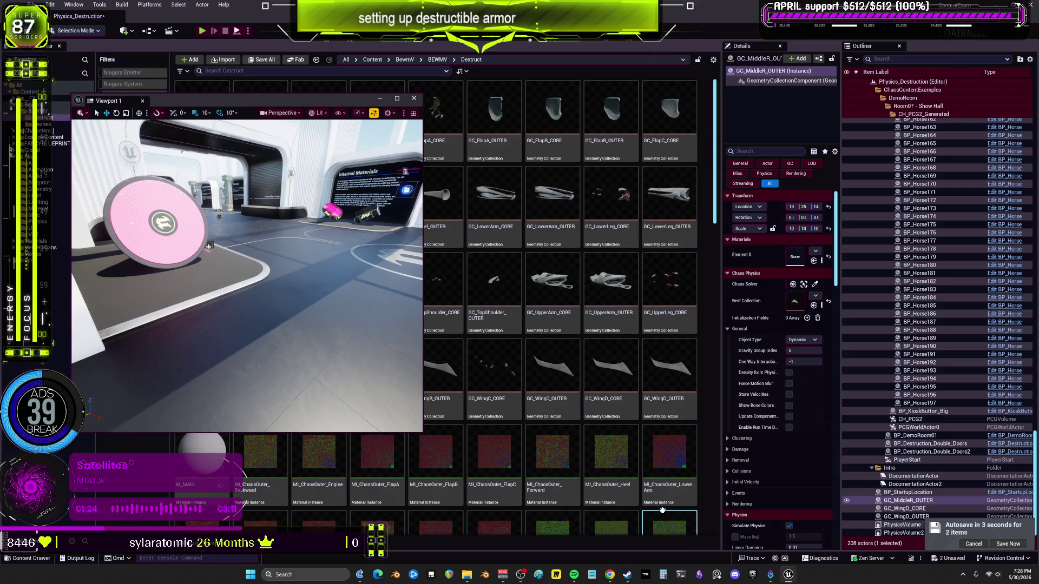
{"action": "double_click", "coordinate": [667, 379]}
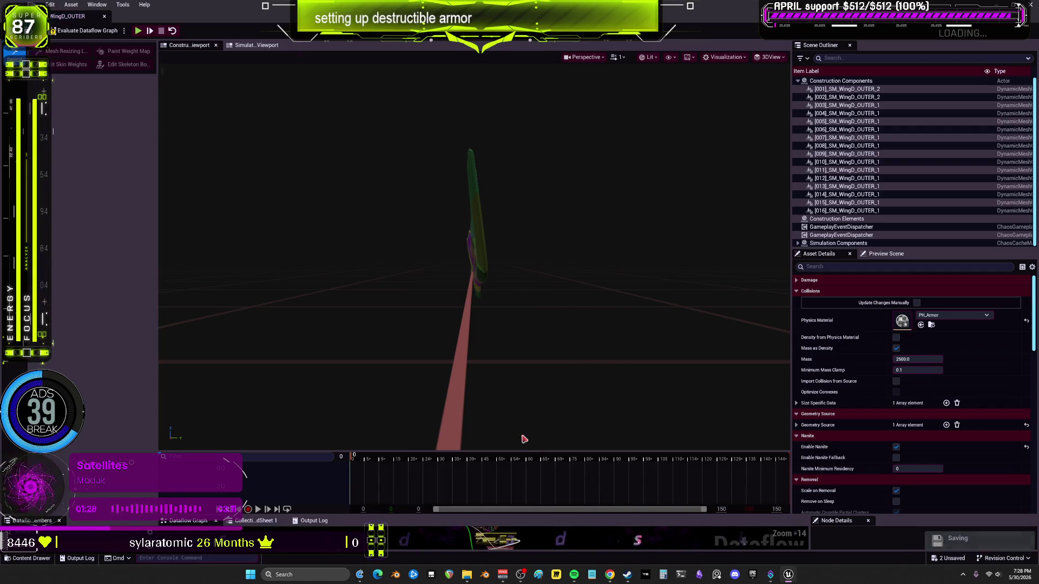
{"action": "mouse_move", "coordinate": [503, 365]}
{"action": "left_mouse_down"}
{"action": "mouse_move", "coordinate": [454, 325]}
{"action": "mouse_move", "coordinate": [316, 297]}
{"action": "left_mouse_up"}
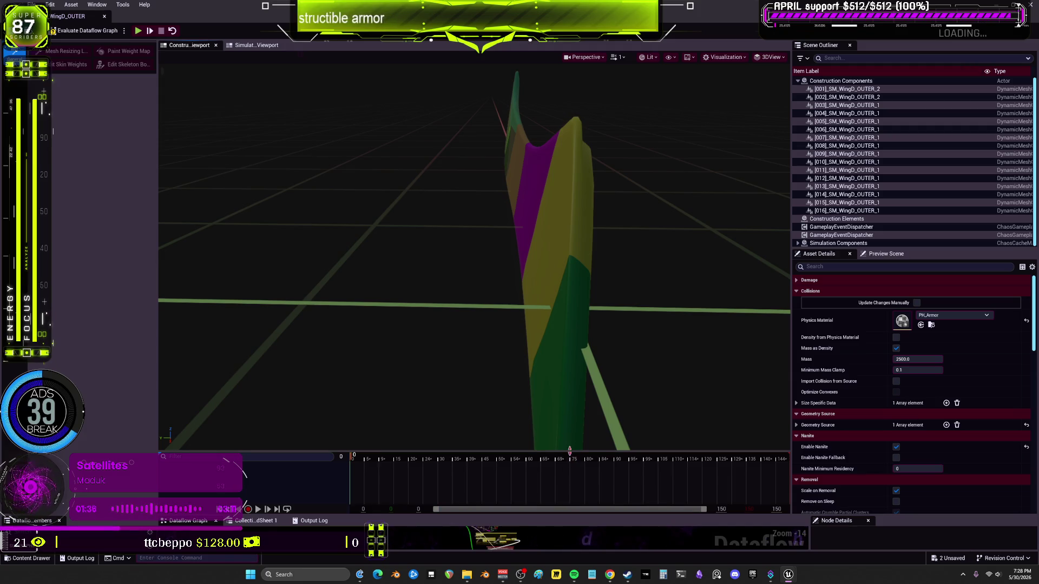
{"action": "left_click_drag", "start_coordinate": [564, 515], "coordinate": [563, 284]}
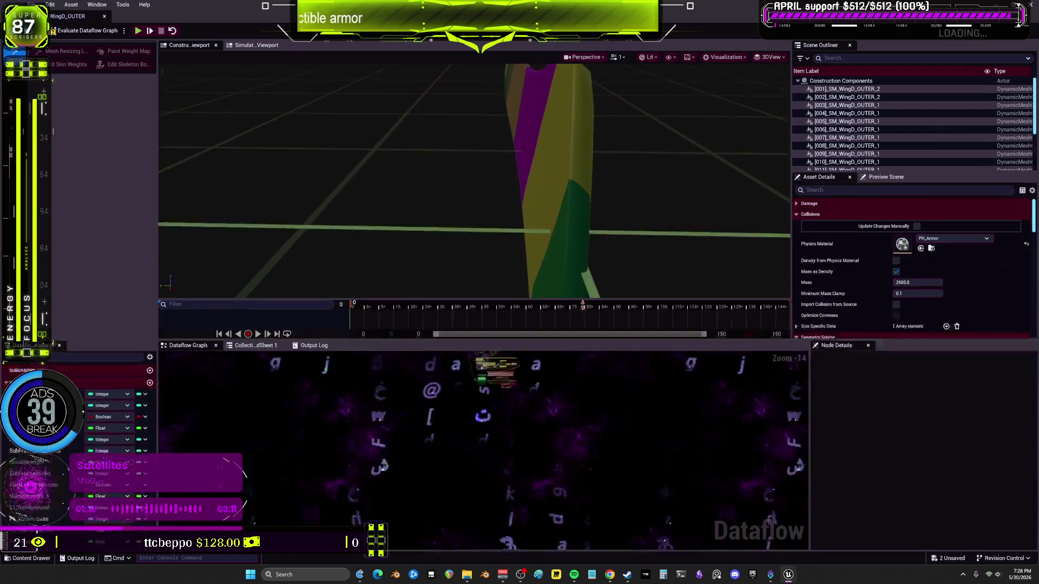
{"action": "scroll", "coordinate": [488, 484], "scroll_direction": "up", "scroll_amount": 3}
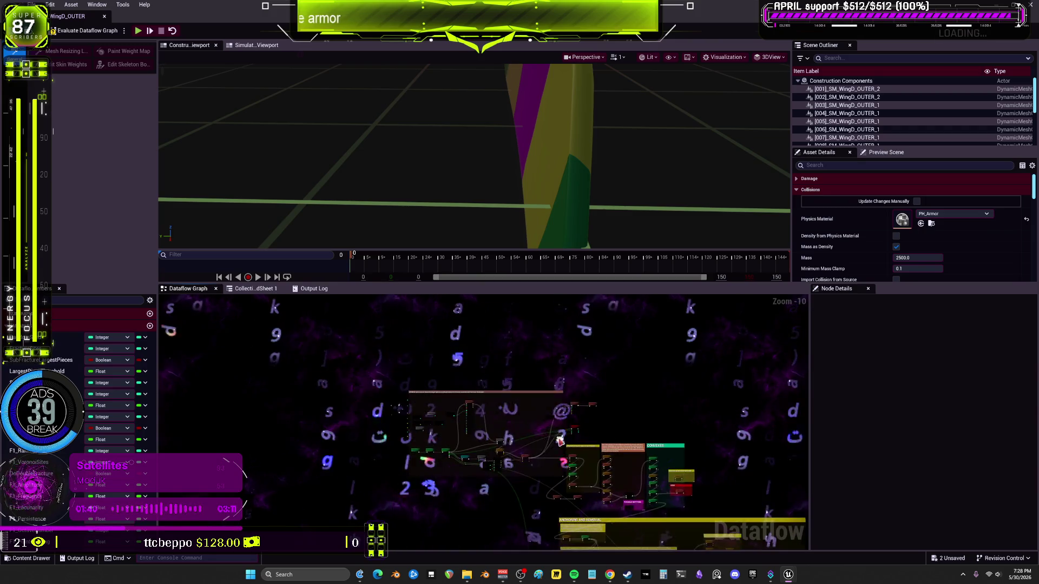
{"action": "scroll", "coordinate": [488, 484], "scroll_direction": "up", "scroll_amount": 4}
{"action": "scroll", "coordinate": [488, 484], "scroll_direction": "up", "scroll_amount": 3}
- Assign SM_WingD_OUTERSplitter as the MeshCutter node's cutter mesh
{"action": "left_click", "coordinate": [467, 363]}
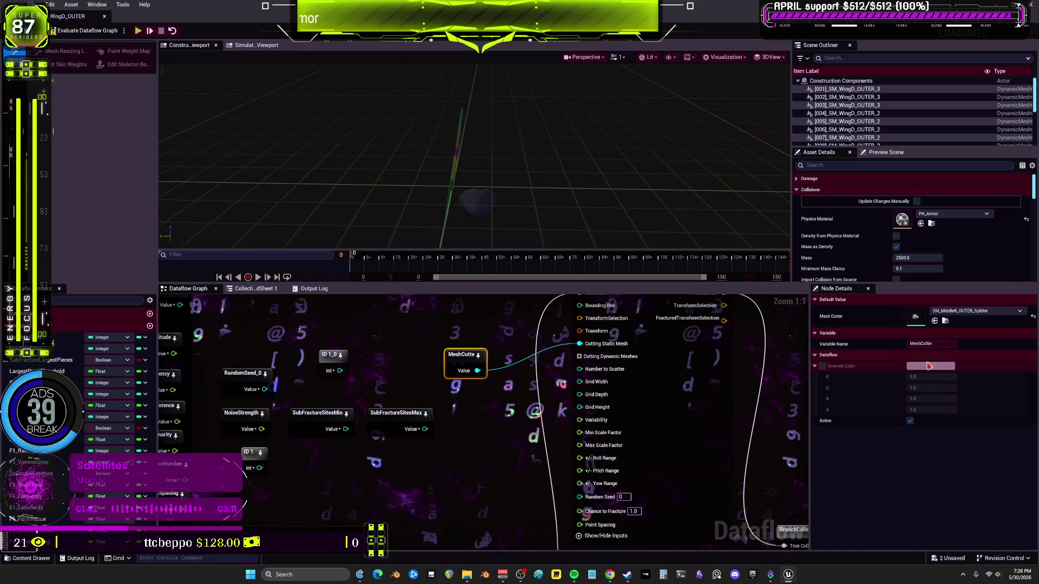
{"action": "left_click", "coordinate": [971, 311]}
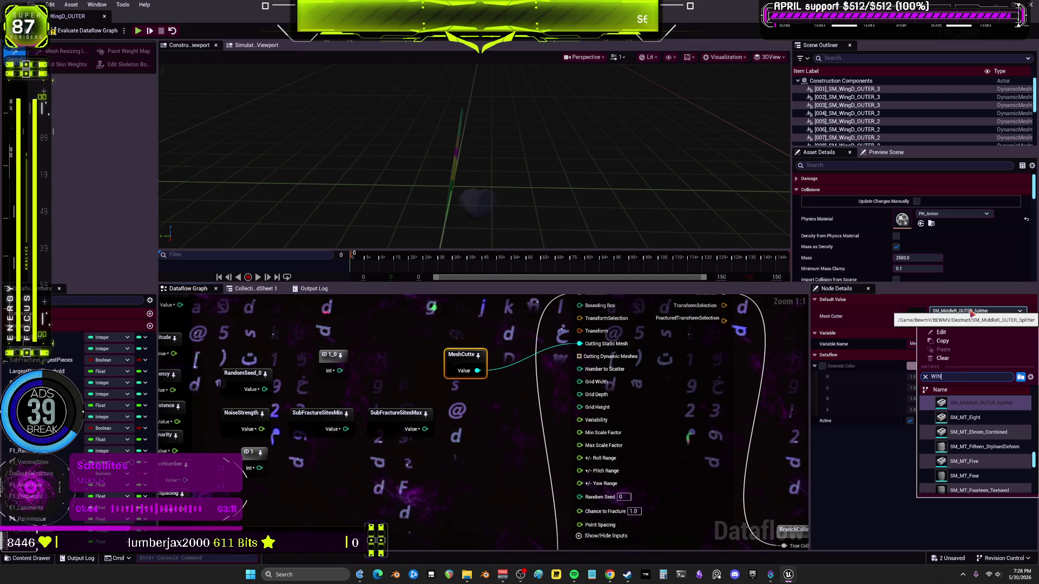
{"action": "type", "text": "WINGD"}
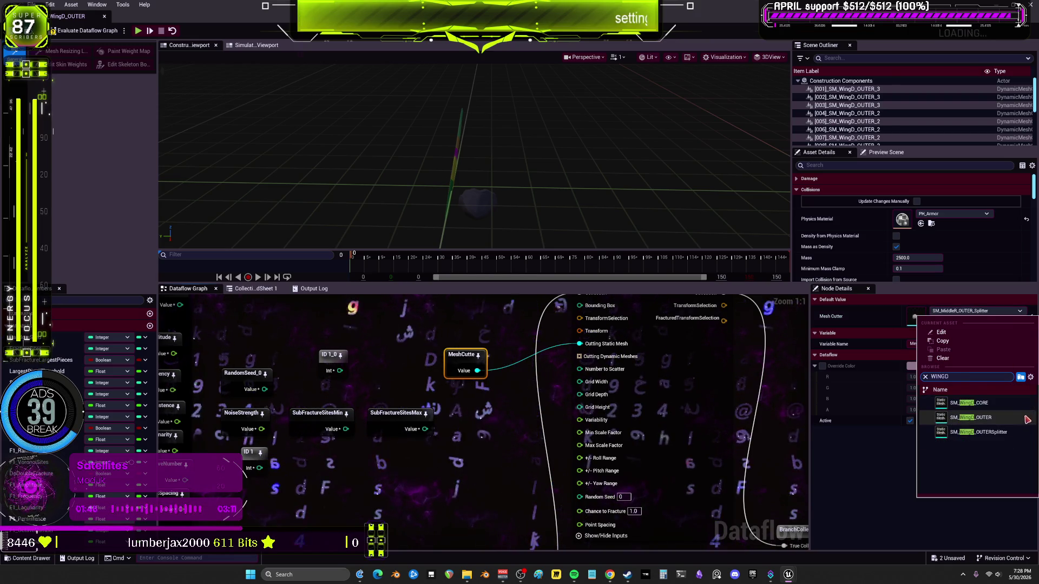
{"action": "left_click", "coordinate": [999, 430]}
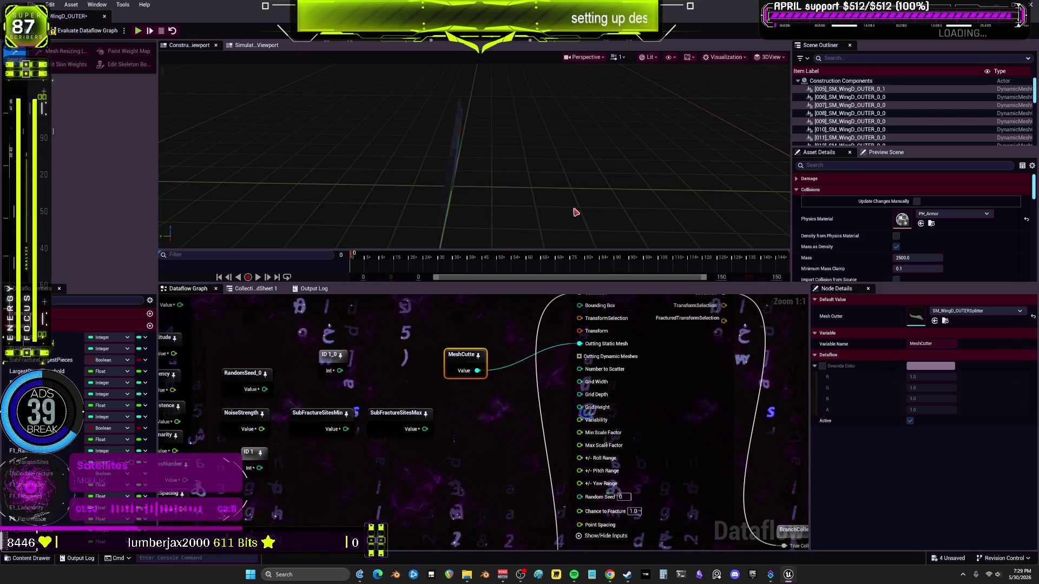
- Select the VisualizeFracture and ExplodedView nodes and orbit the fractured wing
{"action": "left_click_drag", "start_coordinate": [456, 160], "coordinate": [520, 170]}
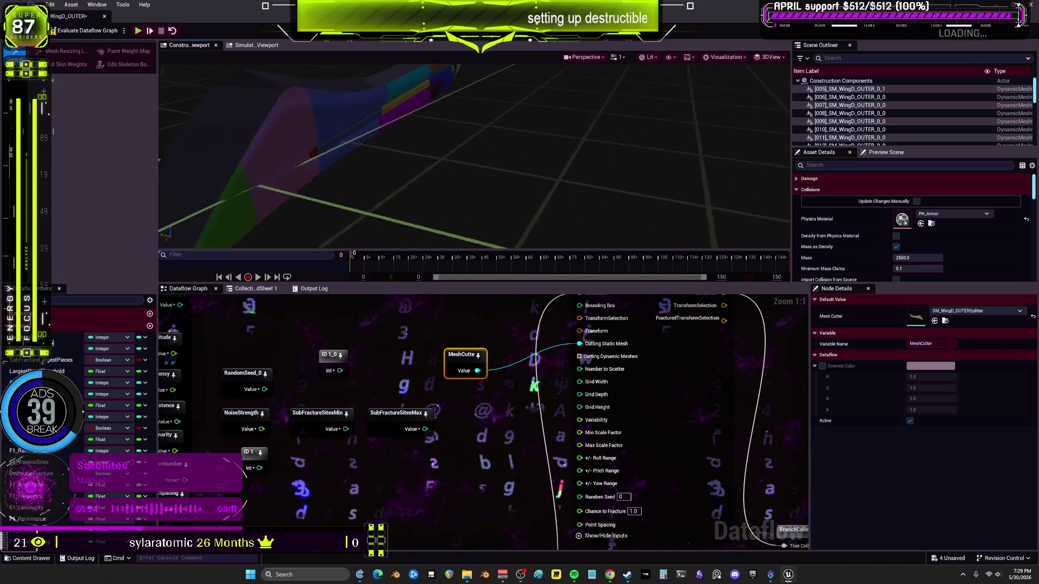
{"action": "left_click_drag", "start_coordinate": [520, 170], "coordinate": [569, 187]}
{"action": "mouse_move", "coordinate": [735, 401]}
{"action": "left_mouse_down"}
{"action": "mouse_move", "coordinate": [661, 434]}
{"action": "mouse_move", "coordinate": [516, 382]}
{"action": "mouse_move", "coordinate": [560, 393]}
{"action": "left_mouse_up"}
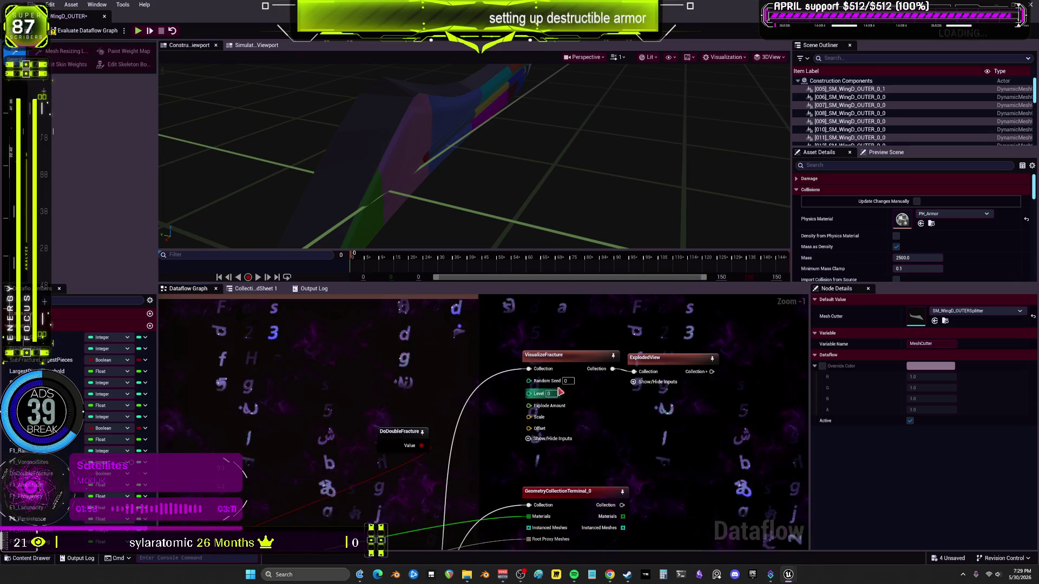
{"action": "left_click", "coordinate": [568, 356]}
{"action": "left_click", "coordinate": [654, 358]}
{"action": "left_click_drag", "start_coordinate": [536, 195], "coordinate": [489, 202]}
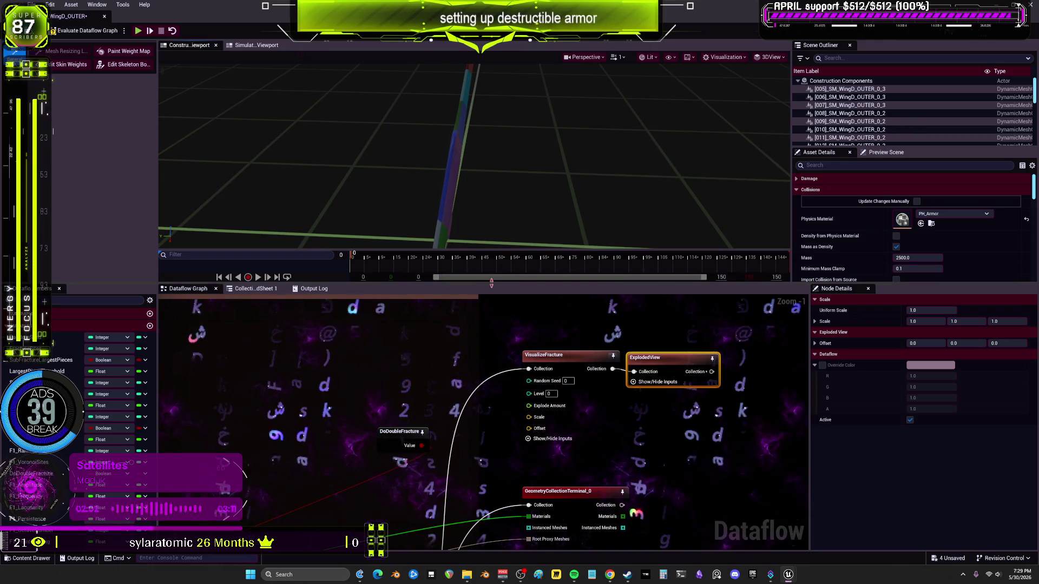
- Enlarge the preview, orbit the wing and switch the viewport to Unlit shading
{"action": "left_click_drag", "start_coordinate": [491, 282], "coordinate": [491, 482]}
{"action": "left_click_drag", "start_coordinate": [487, 365], "coordinate": [527, 324]}
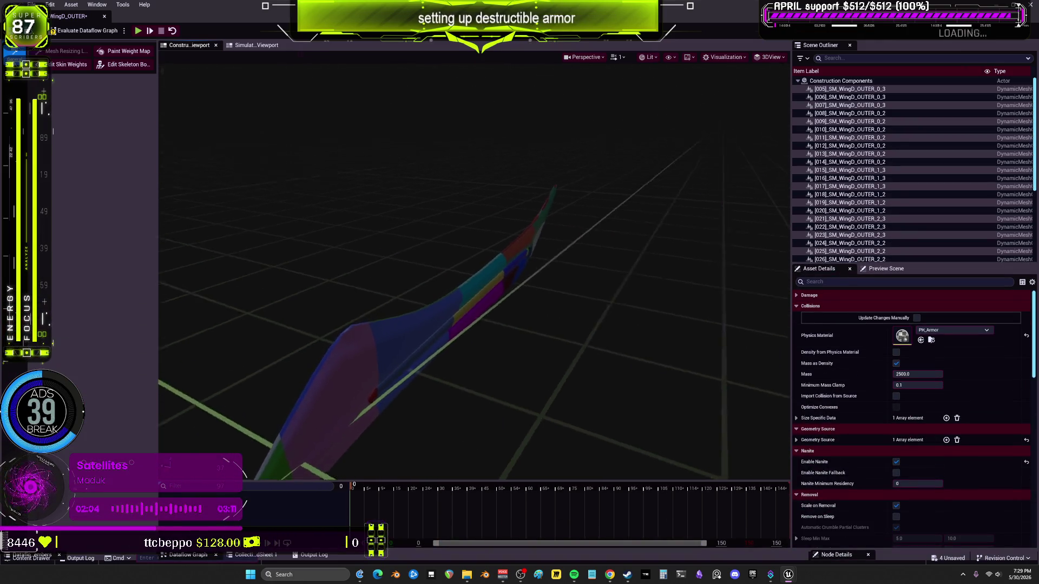
{"action": "mouse_move", "coordinate": [470, 268]}
{"action": "left_mouse_down"}
{"action": "mouse_move", "coordinate": [519, 268]}
{"action": "mouse_move", "coordinate": [422, 284]}
{"action": "left_mouse_up"}
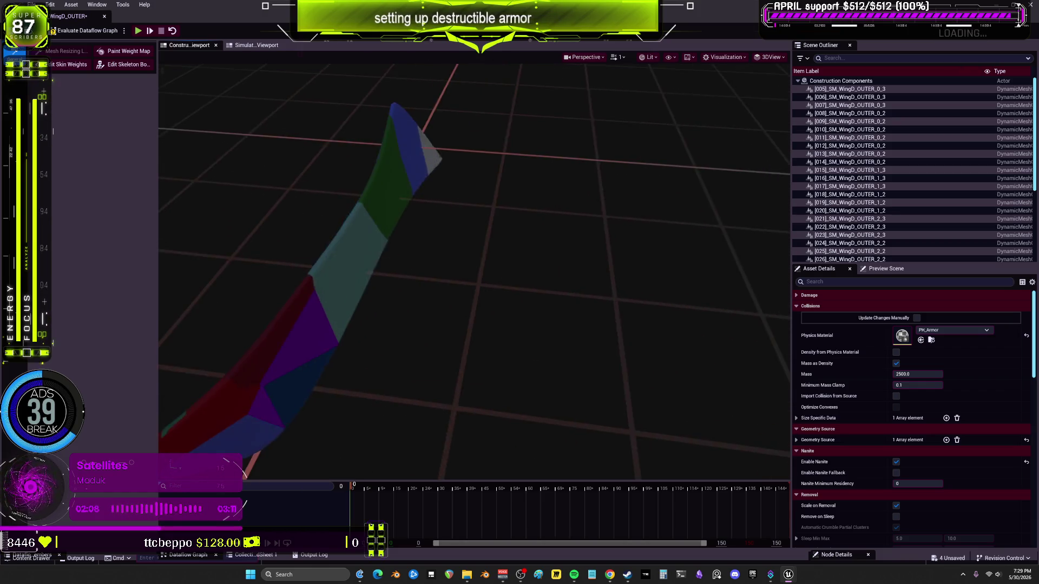
{"action": "left_click_drag", "start_coordinate": [520, 268], "coordinate": [577, 259]}
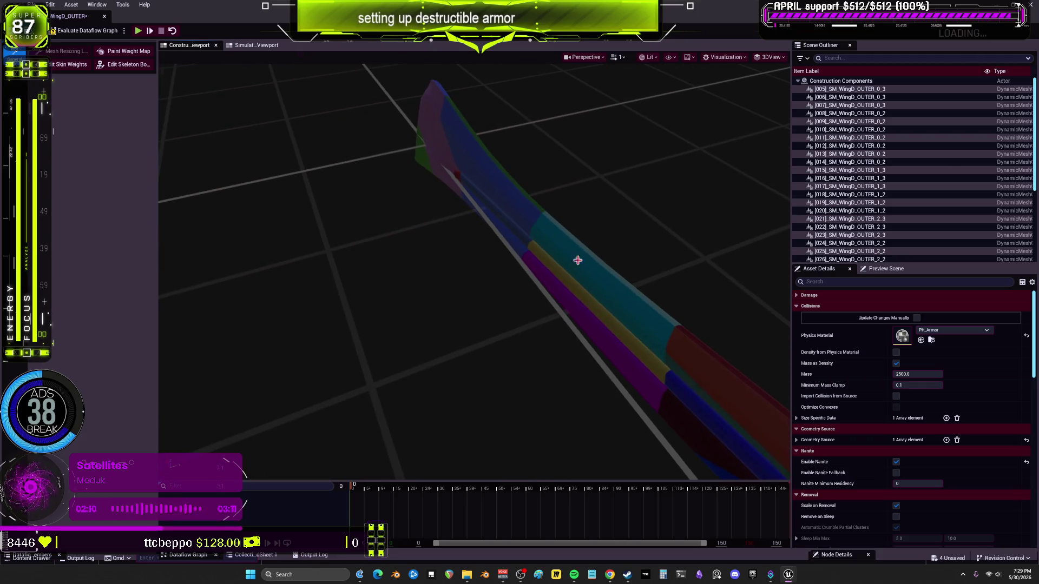
{"action": "left_click", "coordinate": [653, 59]}
{"action": "left_click", "coordinate": [665, 96]}
- Orbit the unlit wing to check its coloured pieces upright, diagonally and lengthwise
{"action": "left_click_drag", "start_coordinate": [631, 171], "coordinate": [568, 187]}
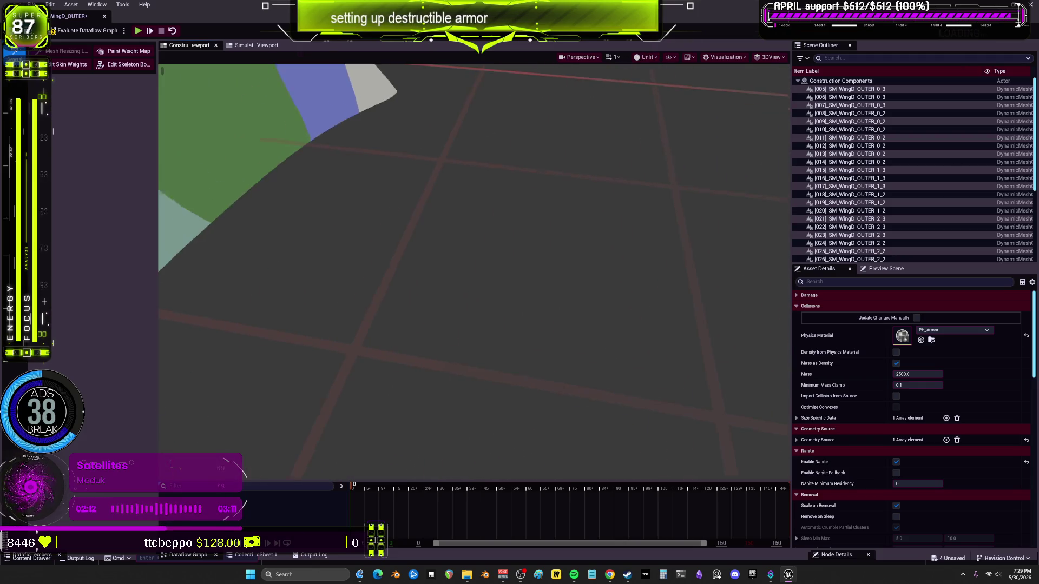
{"action": "mouse_move", "coordinate": [471, 268]}
{"action": "left_mouse_down"}
{"action": "mouse_move", "coordinate": [625, 260]}
{"action": "mouse_move", "coordinate": [487, 276]}
{"action": "mouse_move", "coordinate": [520, 285]}
{"action": "left_mouse_up"}
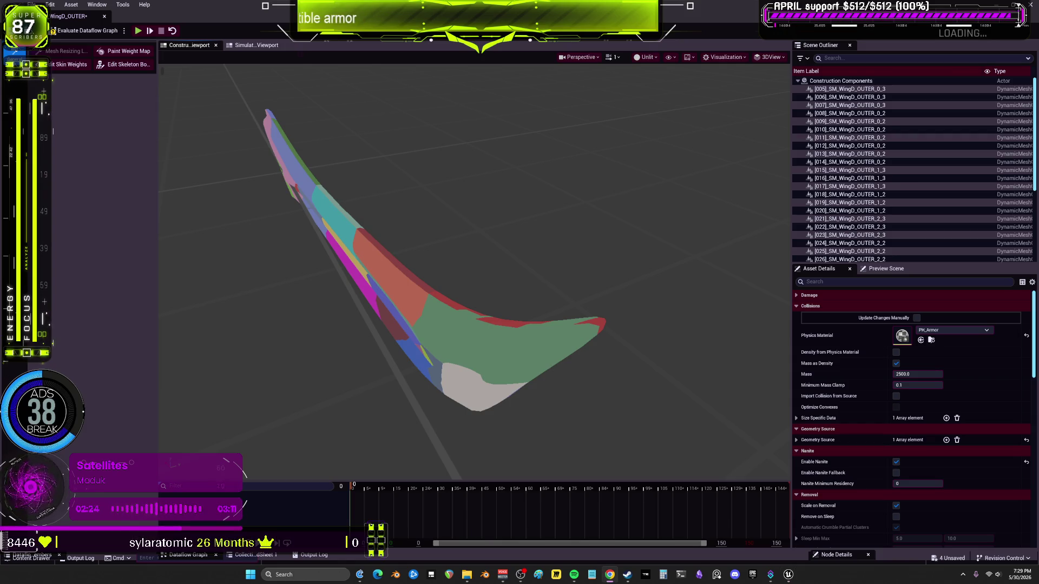
{"action": "left_click_drag", "start_coordinate": [641, 352], "coordinate": [568, 341]}
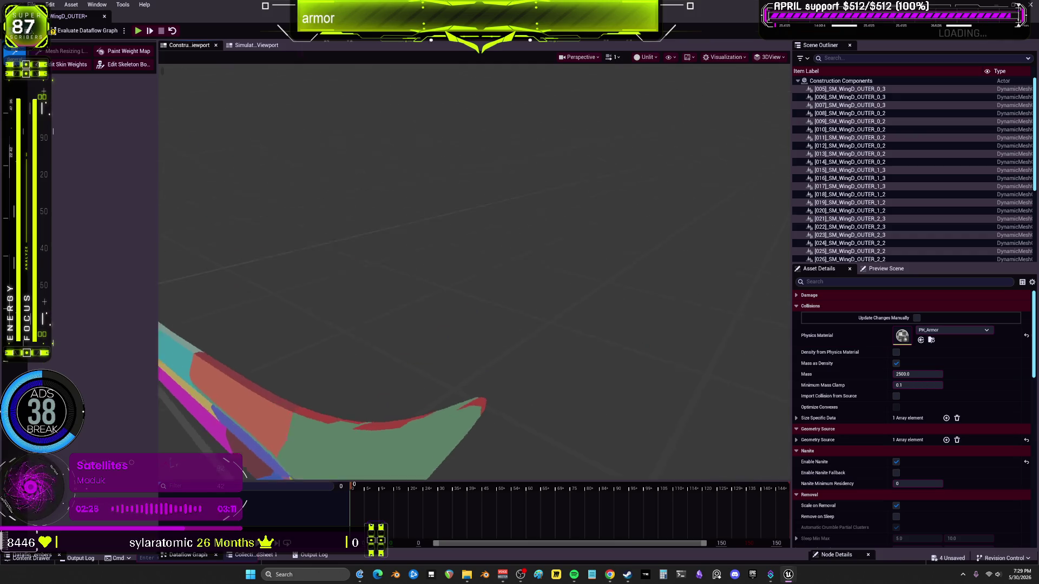
{"action": "mouse_move", "coordinate": [471, 275]}
{"action": "left_mouse_down"}
{"action": "mouse_move", "coordinate": [536, 268]}
{"action": "mouse_move", "coordinate": [455, 321]}
{"action": "left_mouse_up"}
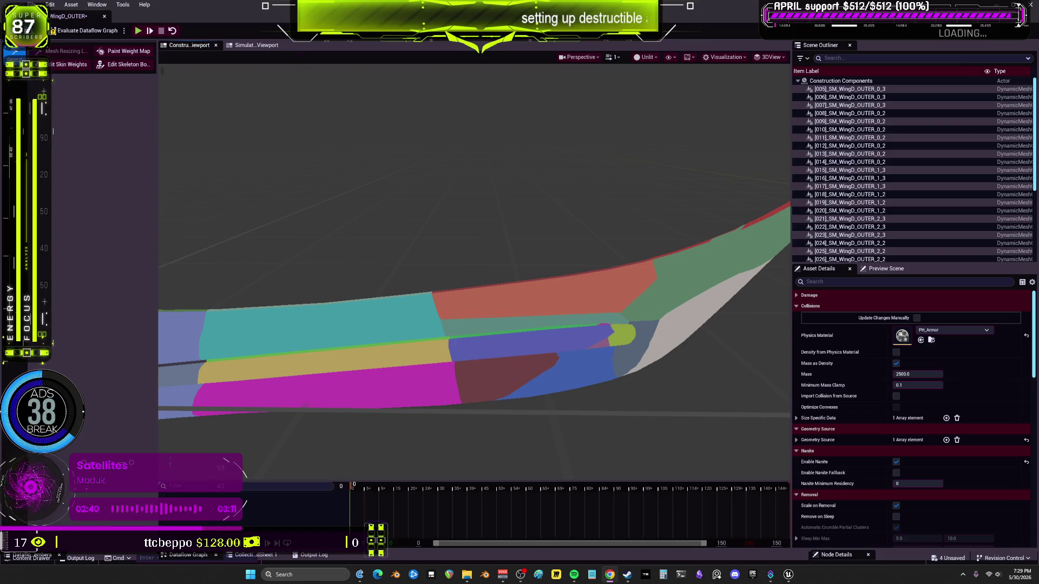
{"action": "left_click_drag", "start_coordinate": [475, 268], "coordinate": [528, 236]}
{"action": "mouse_move", "coordinate": [475, 267]}
{"action": "left_mouse_down"}
{"action": "mouse_move", "coordinate": [336, 333]}
{"action": "mouse_move", "coordinate": [471, 269]}
{"action": "mouse_move", "coordinate": [459, 281]}
{"action": "mouse_move", "coordinate": [409, 293]}
{"action": "mouse_move", "coordinate": [455, 268]}
{"action": "mouse_move", "coordinate": [439, 243]}
{"action": "mouse_move", "coordinate": [474, 292]}
{"action": "left_mouse_up"}
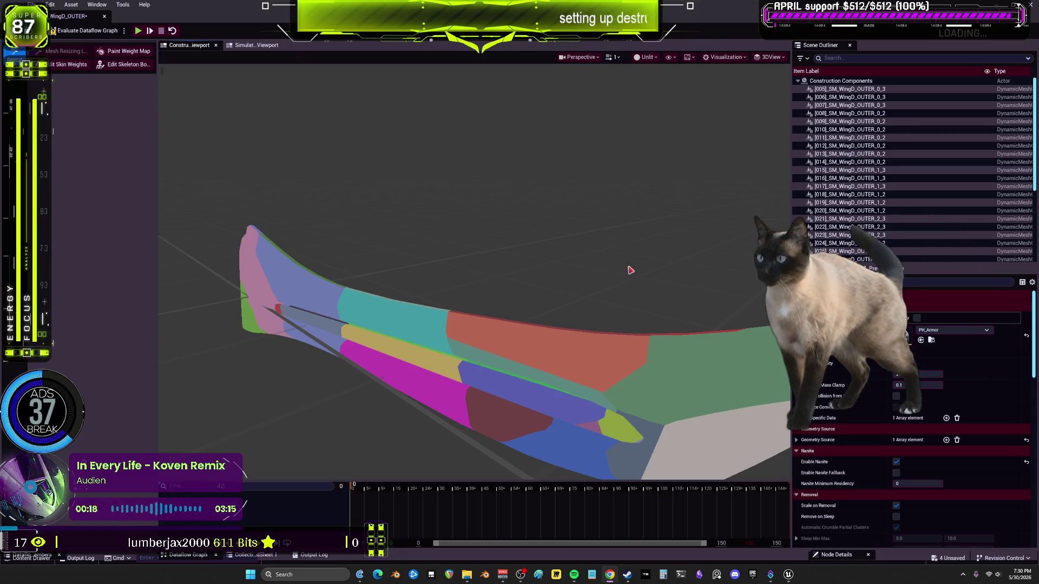
{"action": "mouse_move", "coordinate": [630, 271]}
{"action": "left_mouse_down"}
{"action": "mouse_move", "coordinate": [601, 259]}
{"action": "mouse_move", "coordinate": [519, 293]}
{"action": "mouse_move", "coordinate": [503, 289]}
{"action": "left_mouse_up"}
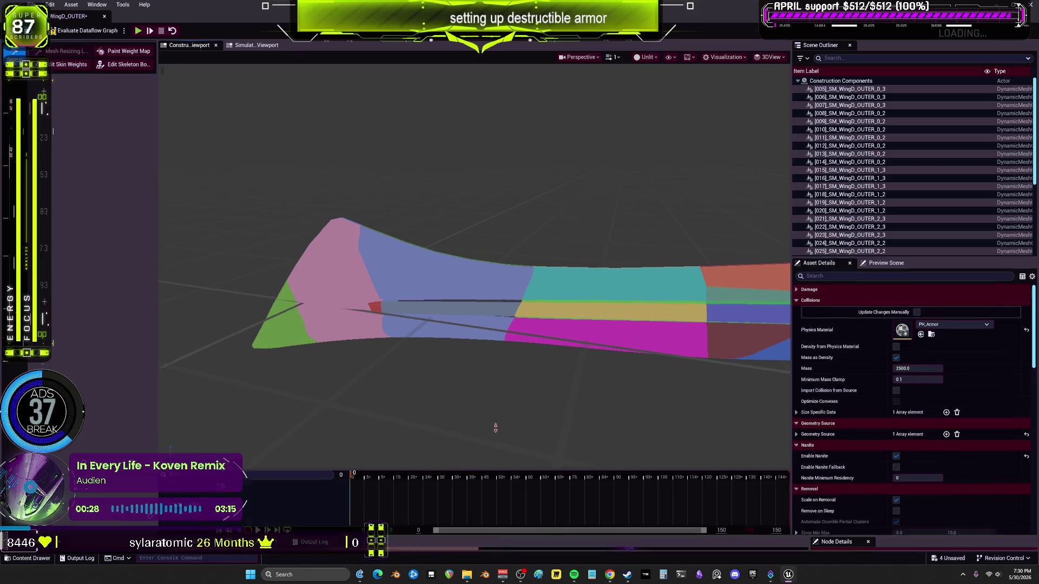
- Briefly reopen the Dataflow Graph panel, then enlarge the 3D preview again
{"action": "left_click", "coordinate": [189, 555]}
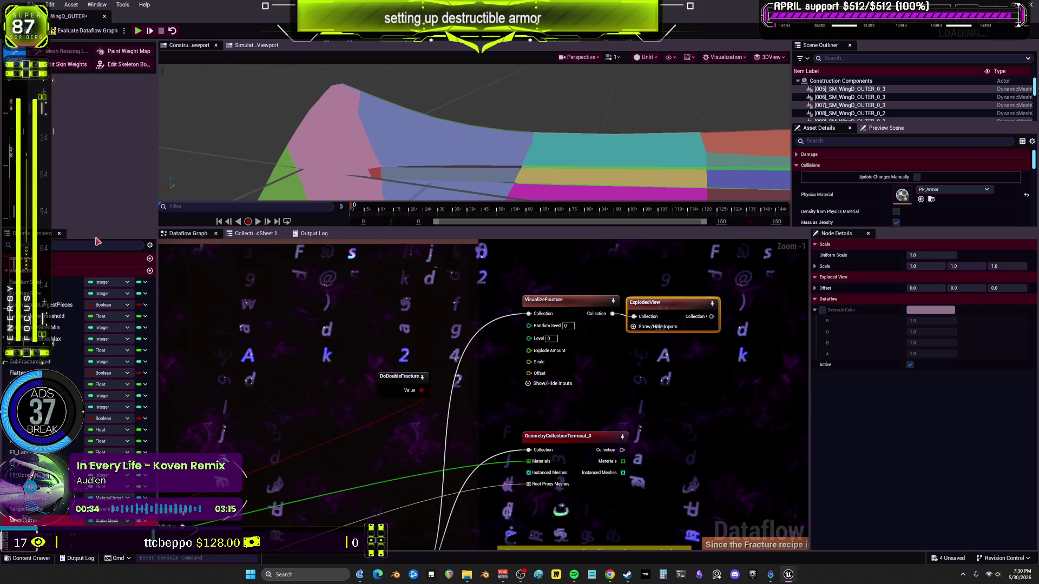
{"action": "left_click_drag", "start_coordinate": [95, 227], "coordinate": [472, 135]}
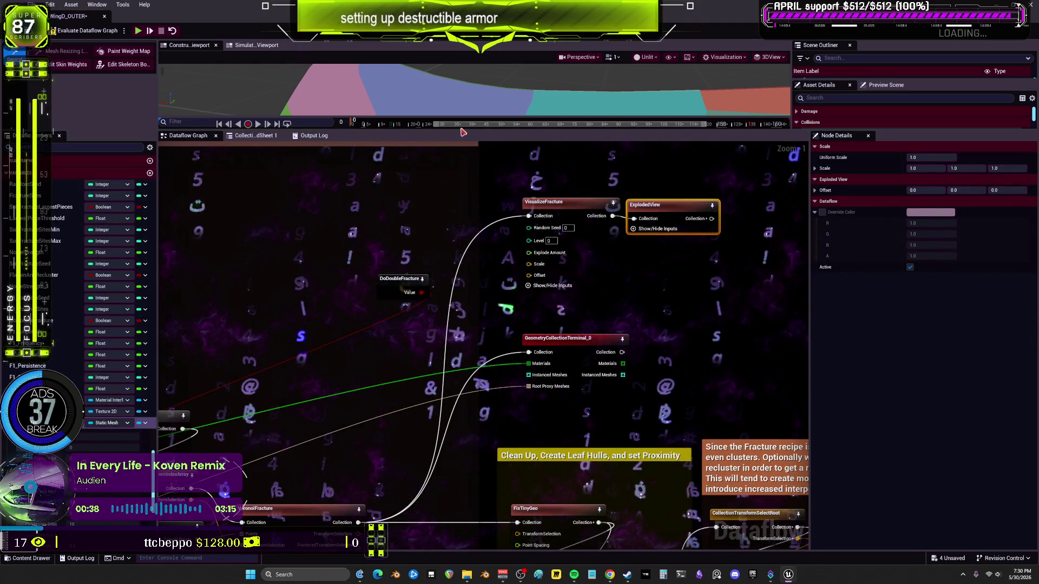
{"action": "left_click_drag", "start_coordinate": [471, 135], "coordinate": [470, 550]}
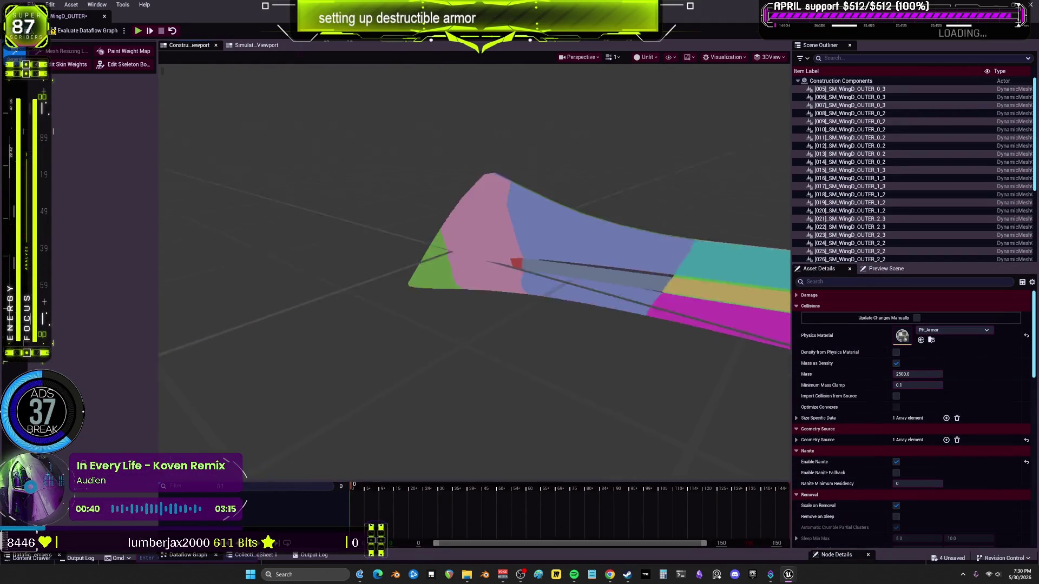
- Orbit the wing fracture from several angles, then shrink the Dataflow editor into a floating window
{"action": "left_click_drag", "start_coordinate": [472, 243], "coordinate": [568, 204]}
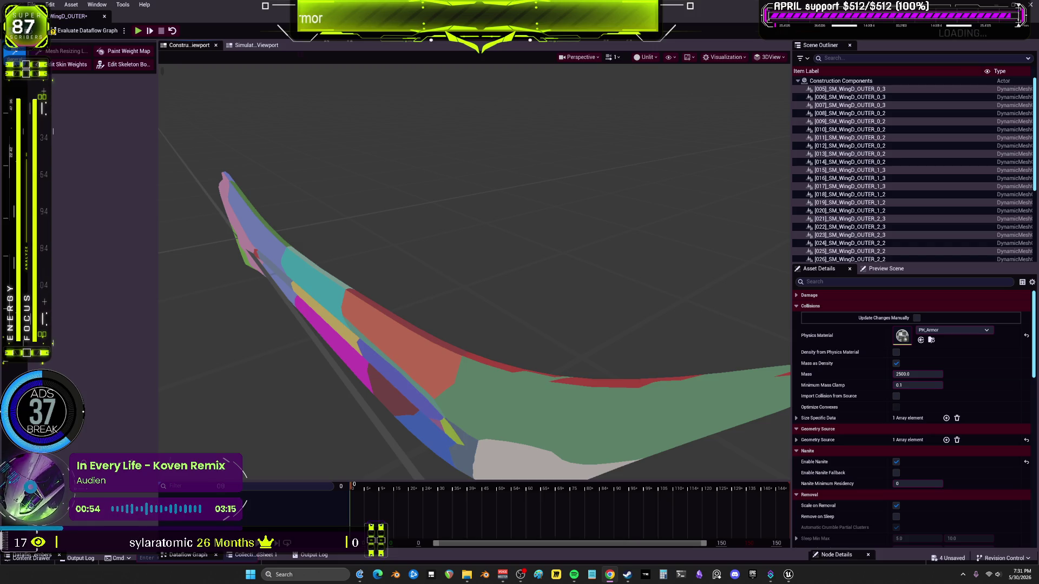
{"action": "left_click_drag", "start_coordinate": [519, 379], "coordinate": [398, 268]}
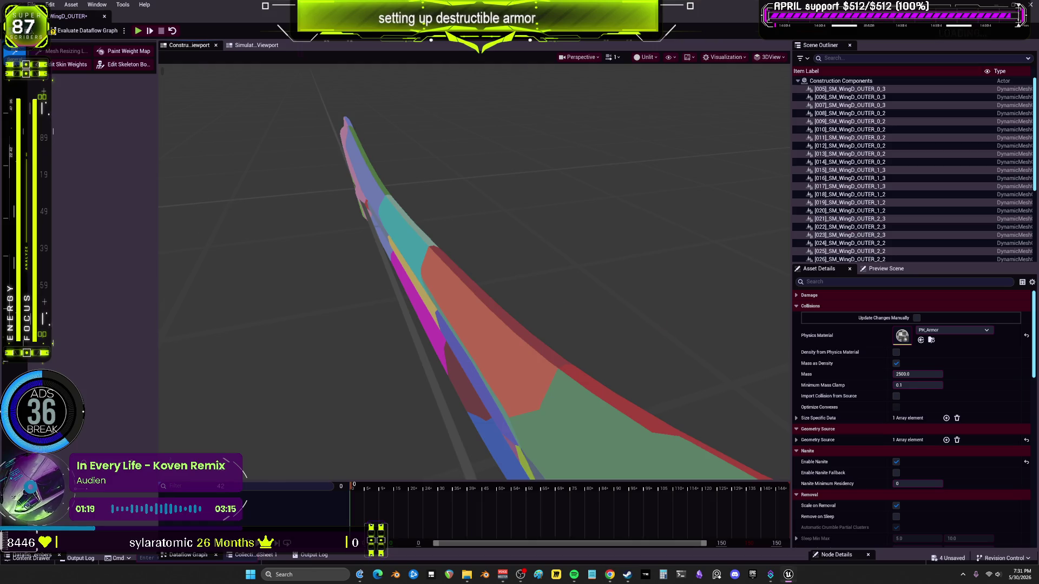
{"action": "scroll", "coordinate": [559, 309], "scroll_direction": "up", "scroll_amount": 3}
{"action": "scroll", "coordinate": [580, 311], "scroll_direction": "up", "scroll_amount": 3}
{"action": "mouse_move", "coordinate": [580, 311]}
{"action": "left_mouse_down"}
{"action": "mouse_move", "coordinate": [487, 285]}
{"action": "mouse_move", "coordinate": [552, 268]}
{"action": "left_mouse_up"}
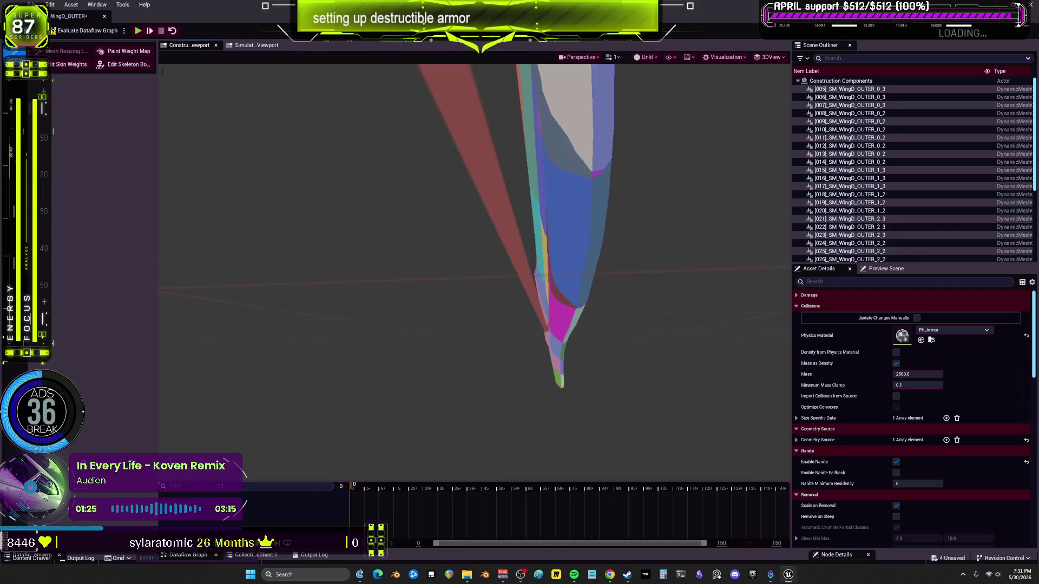
{"action": "mouse_move", "coordinate": [595, 305]}
{"action": "left_mouse_down"}
{"action": "mouse_move", "coordinate": [568, 292]}
{"action": "mouse_move", "coordinate": [730, 311]}
{"action": "left_mouse_up"}
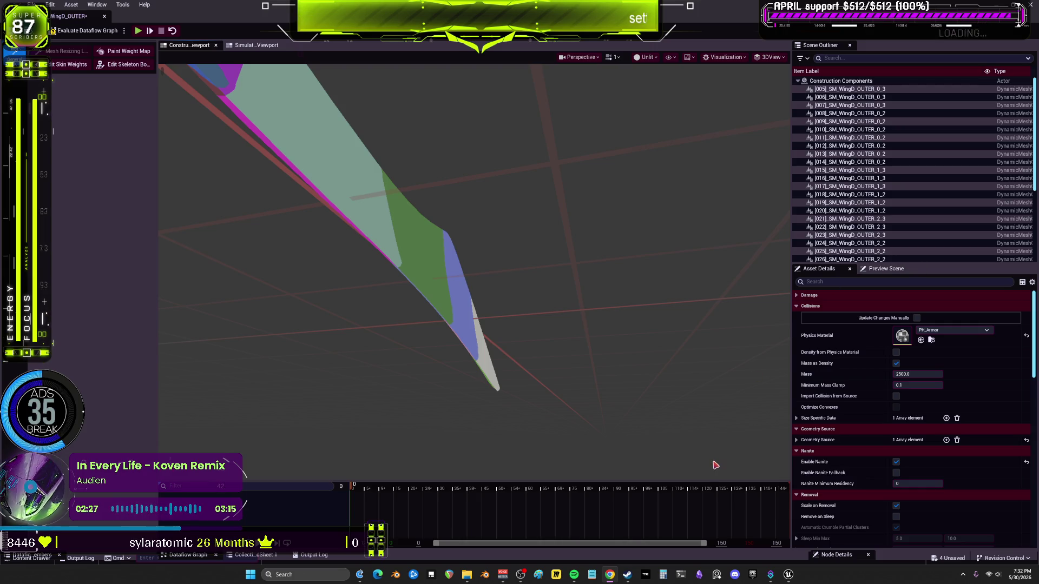
{"action": "left_click_drag", "start_coordinate": [556, 24], "coordinate": [703, 144]}
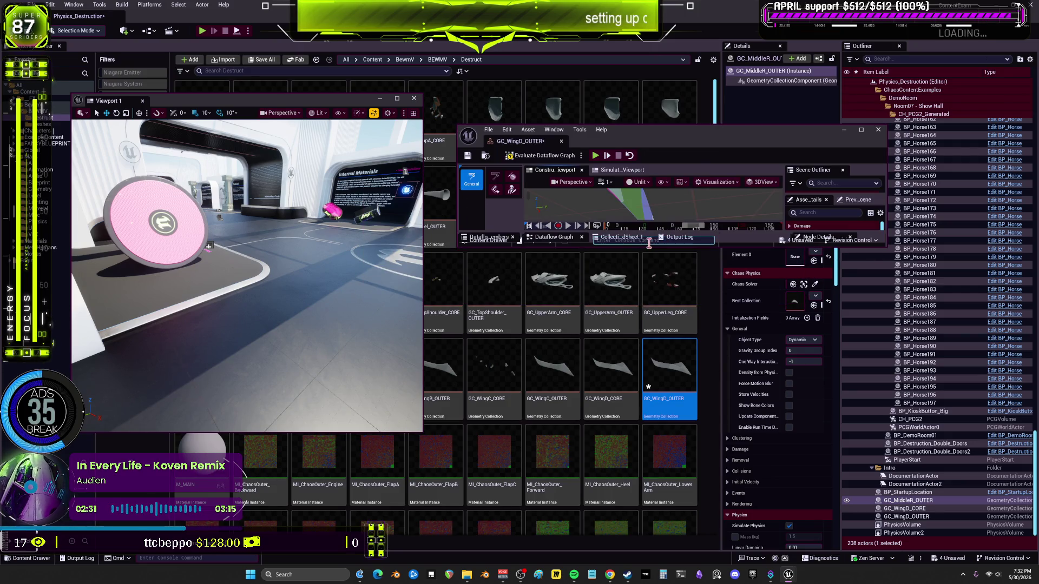
- Close the floating Dataflow editor and select GC_Backward_CORE through GC_WingD_OUTER in the Destruct folder
{"action": "left_click", "coordinate": [843, 129]}
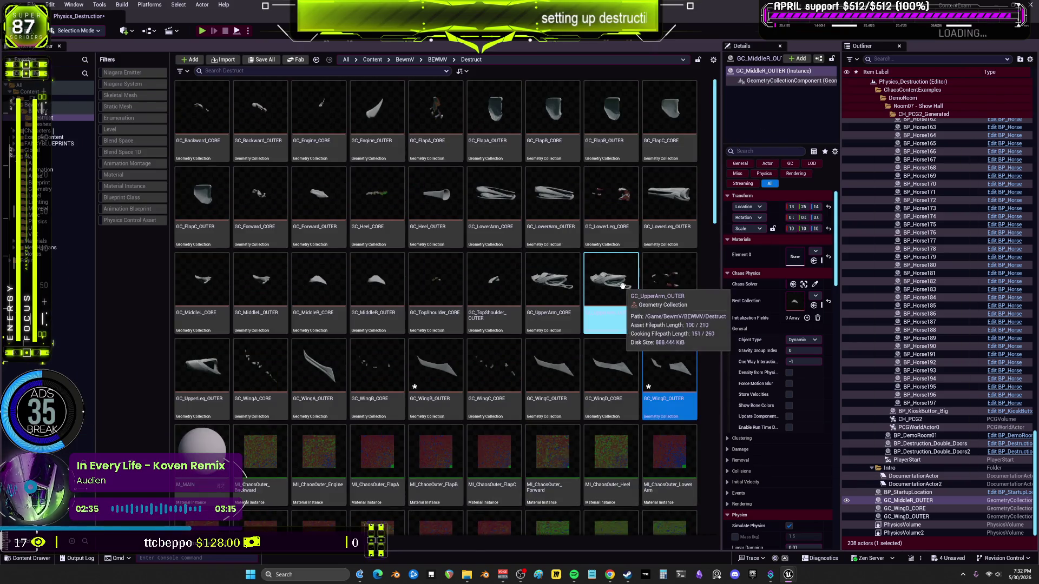
{"action": "left_click", "coordinate": [201, 122]}
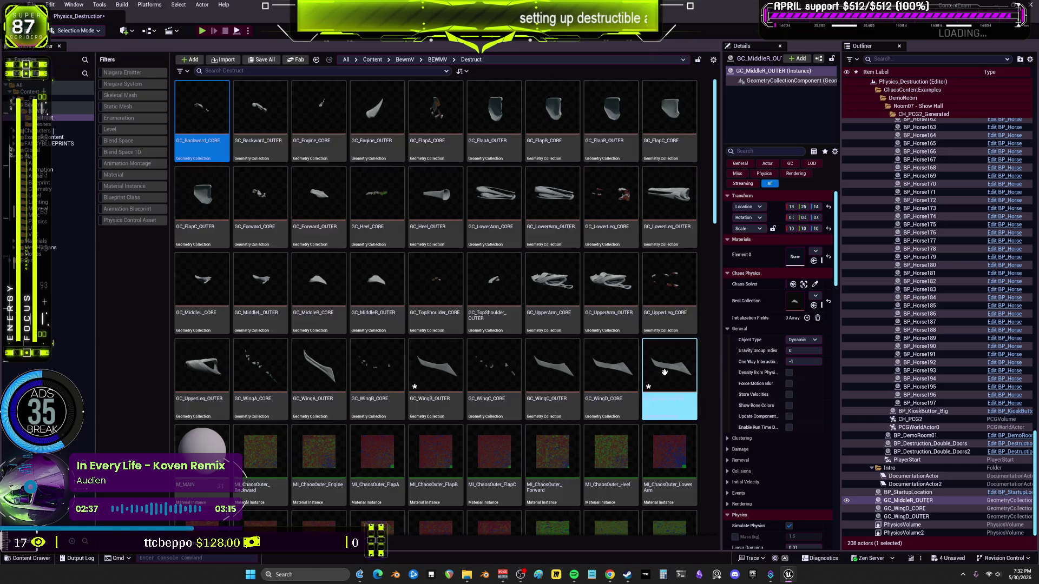
{"action": "left_click", "coordinate": [664, 372], "text": "shift"}
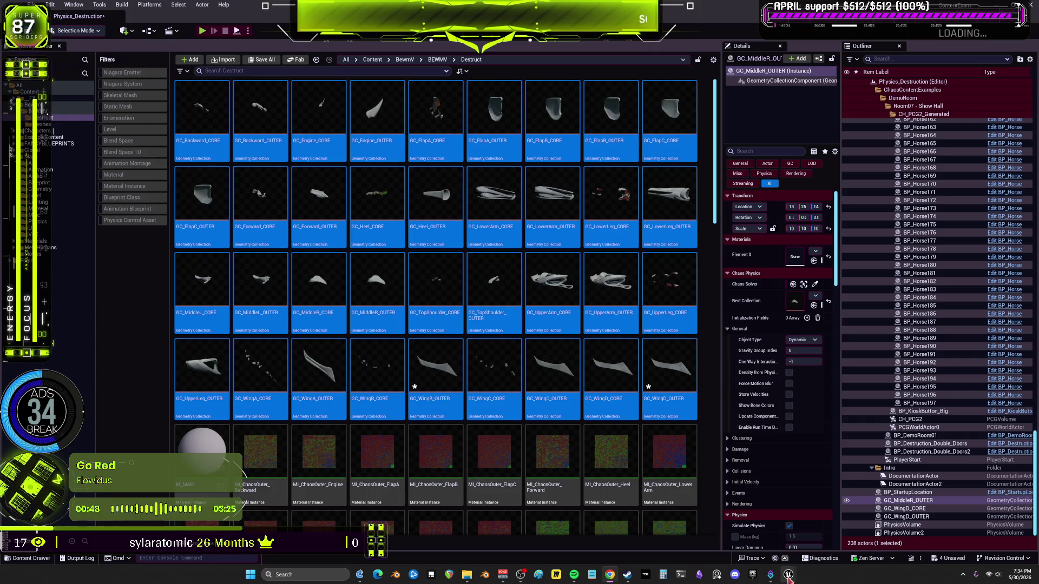
{"action": "scroll", "coordinate": [582, 360], "scroll_direction": "down", "scroll_amount": 1}
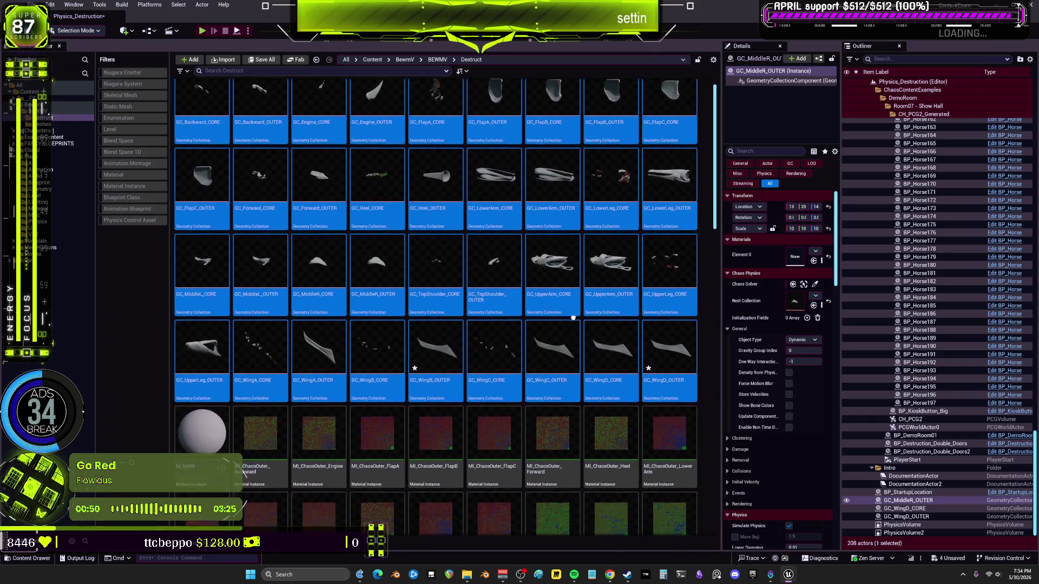
{"action": "scroll", "coordinate": [573, 323], "scroll_direction": "down", "scroll_amount": 2}
{"action": "scroll", "coordinate": [573, 243], "scroll_direction": "down", "scroll_amount": 1}
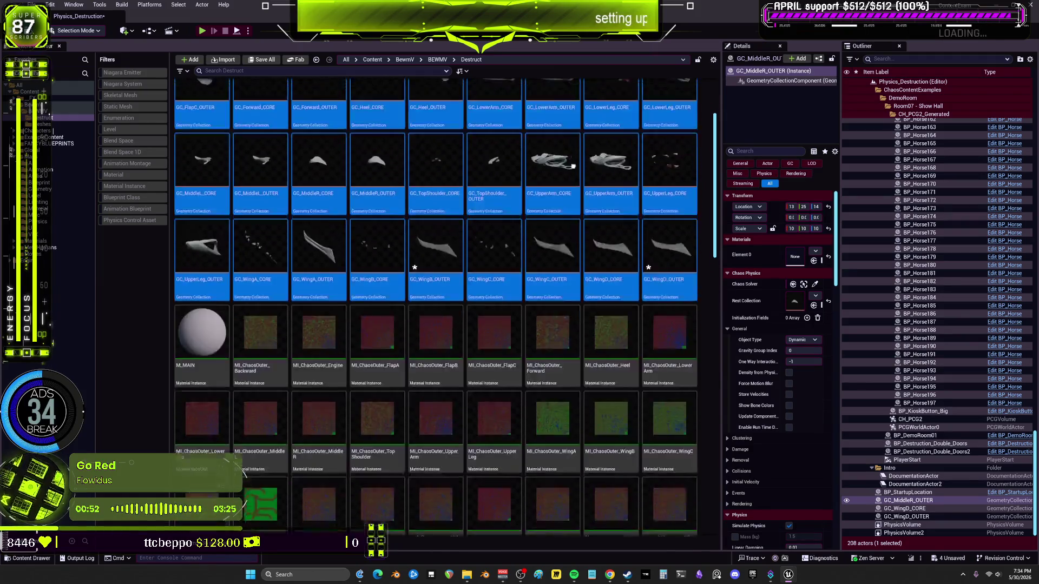
{"action": "scroll", "coordinate": [574, 131], "scroll_direction": "down", "scroll_amount": 1}
{"action": "scroll", "coordinate": [574, 130], "scroll_direction": "up", "scroll_amount": 1}
{"action": "scroll", "coordinate": [573, 162], "scroll_direction": "down", "scroll_amount": 1}
{"action": "scroll", "coordinate": [571, 186], "scroll_direction": "up", "scroll_amount": 1}
{"action": "scroll", "coordinate": [568, 209], "scroll_direction": "down", "scroll_amount": 1}
{"action": "scroll", "coordinate": [585, 260], "scroll_direction": "down", "scroll_amount": 1}
{"action": "scroll", "coordinate": [610, 341], "scroll_direction": "up", "scroll_amount": 1}
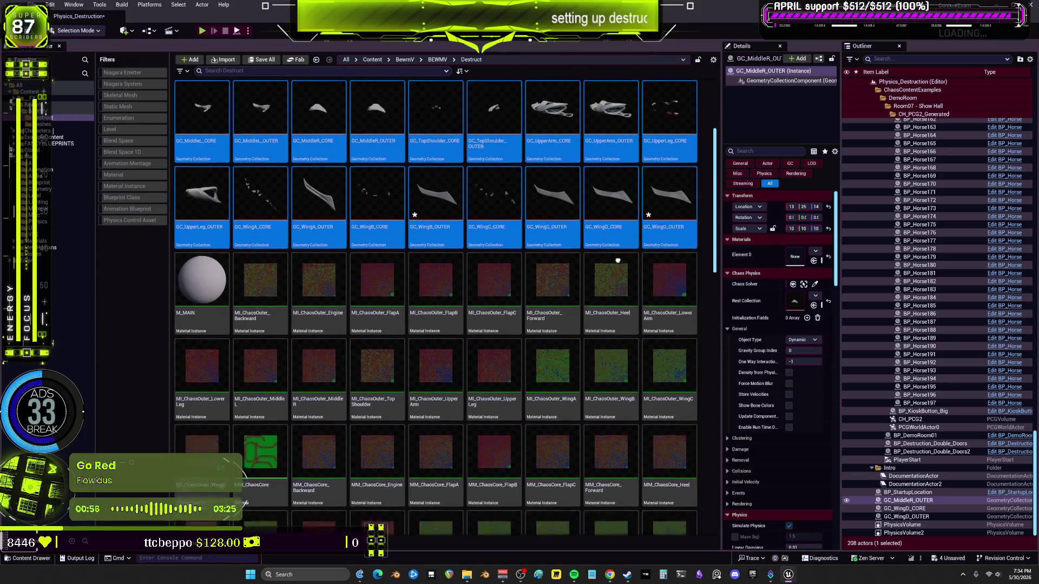
{"action": "scroll", "coordinate": [616, 268], "scroll_direction": "up", "scroll_amount": 1}
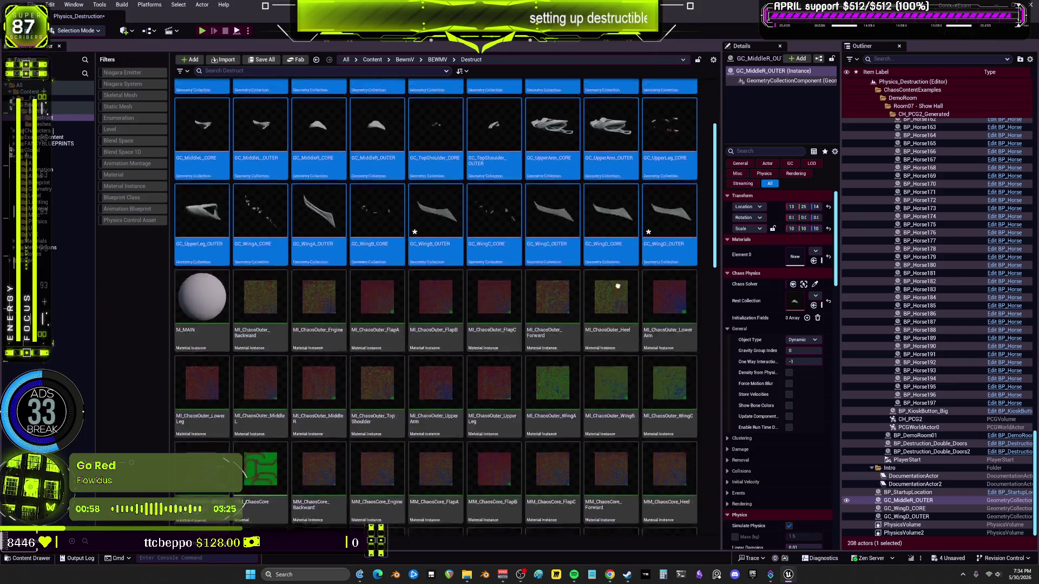
{"action": "scroll", "coordinate": [617, 288], "scroll_direction": "up", "scroll_amount": 1}
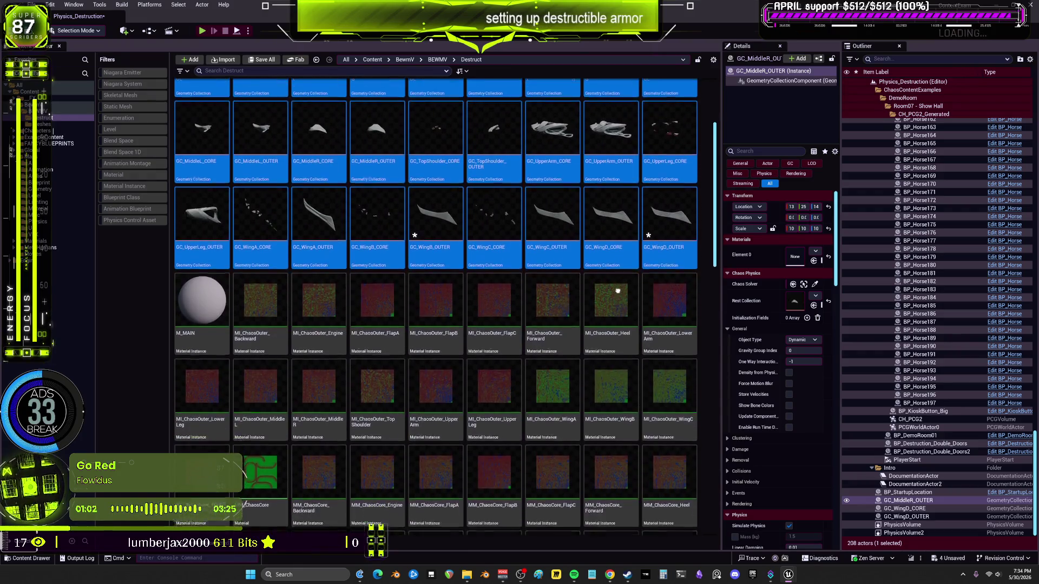
{"action": "scroll", "coordinate": [617, 300], "scroll_direction": "down", "scroll_amount": 1}
{"action": "scroll", "coordinate": [616, 282], "scroll_direction": "up", "scroll_amount": 2}
{"action": "scroll", "coordinate": [617, 282], "scroll_direction": "up", "scroll_amount": 1}
{"action": "scroll", "coordinate": [616, 281], "scroll_direction": "down", "scroll_amount": 1}
{"action": "scroll", "coordinate": [618, 282], "scroll_direction": "up", "scroll_amount": 2}
{"action": "scroll", "coordinate": [617, 403], "scroll_direction": "down", "scroll_amount": 1}
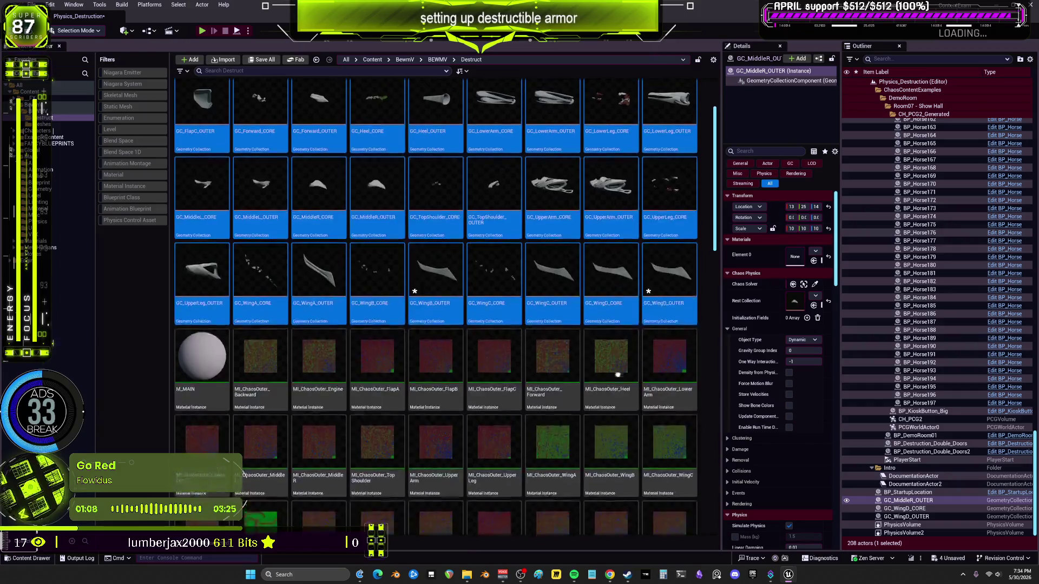
{"action": "scroll", "coordinate": [617, 422], "scroll_direction": "up", "scroll_amount": 2}
{"action": "scroll", "coordinate": [617, 446], "scroll_direction": "down", "scroll_amount": 1}
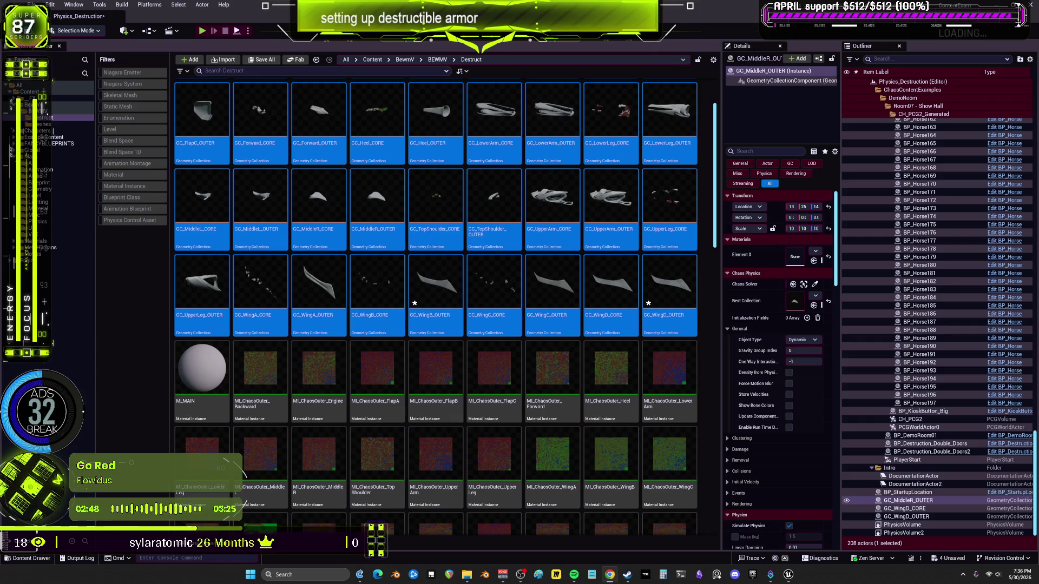
- Bring the Spotify player to the front from the taskbar
{"action": "left_click", "coordinate": [574, 574]}
{"action": "scroll", "coordinate": [360, 341], "scroll_direction": "down", "scroll_amount": 5}
{"action": "scroll", "coordinate": [360, 341], "scroll_direction": "down", "scroll_amount": 3}
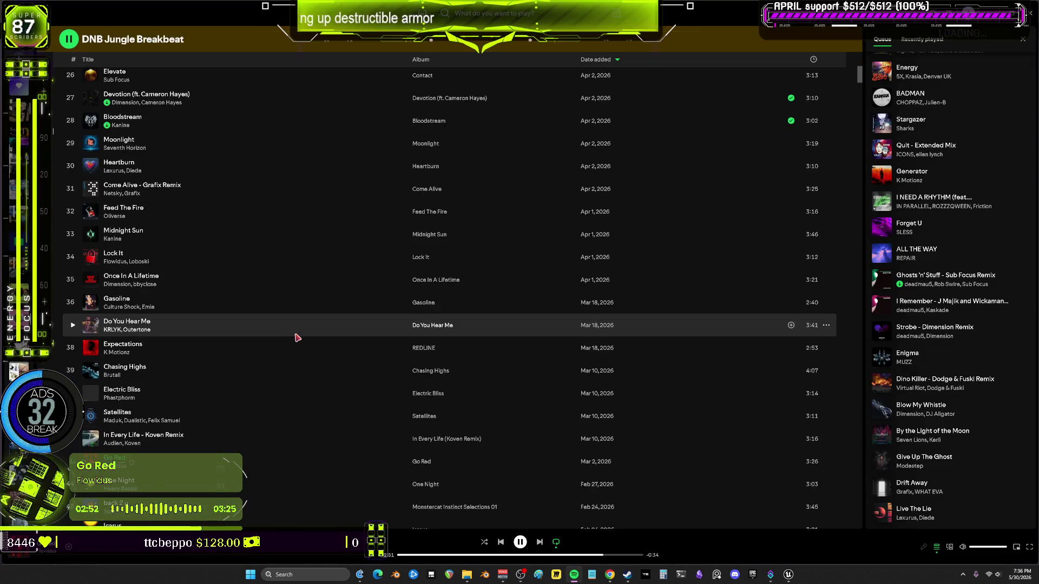
{"action": "scroll", "coordinate": [325, 338], "scroll_direction": "down", "scroll_amount": 3}
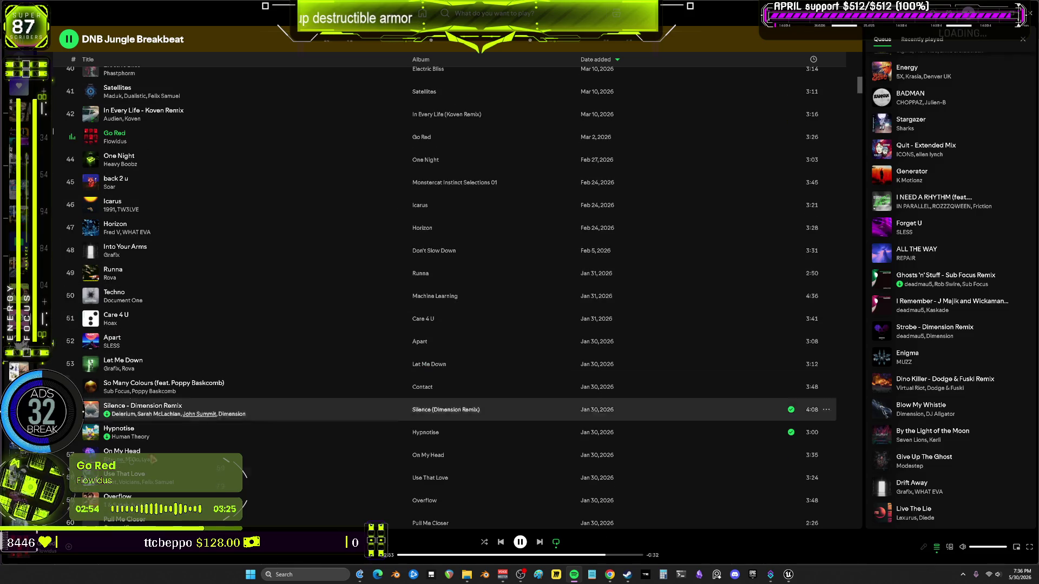
- Add Go Red by Flowidus to Liked Songs and return to the Unreal editor
{"action": "left_click", "coordinate": [69, 556]}
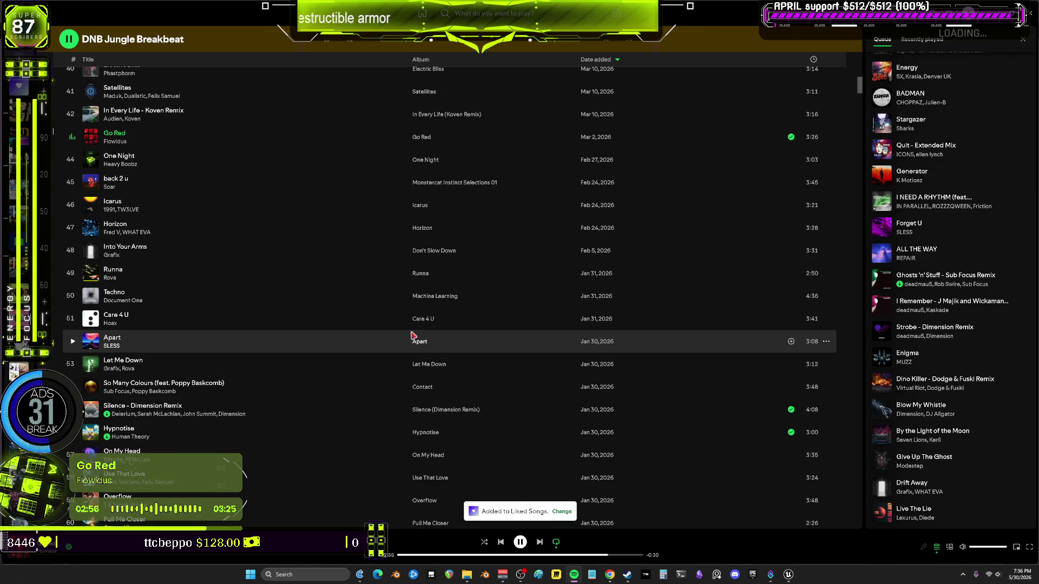
{"action": "scroll", "coordinate": [357, 308], "scroll_direction": "up", "scroll_amount": 5}
{"action": "scroll", "coordinate": [362, 313], "scroll_direction": "up", "scroll_amount": 8}
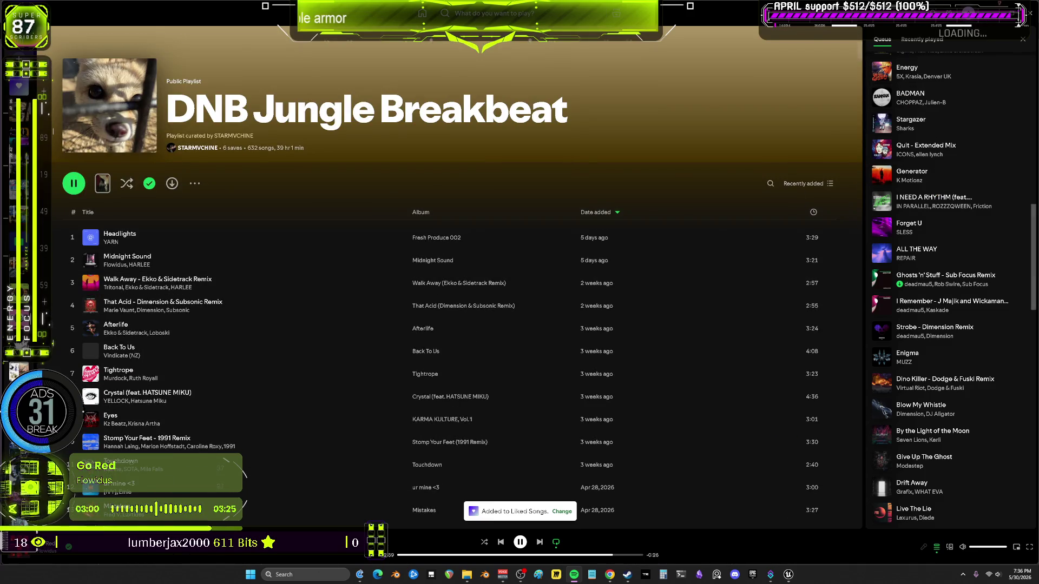
{"action": "left_click", "coordinate": [986, 10]}
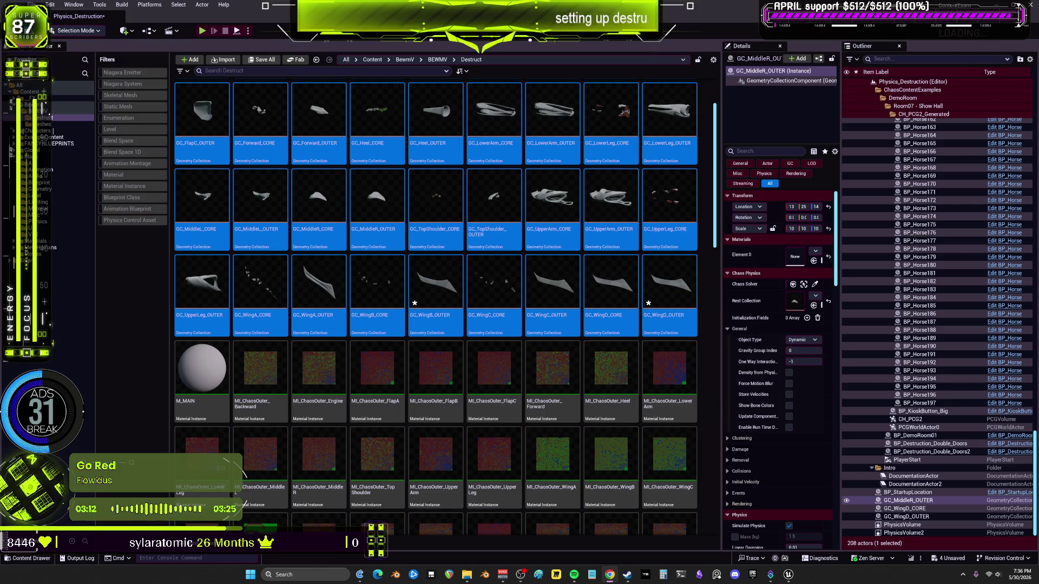
{"action": "scroll", "coordinate": [482, 312], "scroll_direction": "down", "scroll_amount": 1}
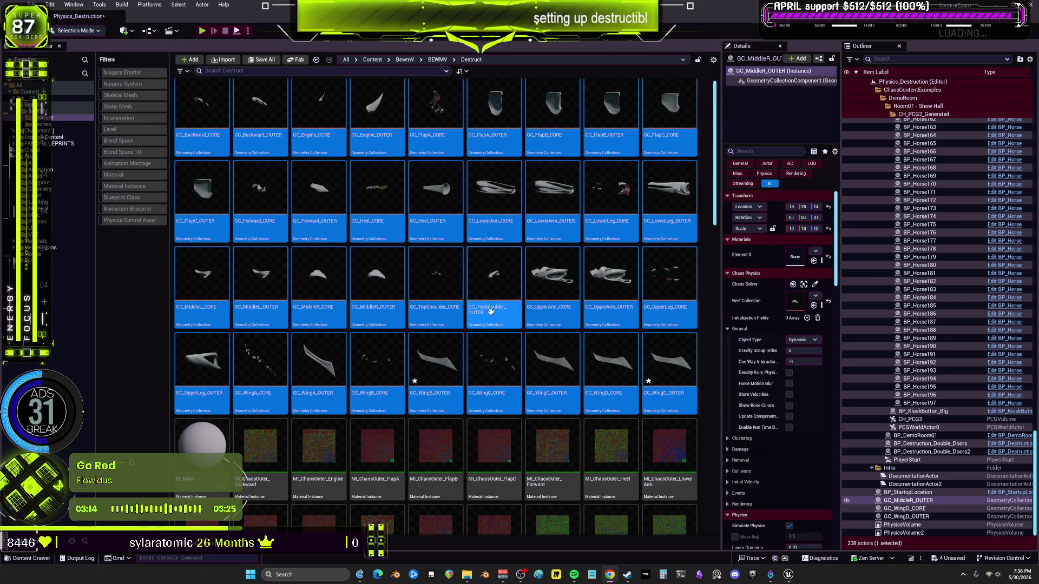
- Select GC_UpperArm_CORE, GC_WingA_OUTER, GC_WingC_OUTER and GC_MiddleL_OUTER in the Content Browser
{"action": "left_click", "coordinate": [553, 284]}
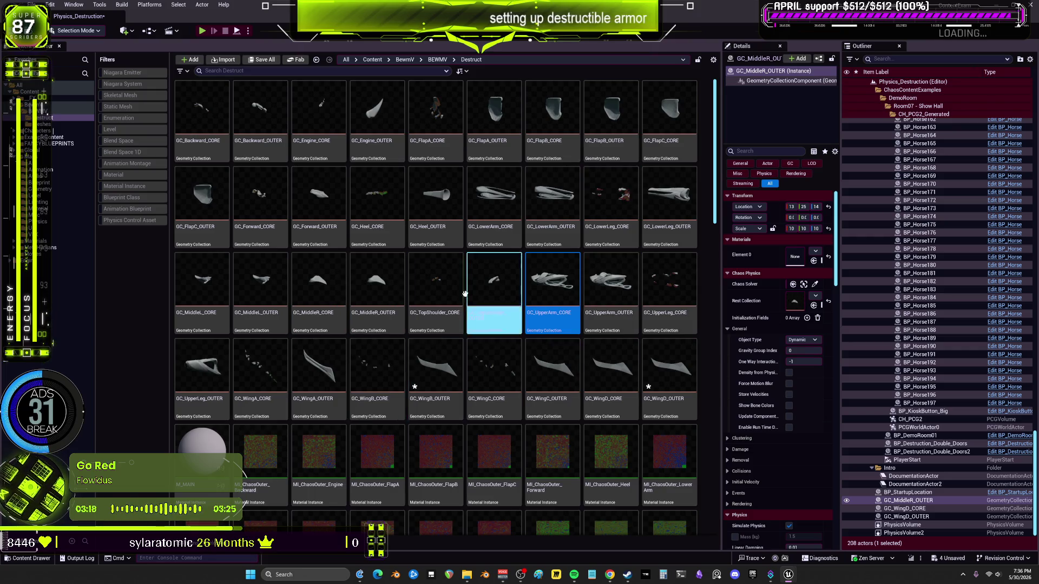
{"action": "left_click", "coordinate": [316, 371]}
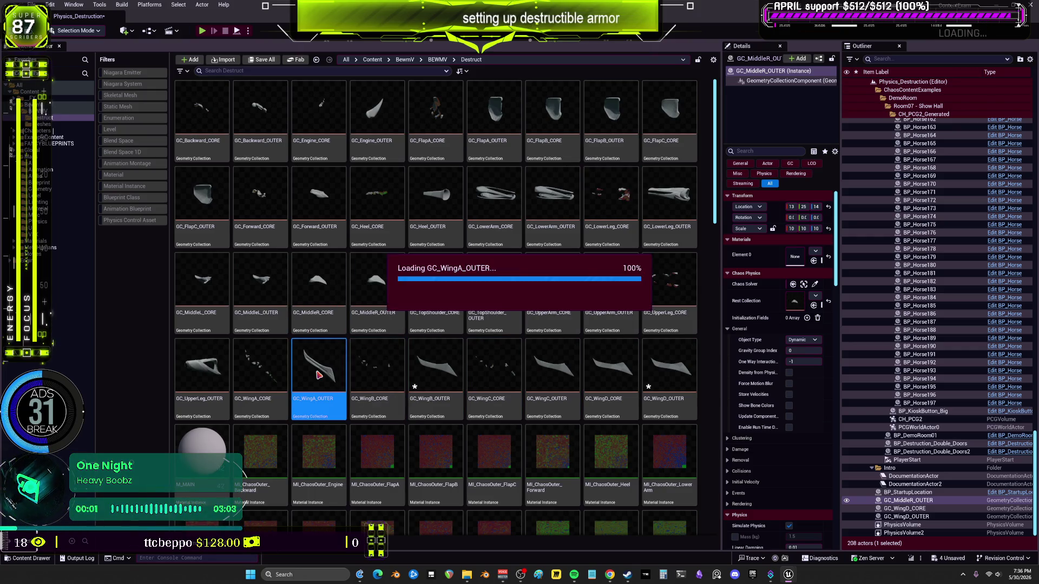
{"action": "left_click", "coordinate": [557, 366]}
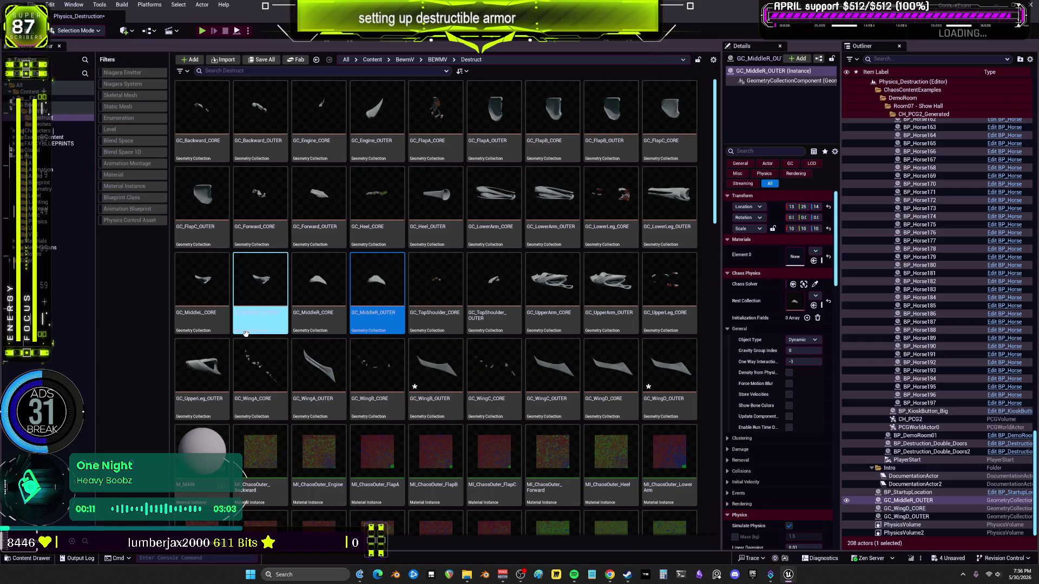
{"action": "left_click", "coordinate": [261, 281]}
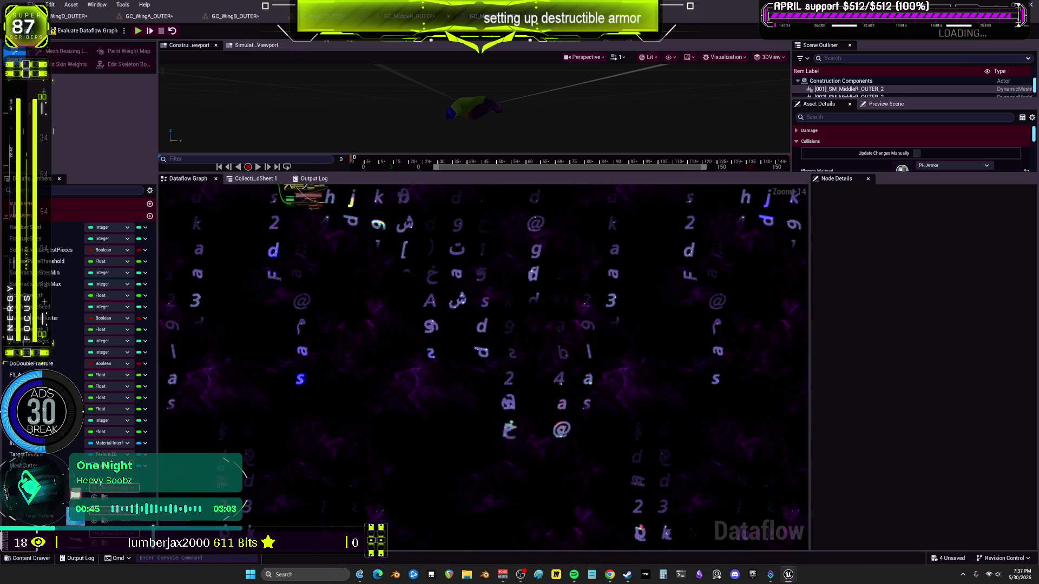
- Enlarge the Dataflow Graph panel and show the MeshCutter node's details with SM_WingD_OUTERSplitter
{"action": "left_click", "coordinate": [156, 403]}
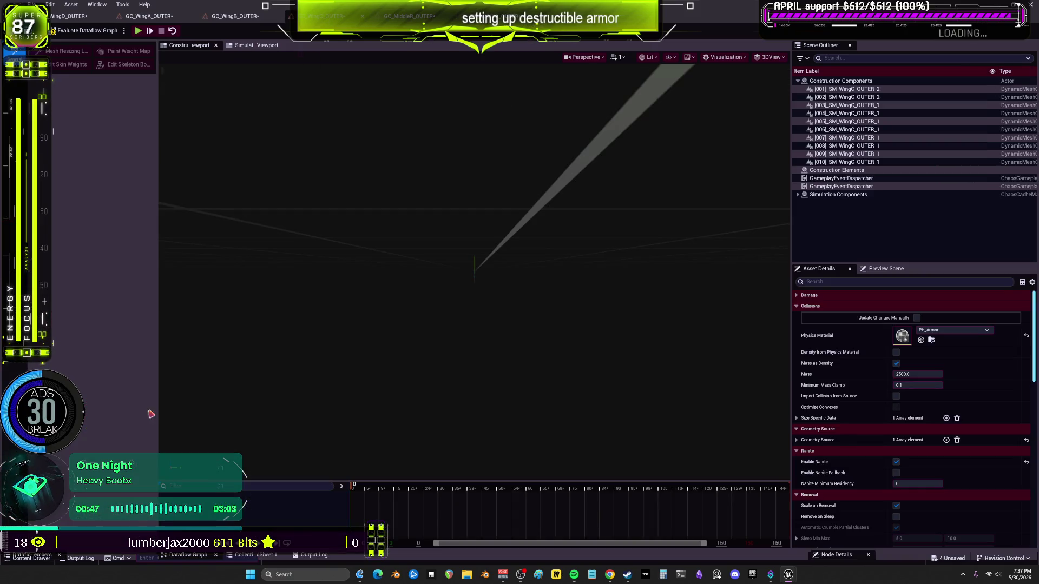
{"action": "left_click", "coordinate": [188, 555]}
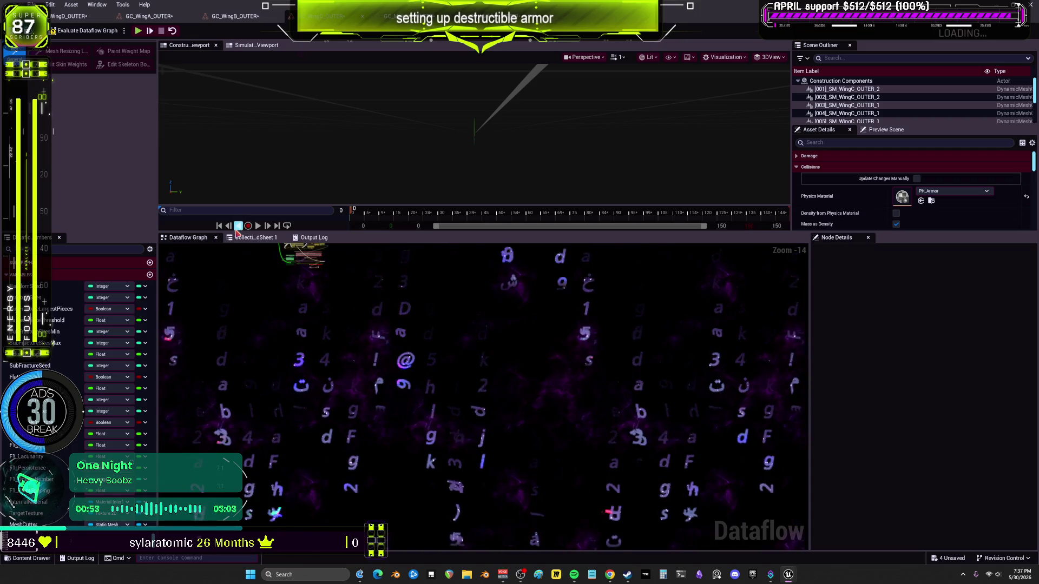
{"action": "left_click", "coordinate": [235, 238]}
{"action": "left_click", "coordinate": [189, 238]}
{"action": "left_click_drag", "start_coordinate": [188, 233], "coordinate": [188, 123]}
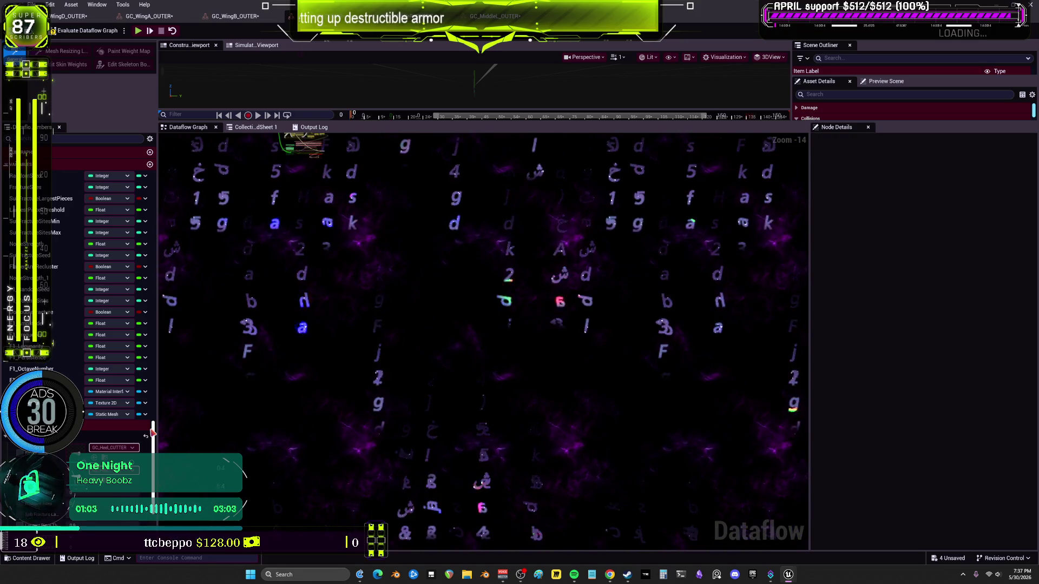
{"action": "scroll", "coordinate": [298, 326], "scroll_direction": "up", "scroll_amount": 2}
{"action": "scroll", "coordinate": [298, 327], "scroll_direction": "up", "scroll_amount": 6}
{"action": "scroll", "coordinate": [301, 210], "scroll_direction": "up", "scroll_amount": 4}
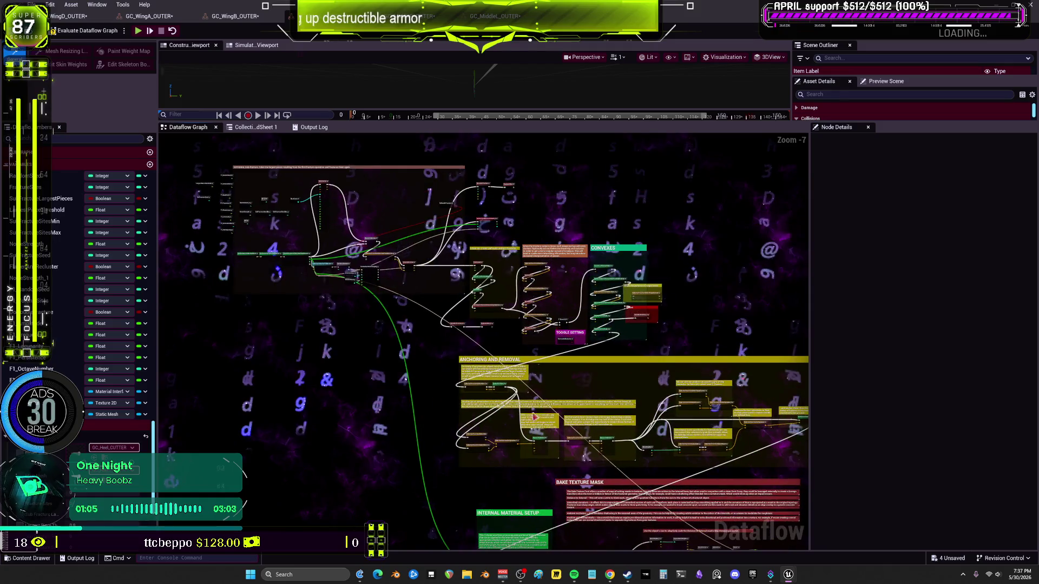
{"action": "left_click", "coordinate": [280, 186]}
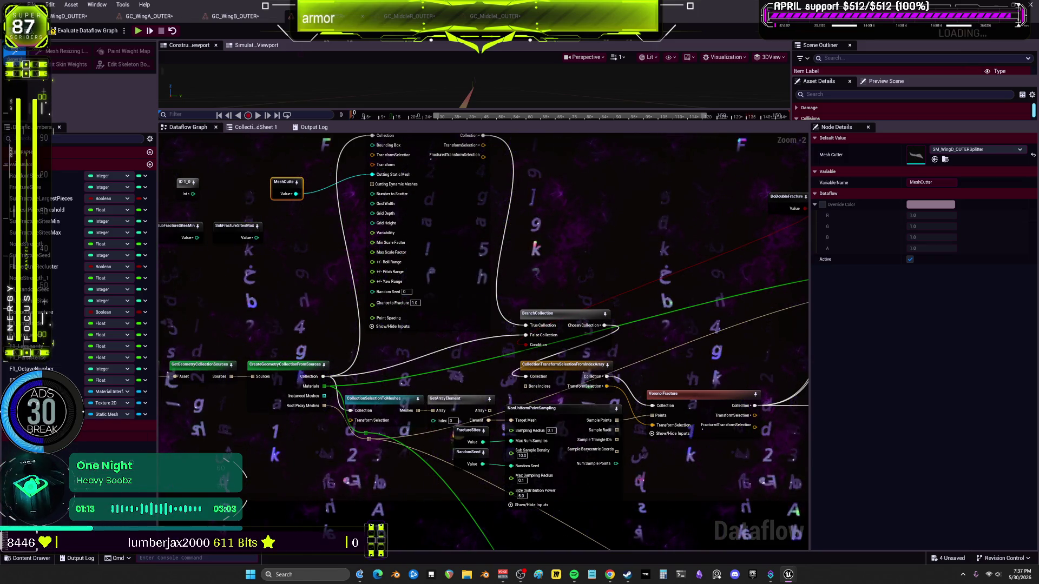
- Leave the Mesh Cutter on SM_WingD_OUTERSplitter and switch to the GC_WingB_OUTER collection's cutter nodes
{"action": "left_click", "coordinate": [963, 155]}
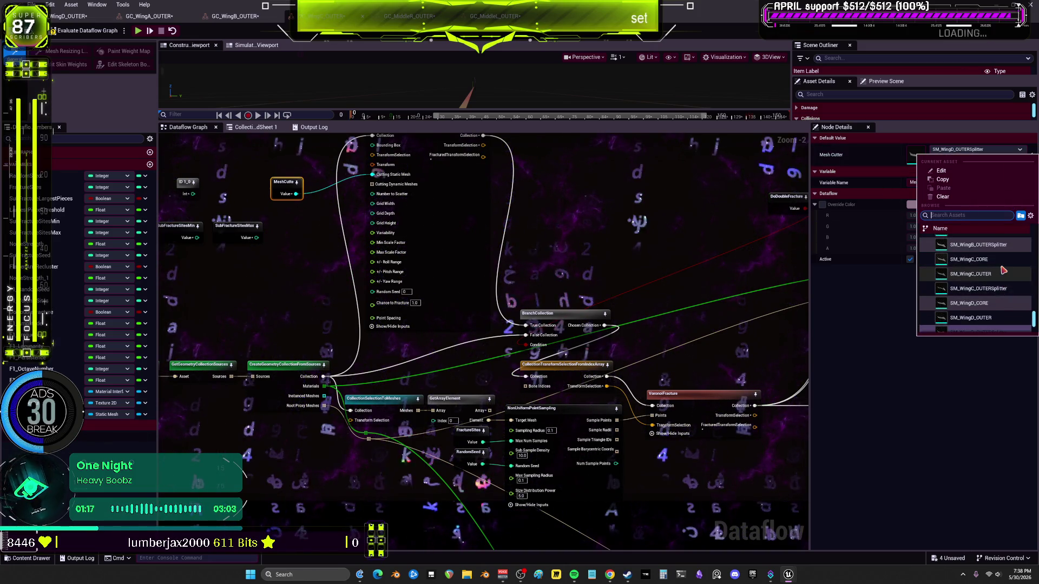
{"action": "left_click", "coordinate": [999, 268]}
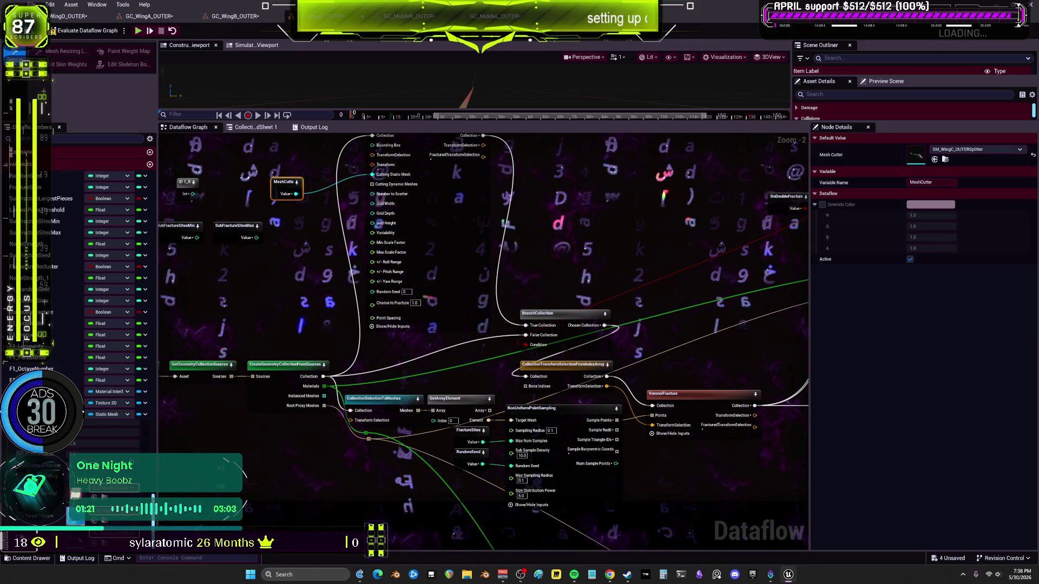
{"action": "left_click", "coordinate": [238, 23]}
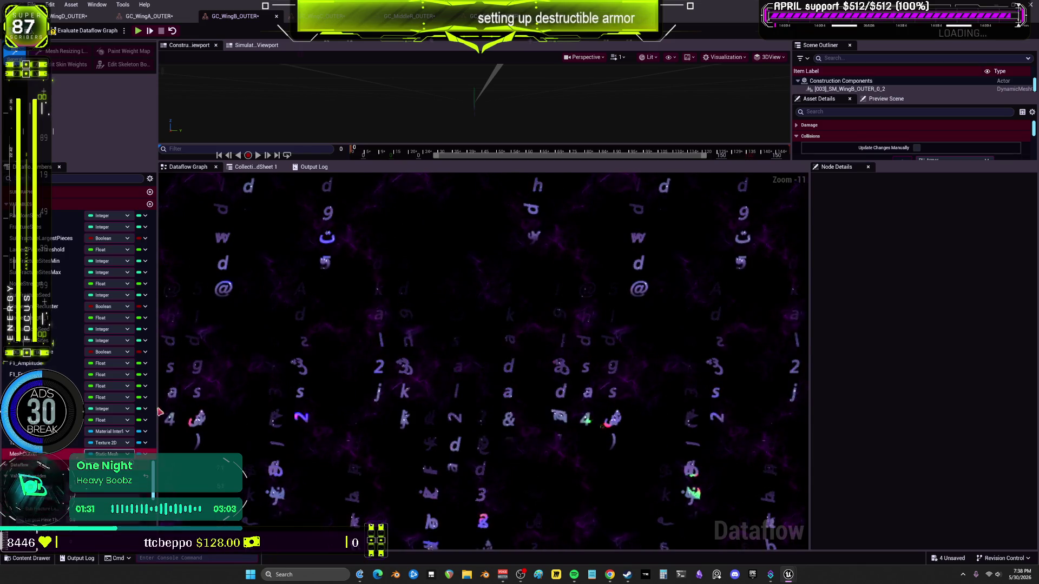
{"action": "scroll", "coordinate": [324, 416], "scroll_direction": "up", "scroll_amount": 7}
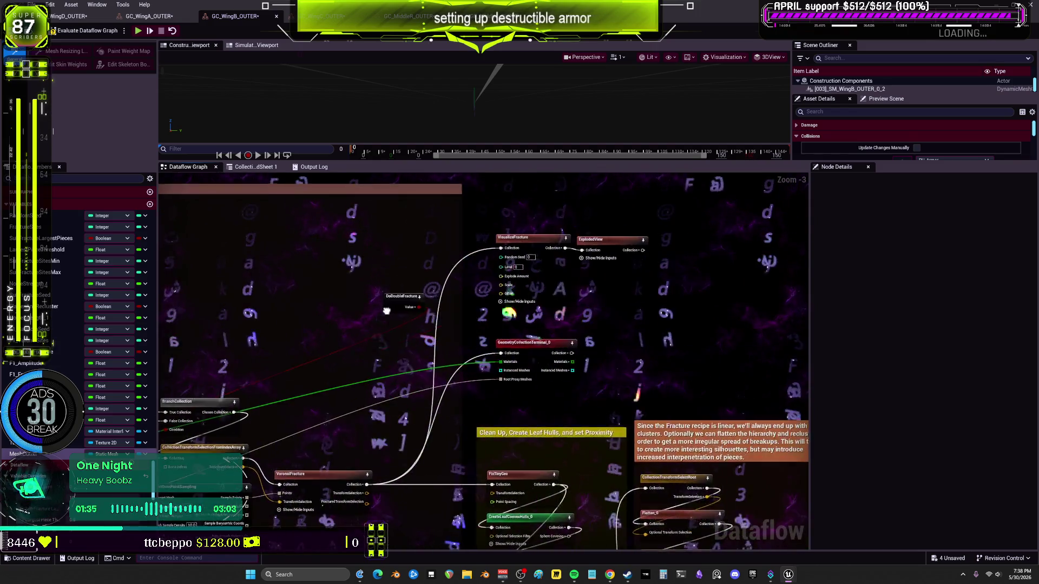
{"action": "left_click_drag", "start_coordinate": [387, 311], "coordinate": [431, 306]}
- Assign SM_WingB_OUTERSplitter as GC_WingB_OUTER's MeshCutter, then move to GC_WingA_OUTER
{"action": "left_click", "coordinate": [349, 266]}
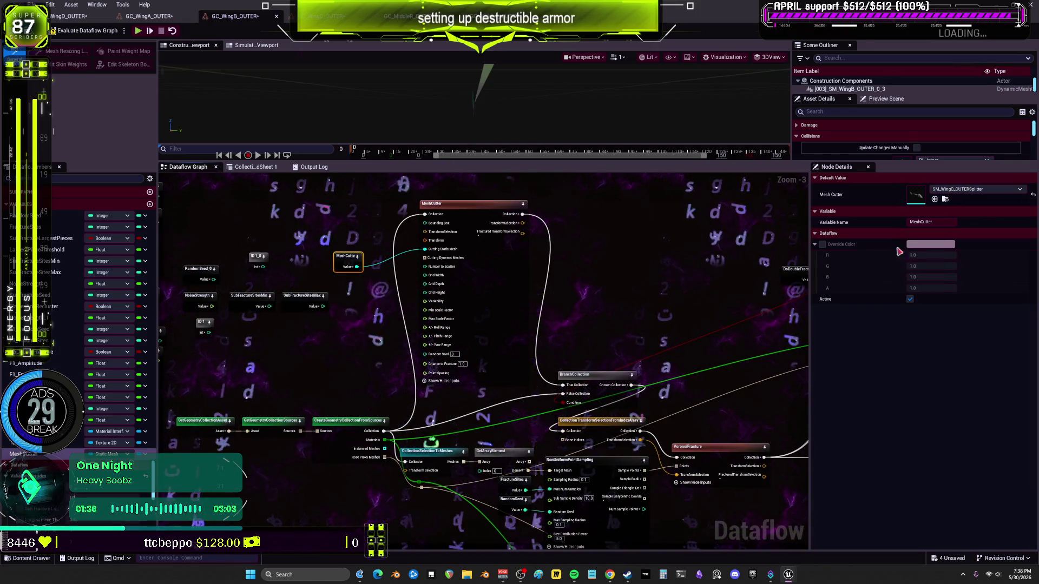
{"action": "left_click", "coordinate": [962, 190]}
{"action": "scroll", "coordinate": [982, 325], "scroll_direction": "up", "scroll_amount": 3}
{"action": "left_click", "coordinate": [982, 328]}
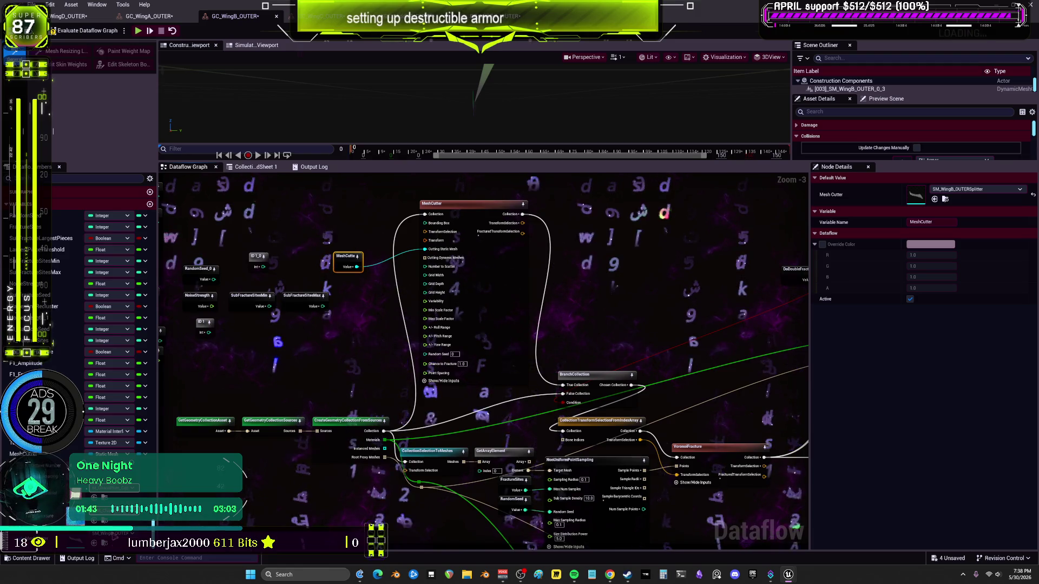
{"action": "left_click", "coordinate": [148, 17]}
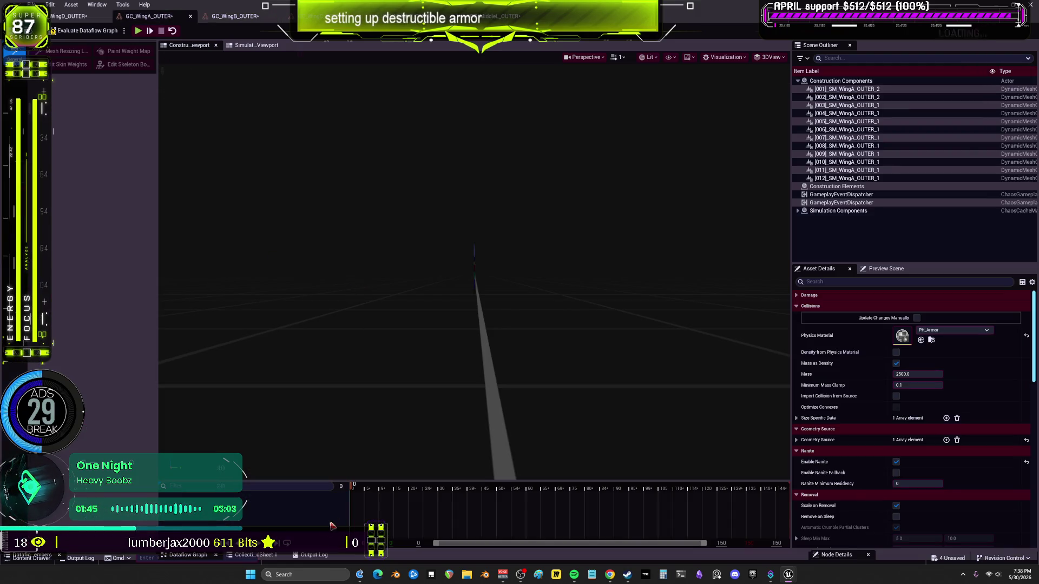
- Enlarge the graph area and check GC_WingD_OUTER's static mesh picker without changing it
{"action": "left_click_drag", "start_coordinate": [310, 549], "coordinate": [309, 74]}
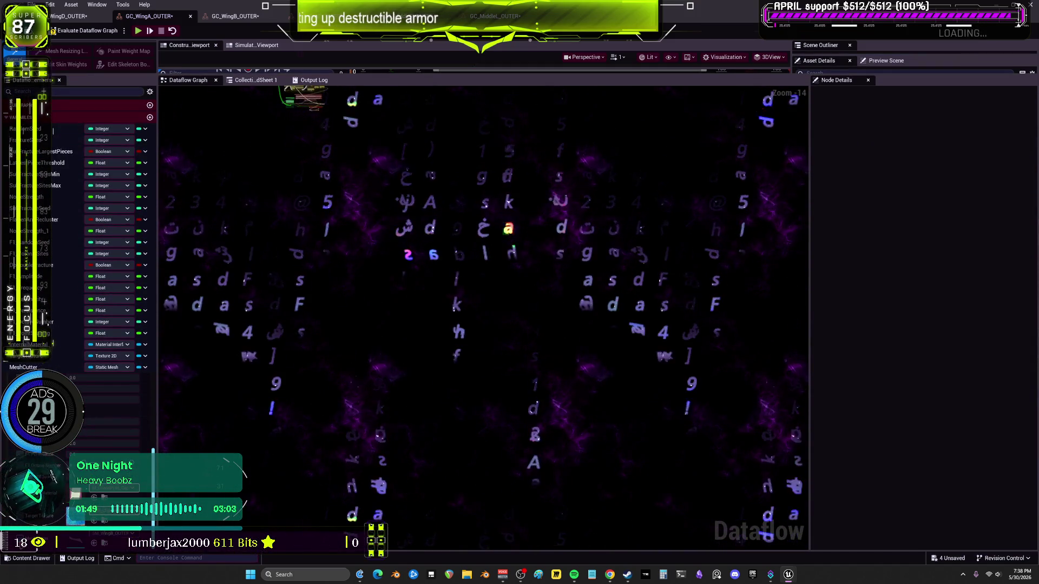
{"action": "left_click", "coordinate": [130, 533]}
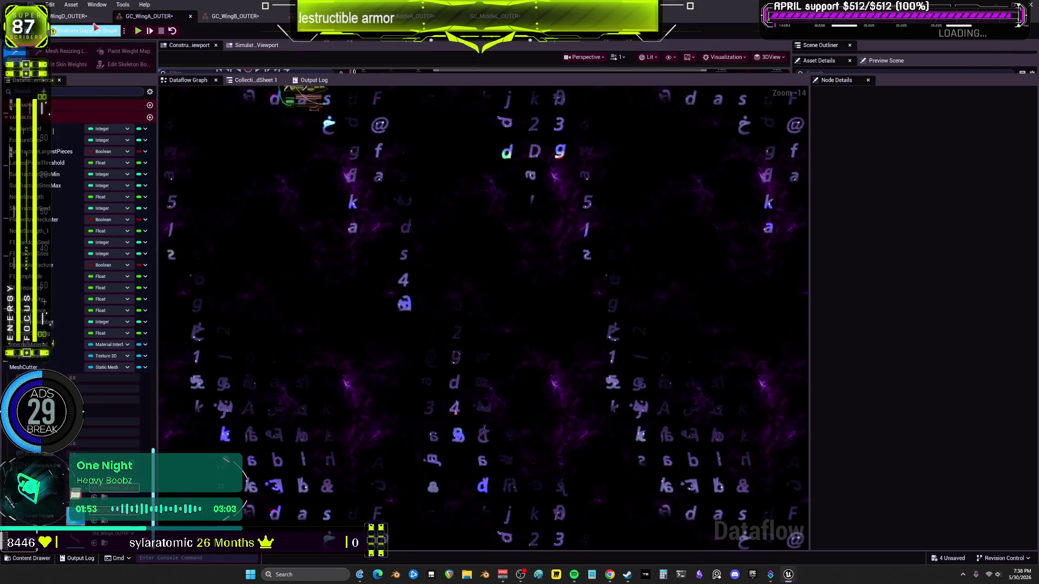
{"action": "left_click", "coordinate": [70, 15]}
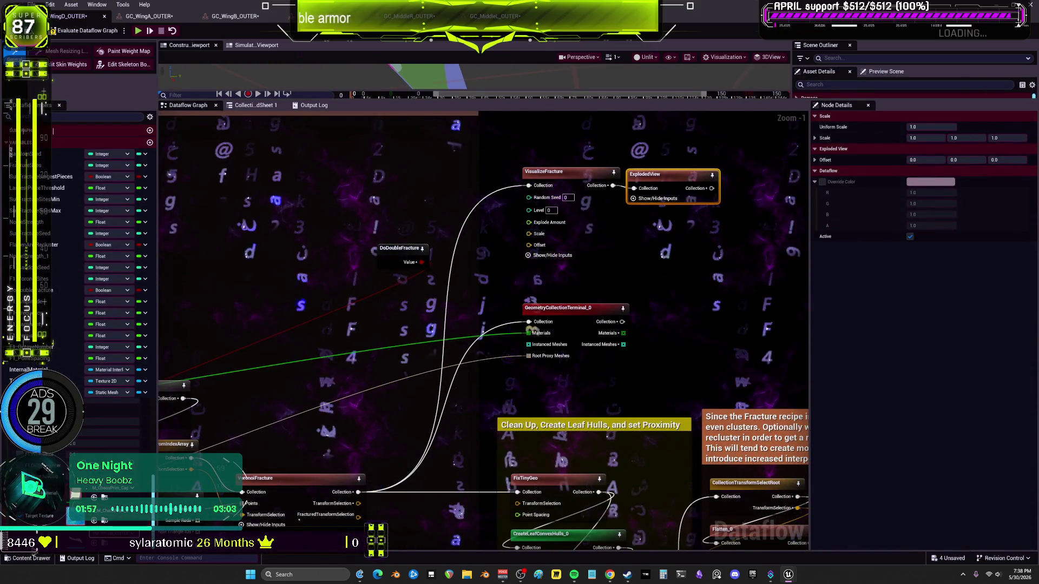
{"action": "left_click", "coordinate": [127, 392]}
{"action": "left_click", "coordinate": [143, 450]}
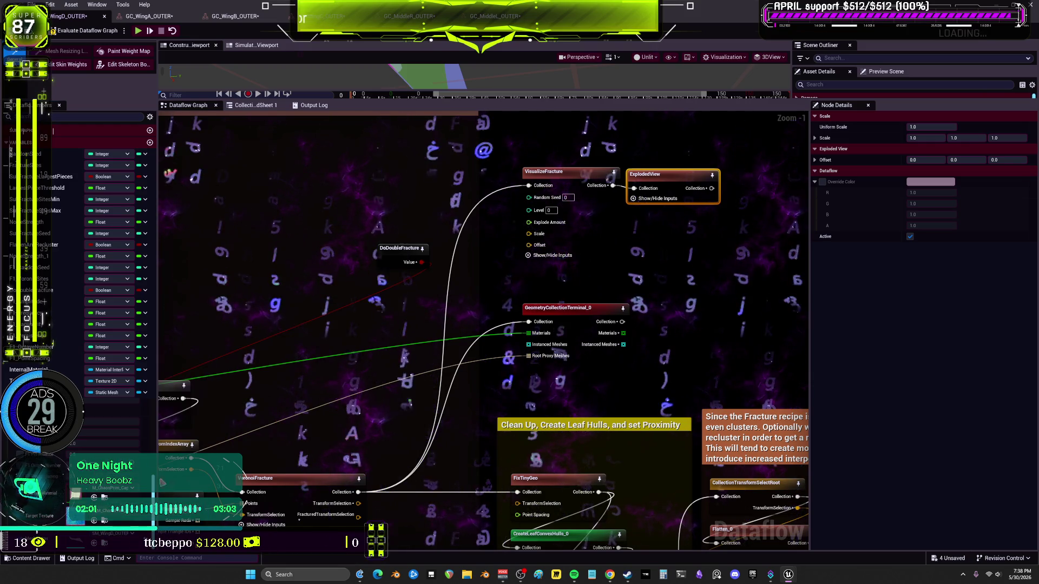
- Evaluate the dataflow graph to preview the fracture, then review GC_WingA_OUTER and GC_WingB_OUTER
{"action": "left_click", "coordinate": [86, 30]}
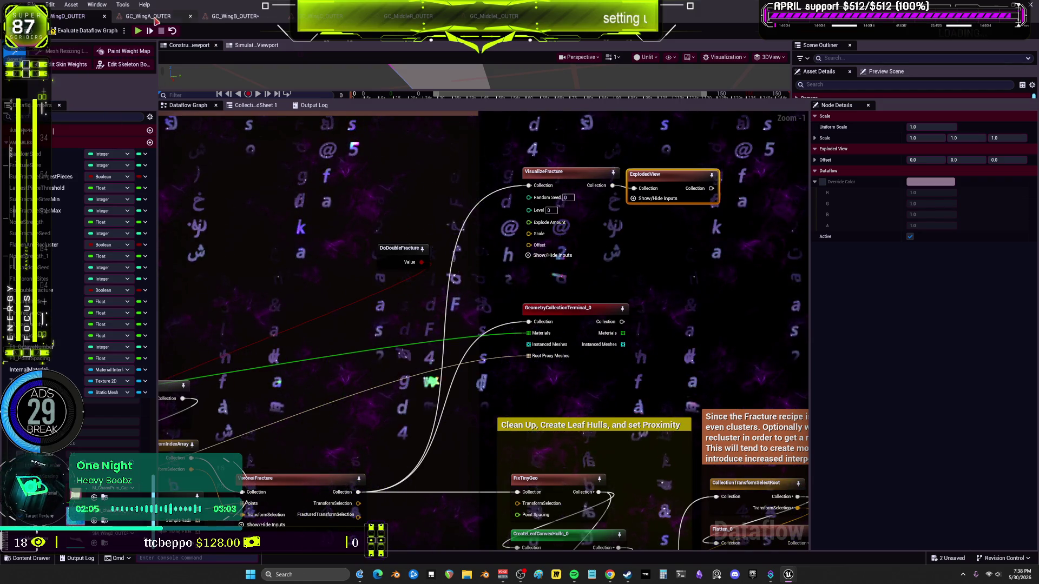
{"action": "left_click", "coordinate": [149, 16]}
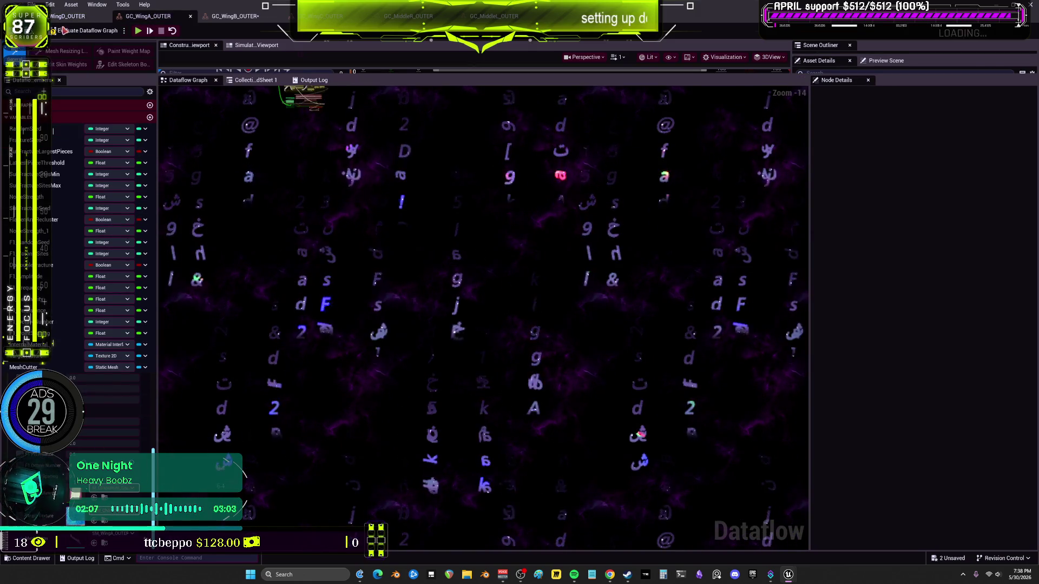
{"action": "left_click", "coordinate": [240, 17]}
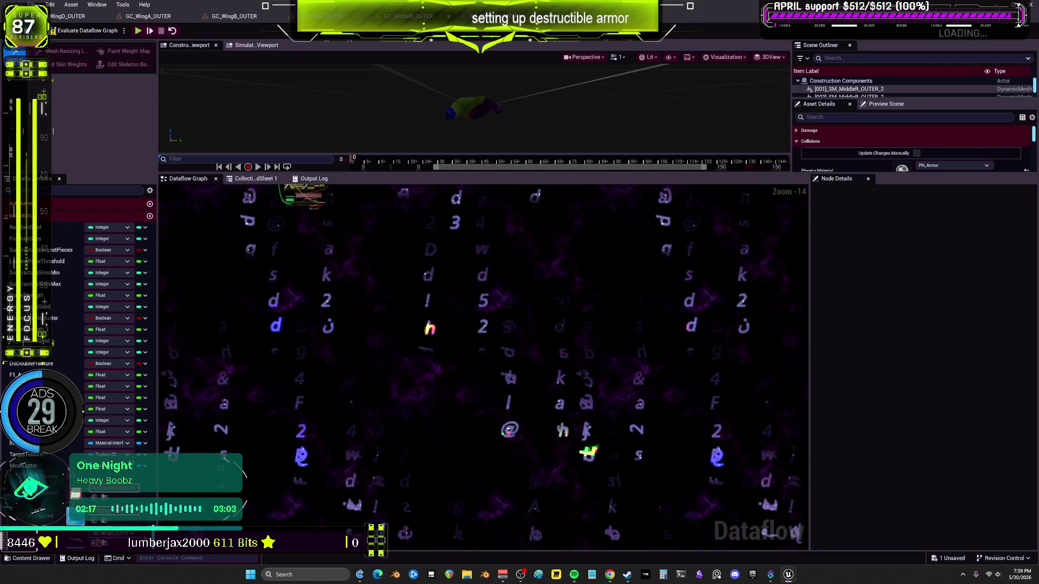
- Pick the Splitter mesh found with 'SPLITT' as the cutting mesh and re-evaluate the fracture
{"action": "left_click", "coordinate": [114, 341]}
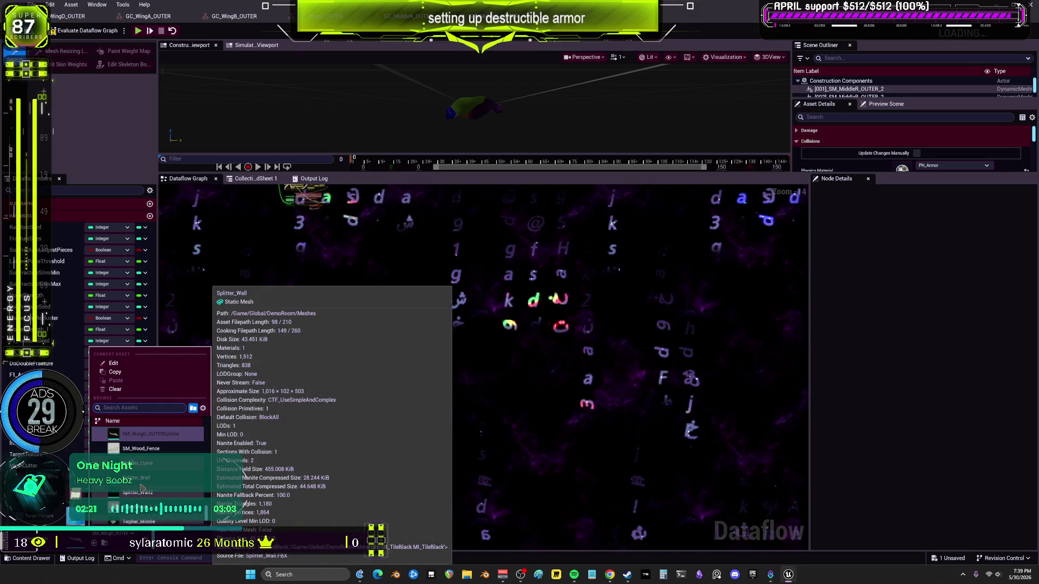
{"action": "type", "text": "SPLITT"}
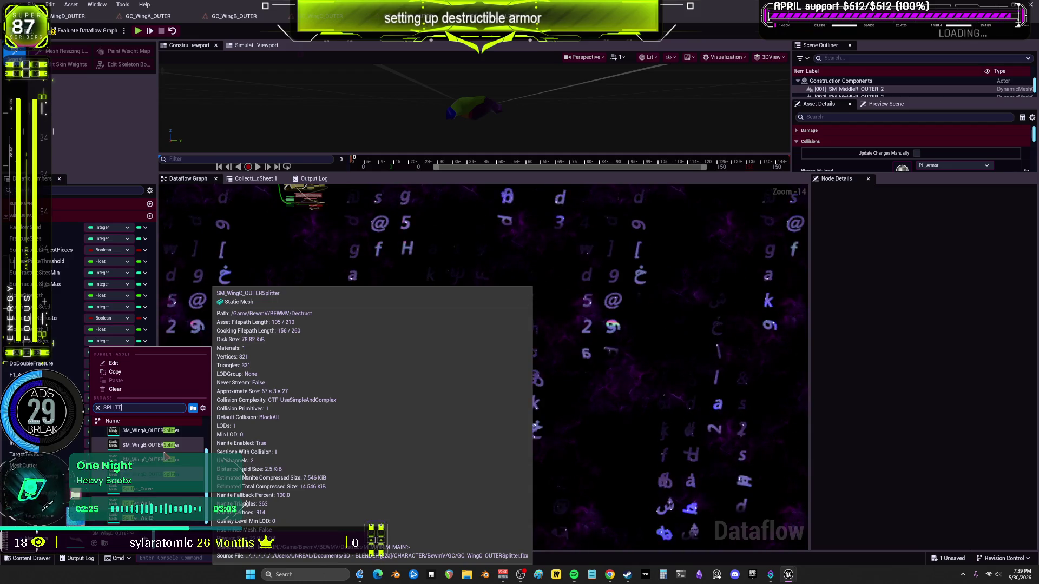
{"action": "scroll", "coordinate": [166, 457], "scroll_direction": "up", "scroll_amount": 2}
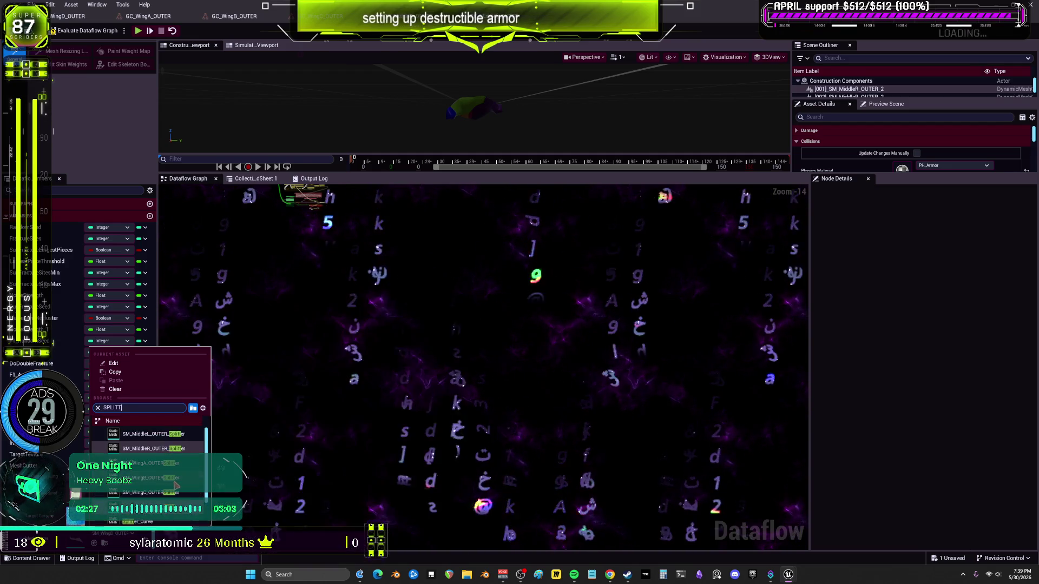
{"action": "mouse_move", "coordinate": [153, 448]}
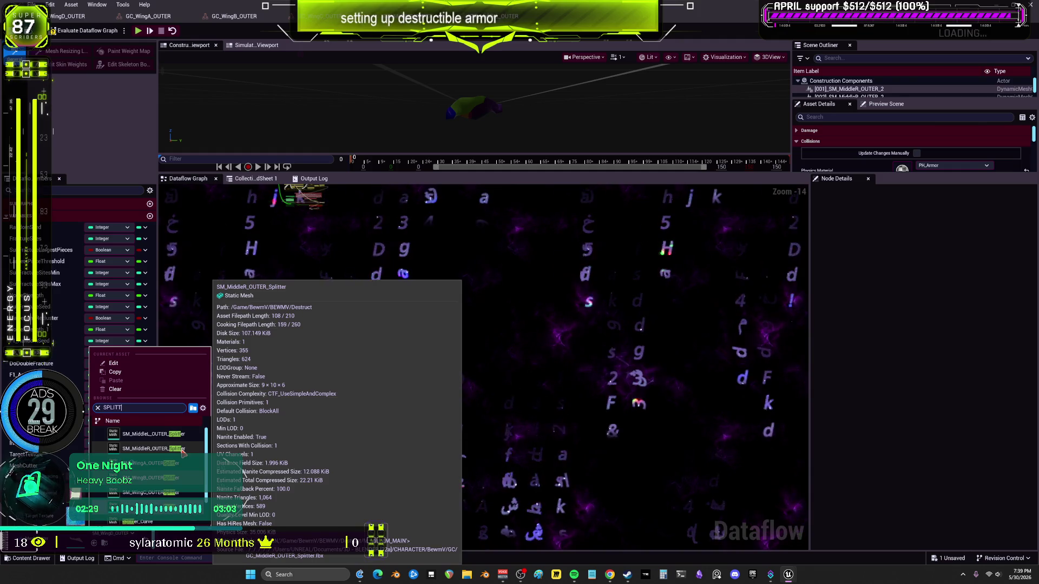
{"action": "left_click", "coordinate": [167, 449]}
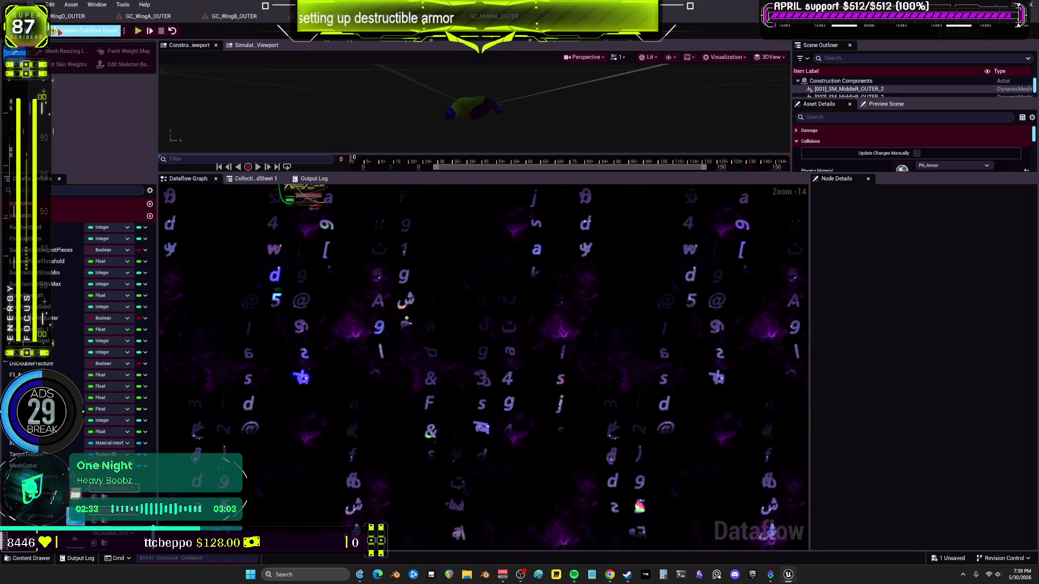
{"action": "left_click", "coordinate": [85, 30]}
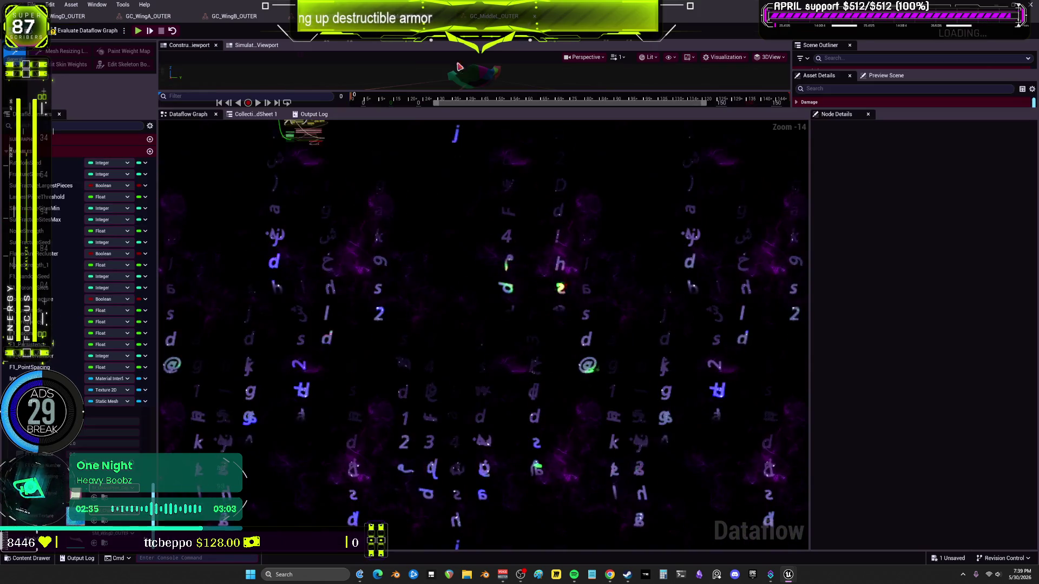
{"action": "left_click", "coordinate": [107, 401]}
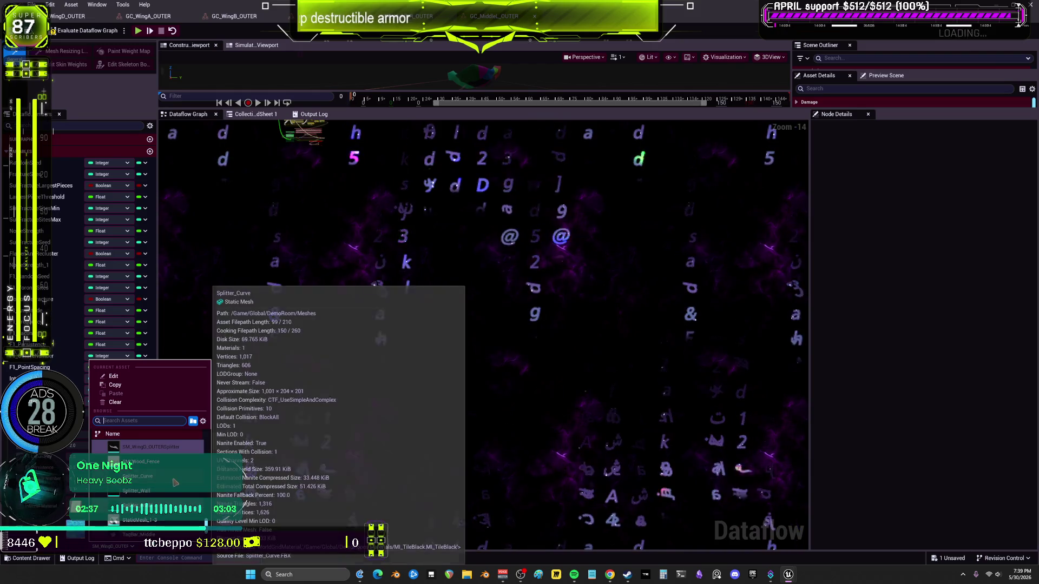
{"action": "type", "text": "SPLITT"}
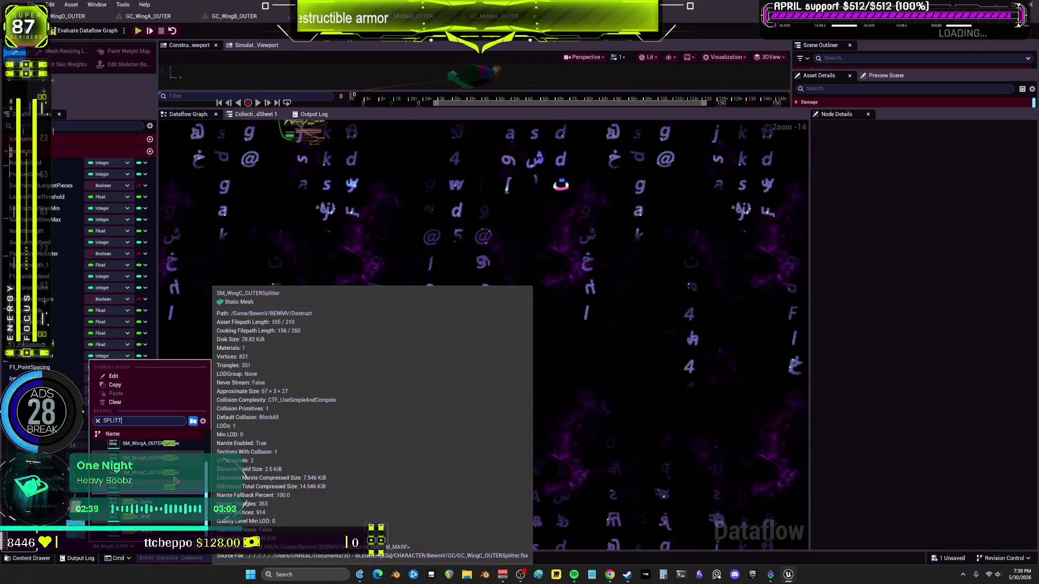
{"action": "left_click", "coordinate": [176, 447]}
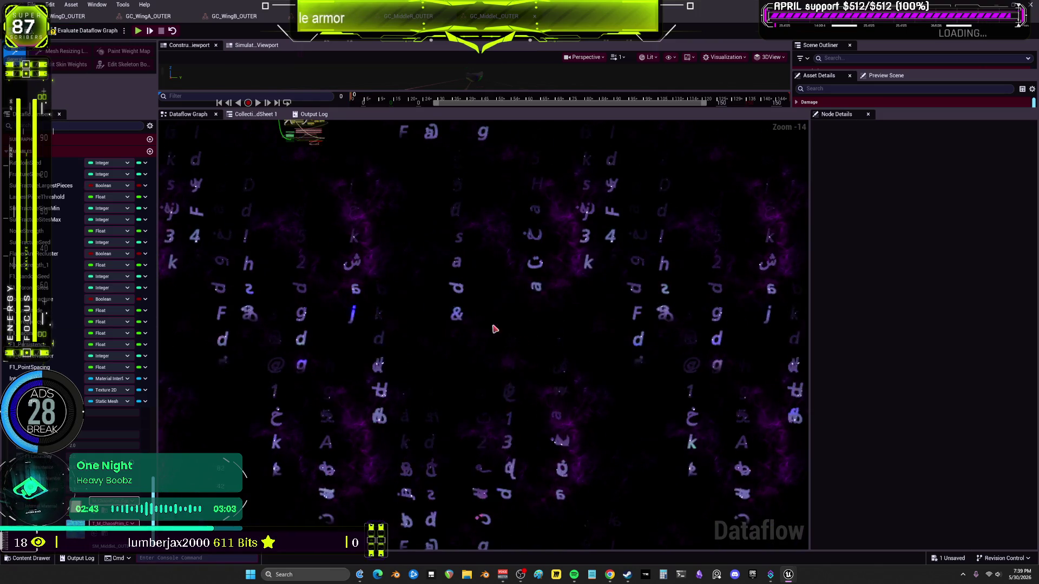
{"action": "scroll", "coordinate": [456, 327], "scroll_direction": "up", "scroll_amount": 5}
{"action": "scroll", "coordinate": [457, 327], "scroll_direction": "up", "scroll_amount": 2}
{"action": "scroll", "coordinate": [405, 313], "scroll_direction": "up", "scroll_amount": 2}
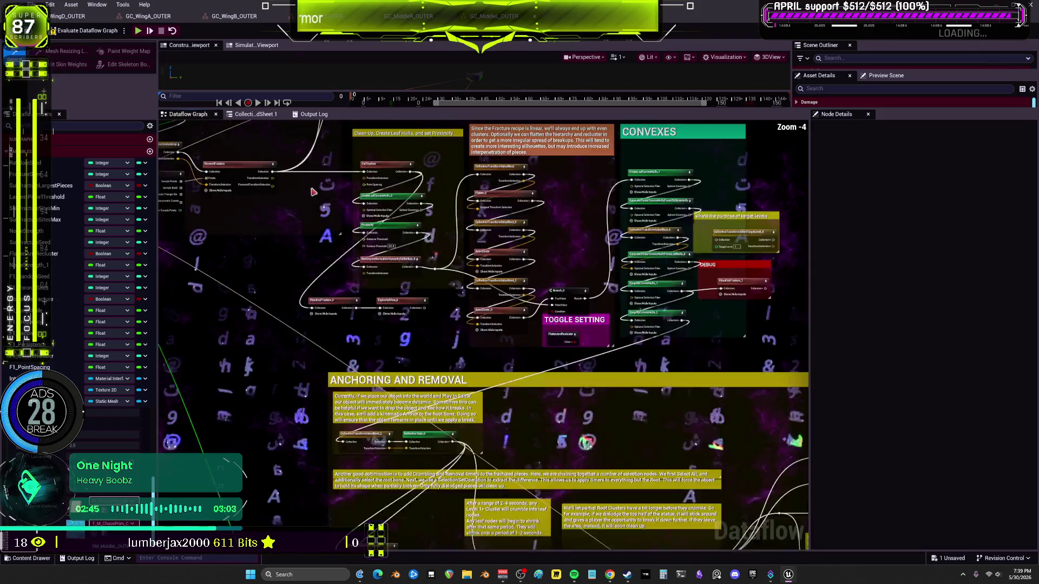
{"action": "scroll", "coordinate": [347, 295], "scroll_direction": "up", "scroll_amount": 1}
- Nudge the Do Double Fracture node slightly left in the graph
{"action": "left_click_drag", "start_coordinate": [348, 296], "coordinate": [501, 272]}
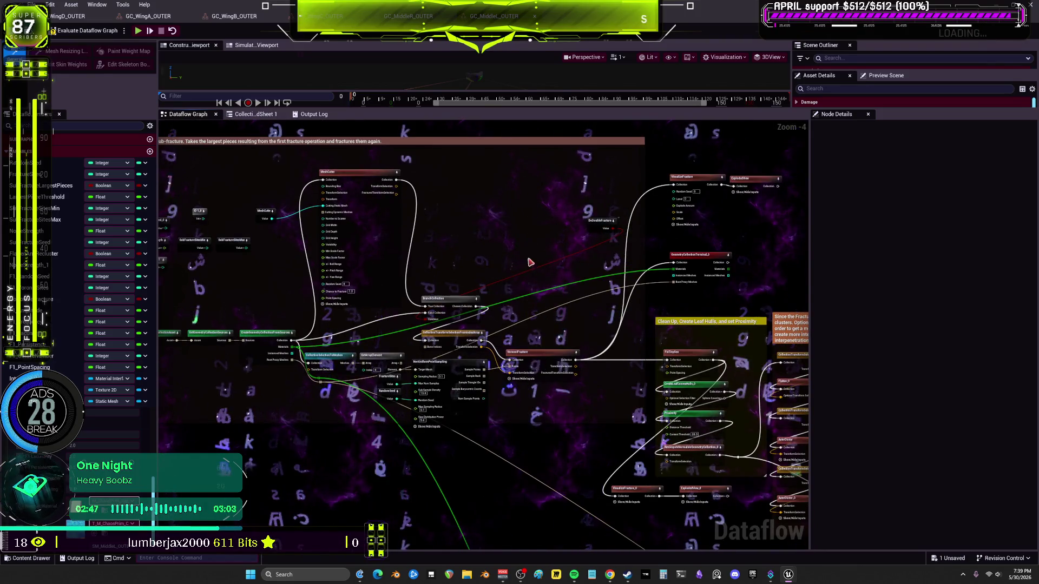
{"action": "left_click", "coordinate": [598, 226]}
{"action": "left_click_drag", "start_coordinate": [444, 276], "coordinate": [424, 284]}
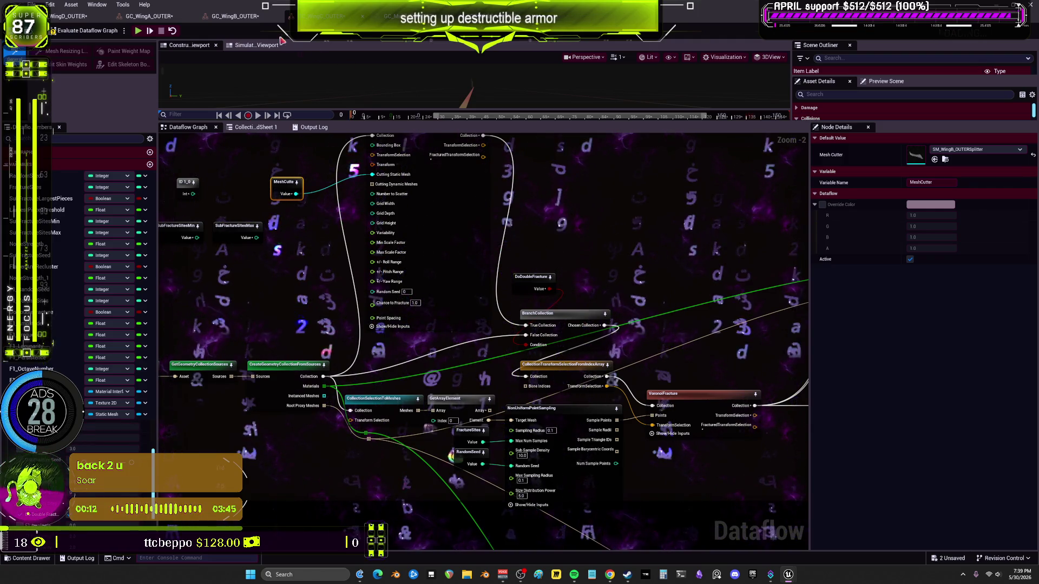
- Save GC_WingA_OUTER with Ctrl+S, then Save All remaining unsaved packages from the File menu
{"action": "left_click", "coordinate": [236, 17]}
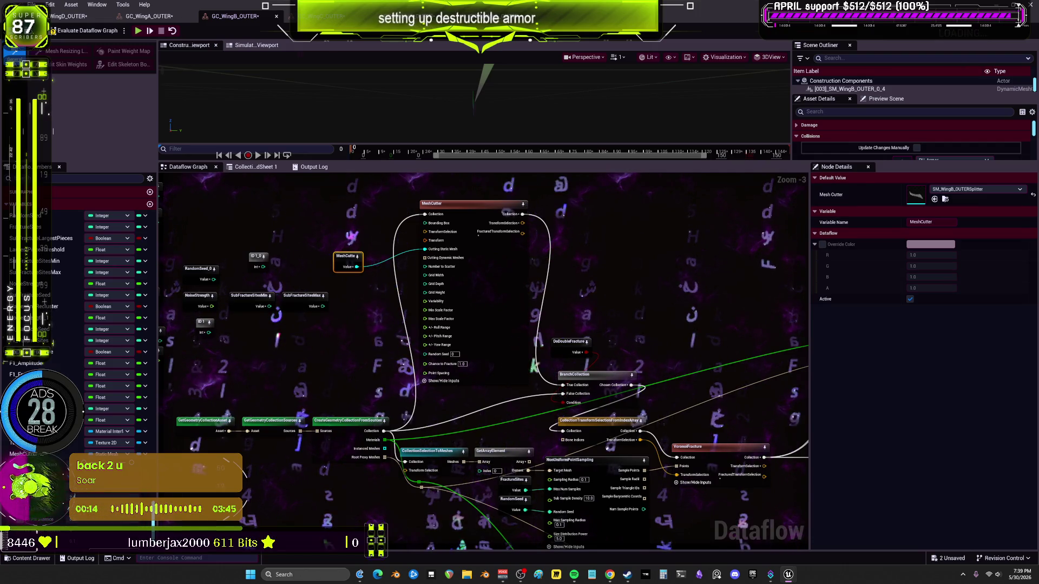
{"action": "left_click", "coordinate": [162, 19]}
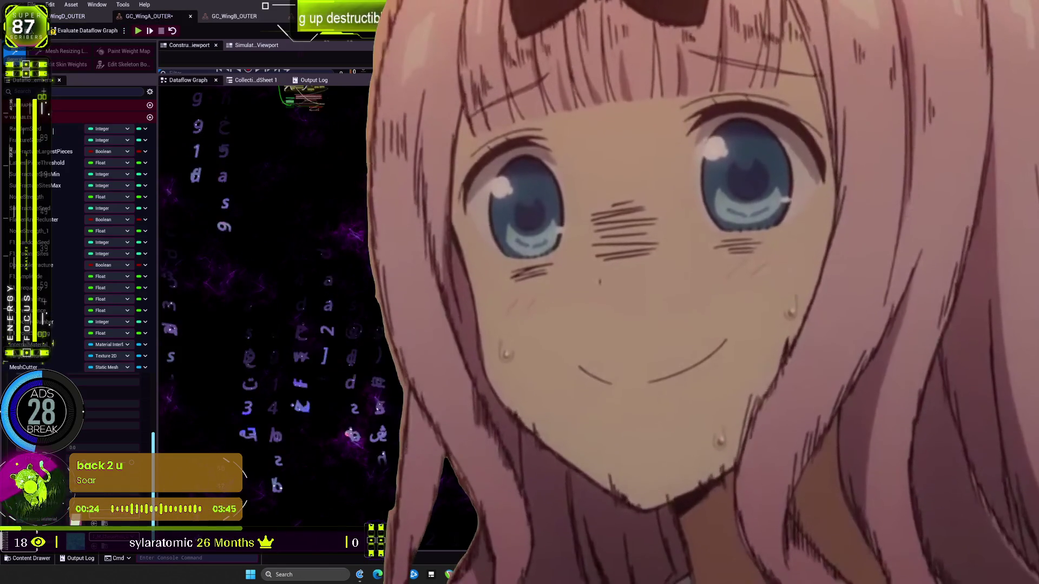
{"action": "key", "text": "ctrl+s"}
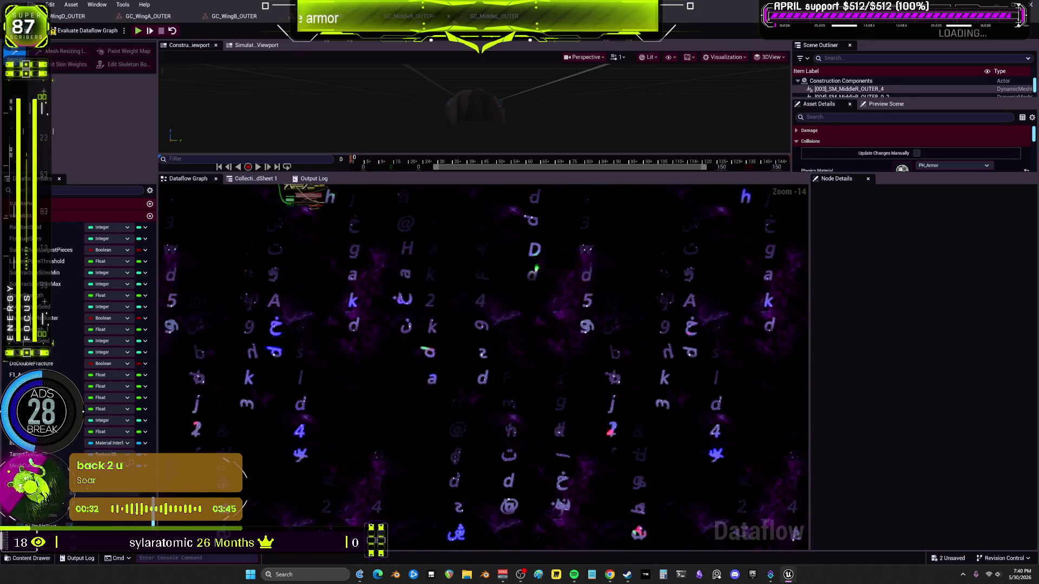
{"action": "key", "text": "ctrl+s"}
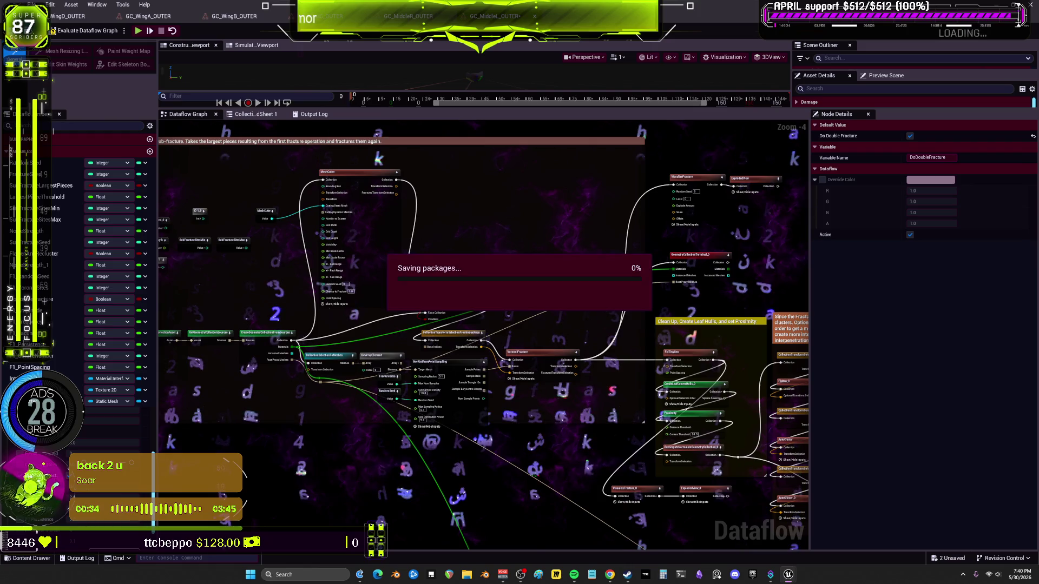
{"action": "left_click", "coordinate": [33, 4]}
{"action": "left_click", "coordinate": [52, 54]}
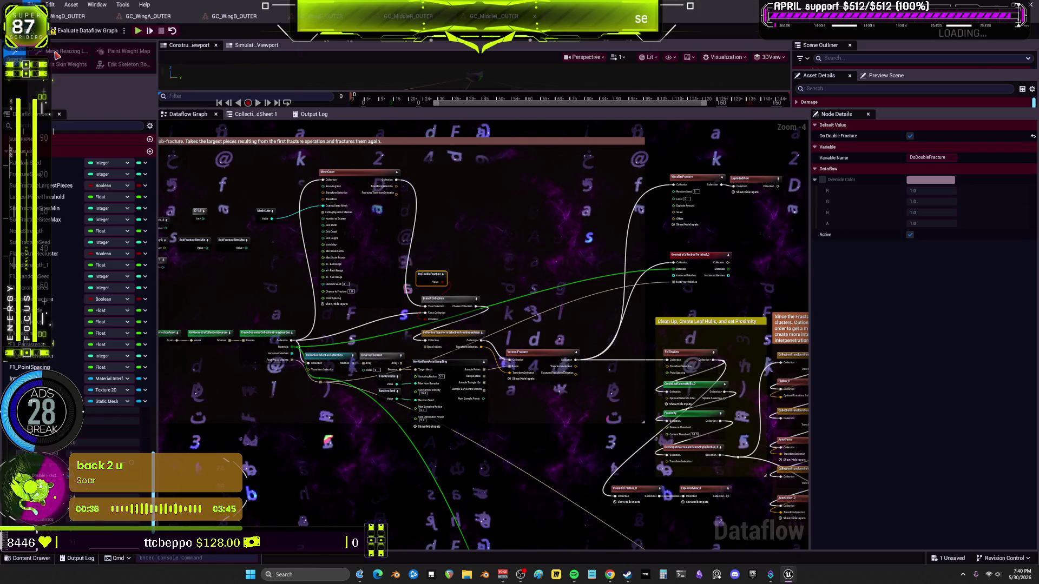
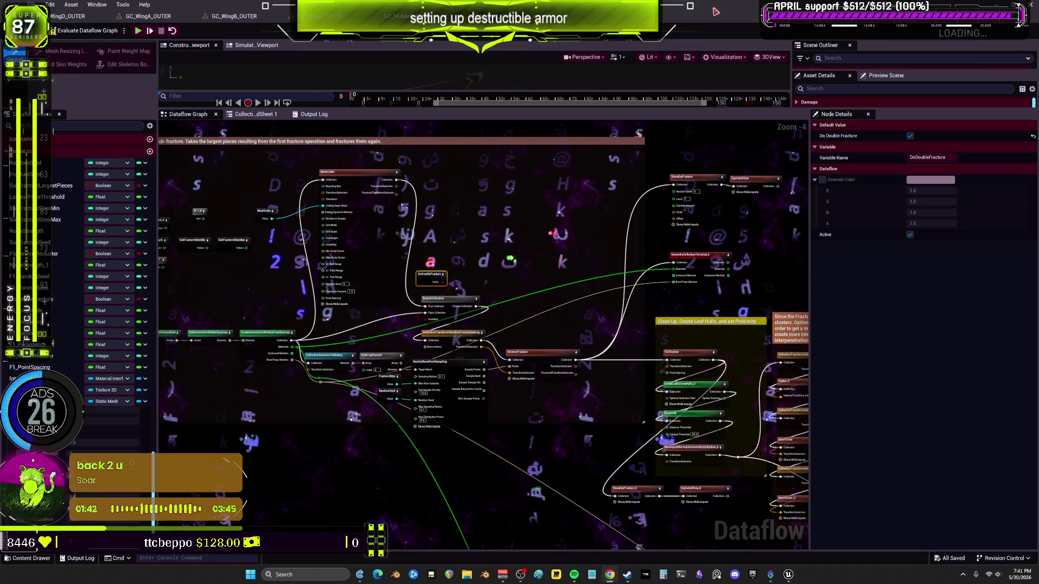
- Switch away from the Dataflow graph back to the destruction level editor
{"action": "key", "text": "alt+Tab"}
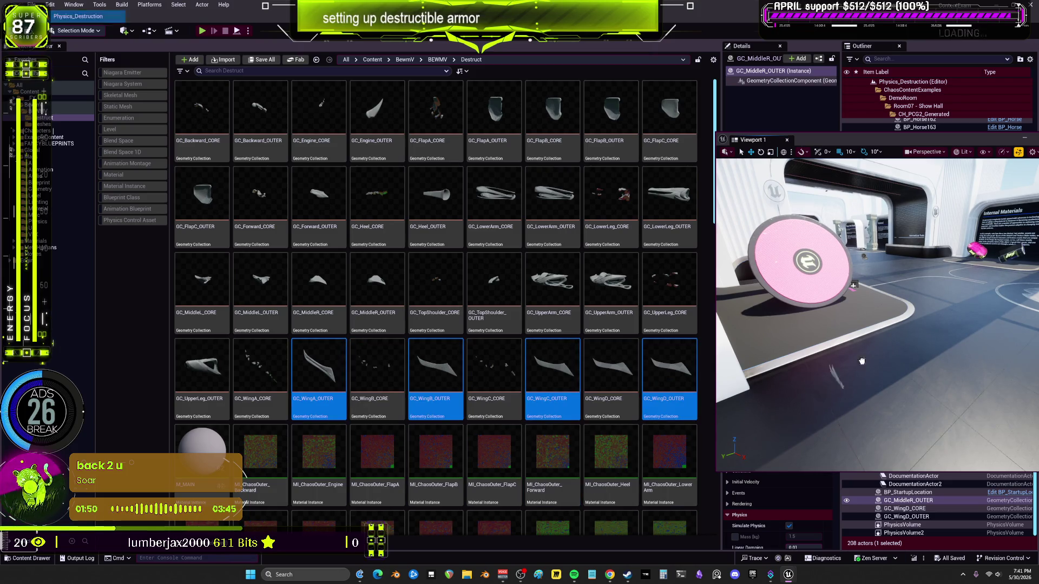
- Drop the four GC_Wing OUTER collections into the show hall and focus the camera on one wing
{"action": "left_click_drag", "start_coordinate": [972, 278], "coordinate": [971, 279]}
{"action": "left_click_drag", "start_coordinate": [913, 146], "coordinate": [323, 76]}
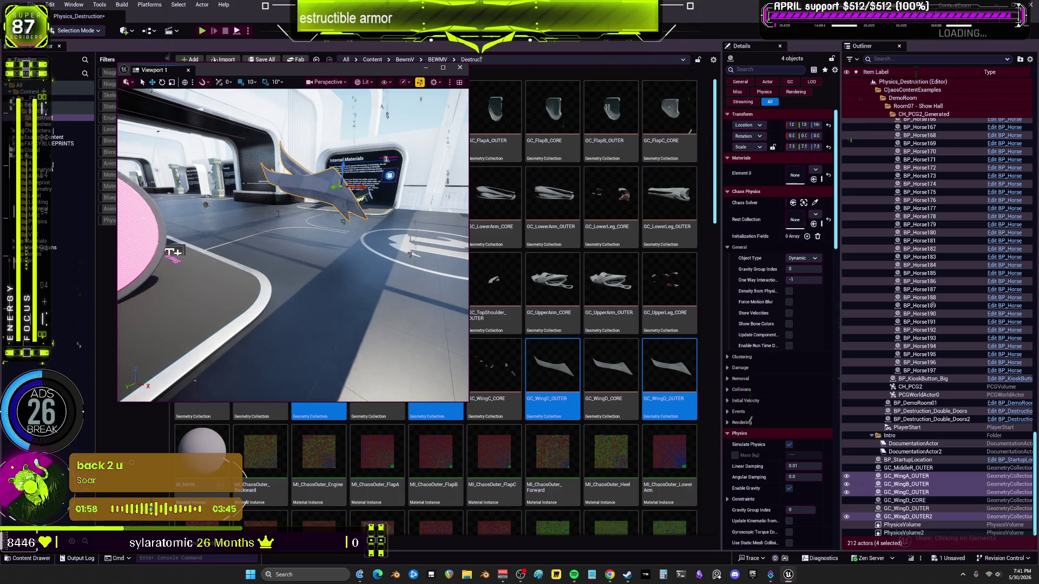
{"action": "left_click", "coordinate": [349, 185]}
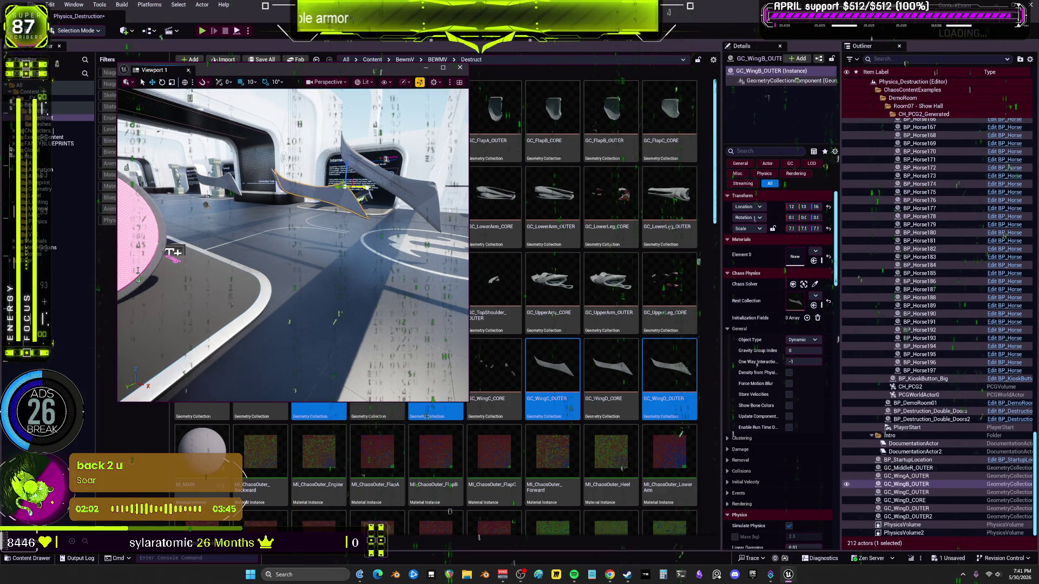
{"action": "key", "text": "f"}
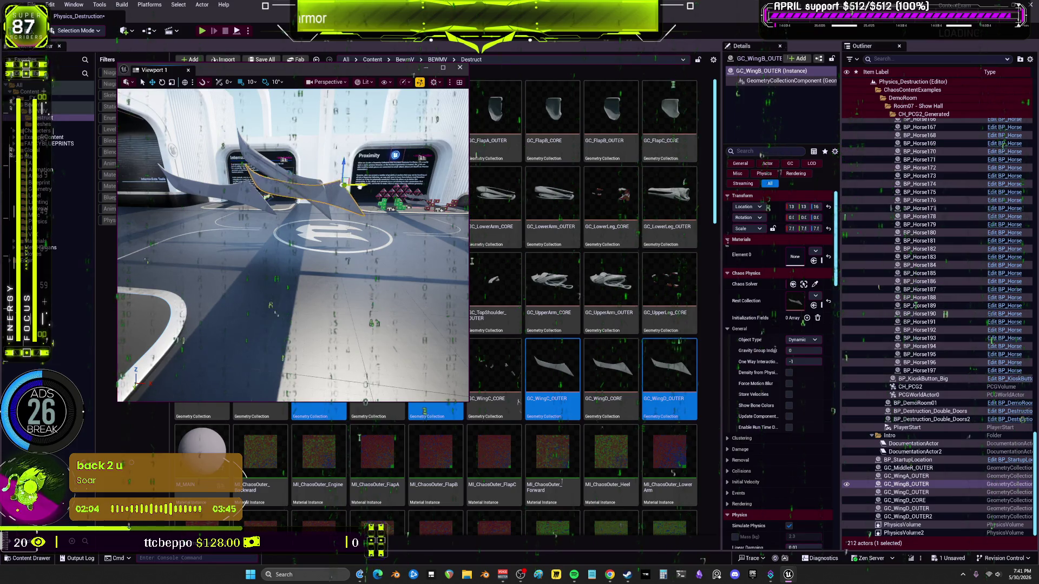
- Start a fullscreen Play-in-Editor session and walk into the hall toward the wings
{"action": "key", "text": "alt+p"}
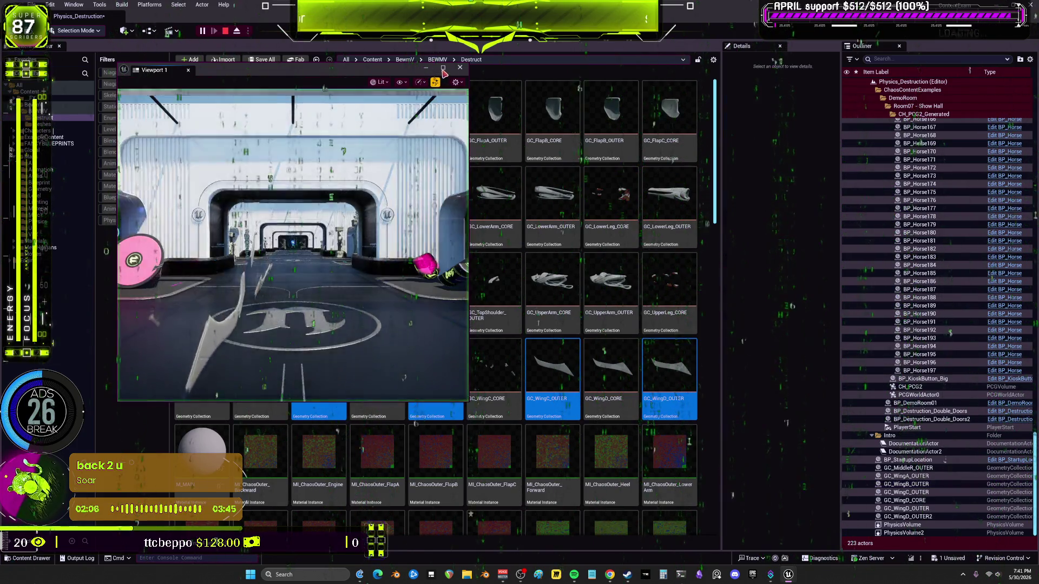
{"action": "key", "text": "F11"}
{"action": "key", "text": "w"}
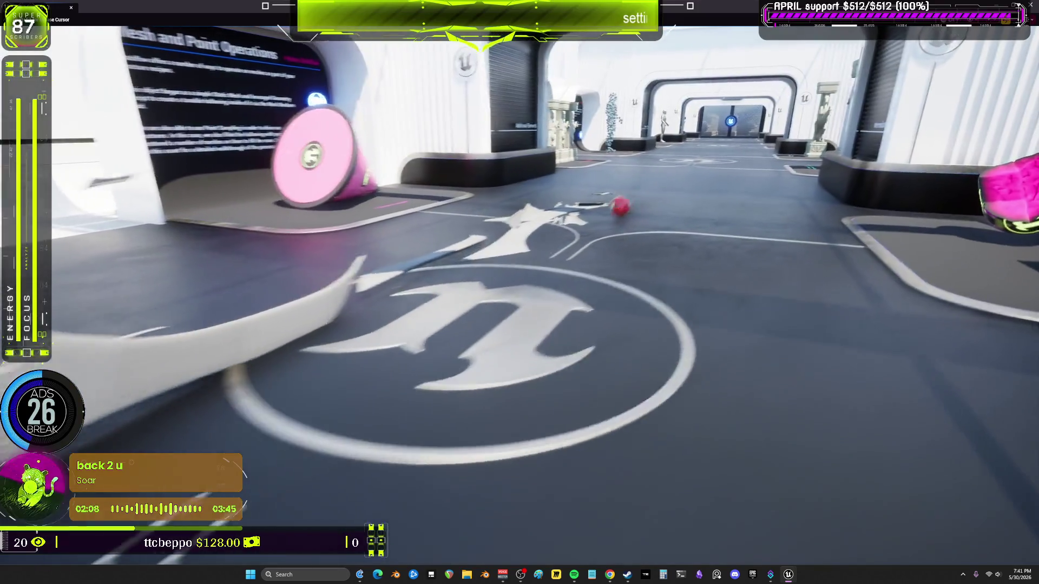
- Walk up to the wing pieces on the floor and fire balls to shatter them
{"action": "key", "text": "w"}
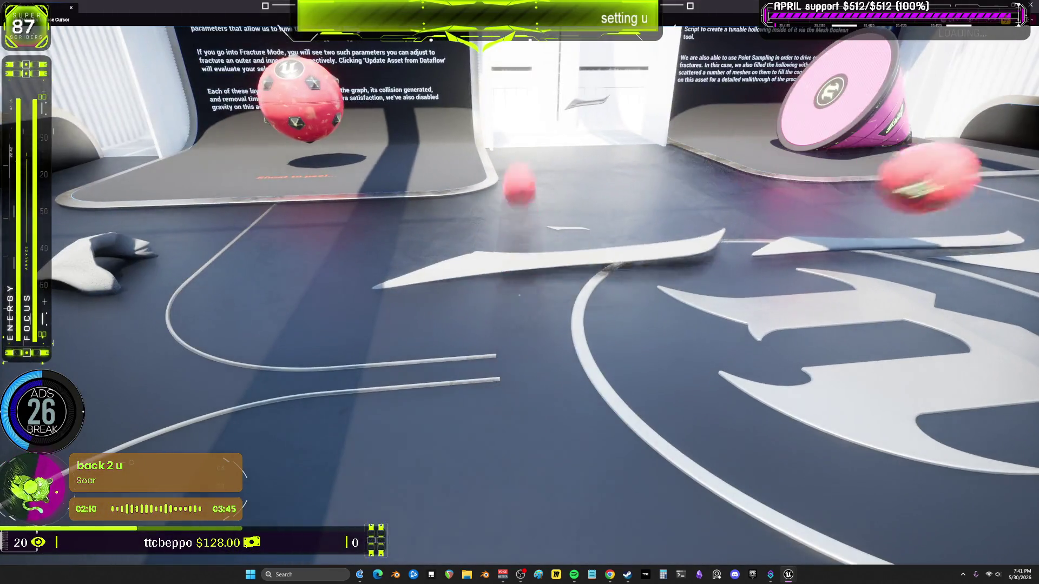
{"action": "key", "text": "w"}
{"action": "left_click", "coordinate": [519, 292]}
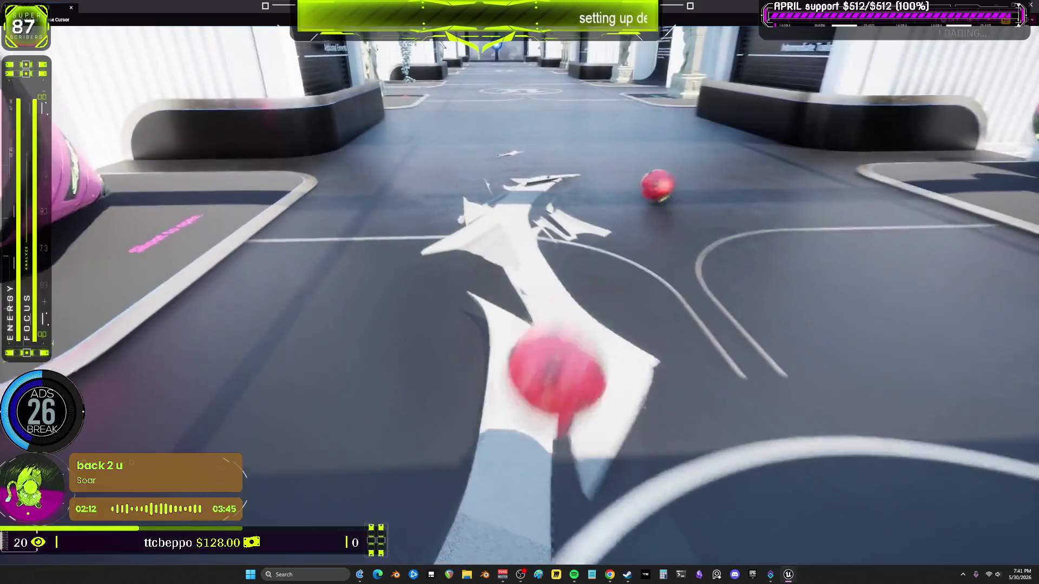
{"action": "key", "text": "w"}
{"action": "left_click", "coordinate": [520, 292]}
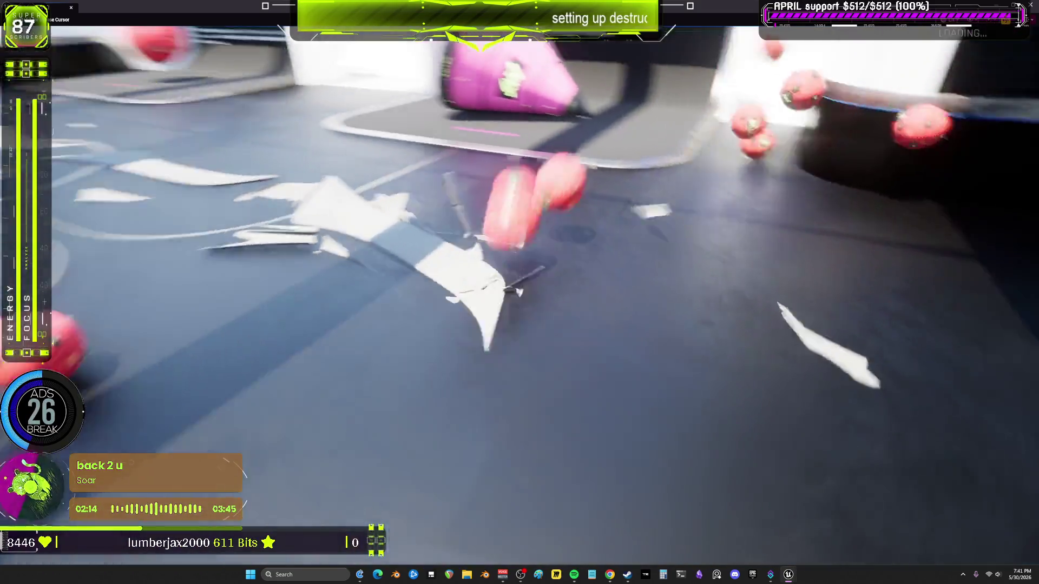
- Break the pink cone, Combined Fractures display and red ball exhibit with more shots
{"action": "left_click", "coordinate": [520, 292]}
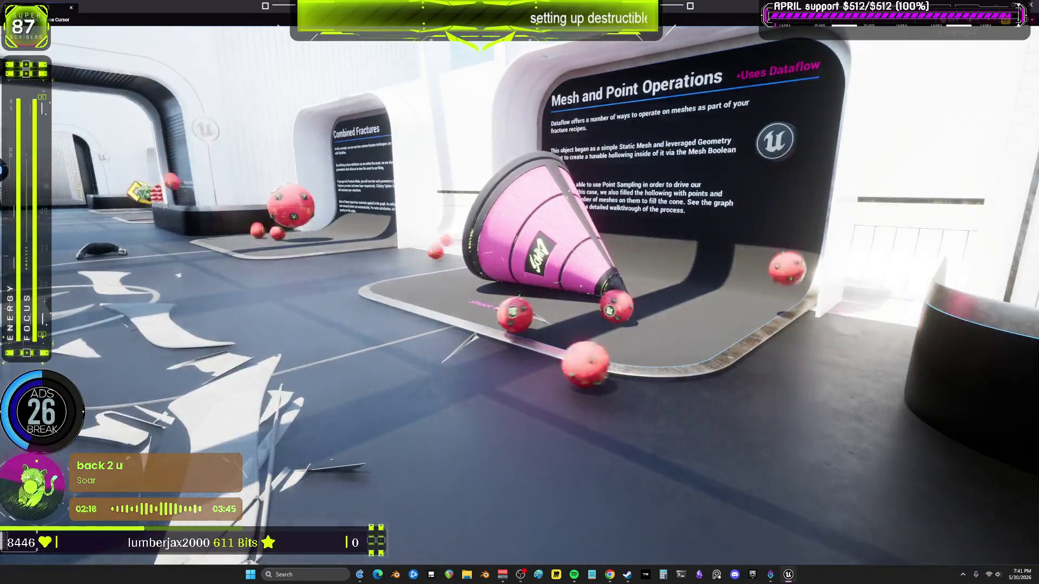
{"action": "key", "text": "w"}
{"action": "left_click", "coordinate": [520, 292]}
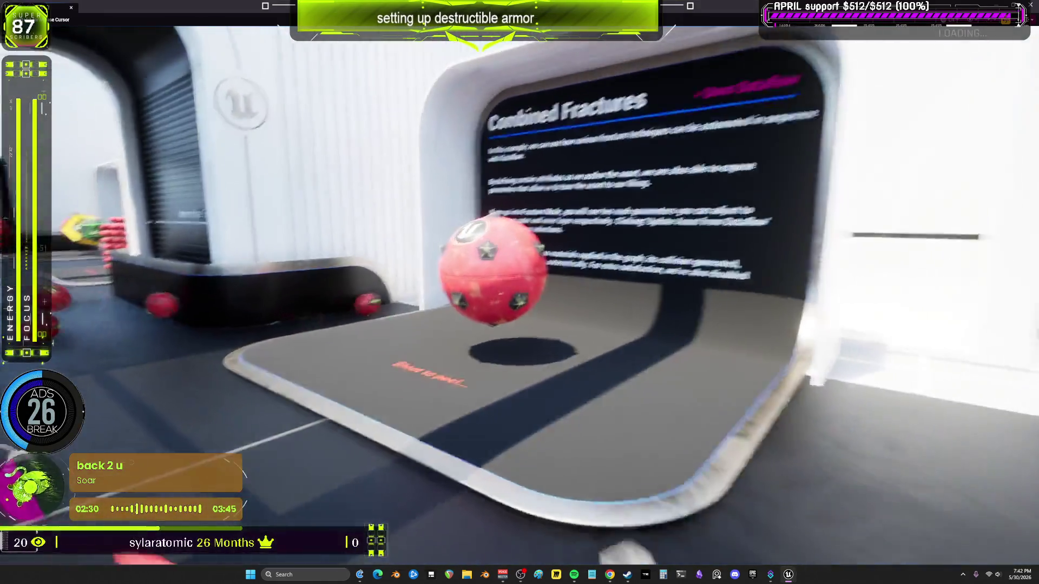
{"action": "left_click", "coordinate": [520, 292]}
{"action": "left_click", "coordinate": [520, 293]}
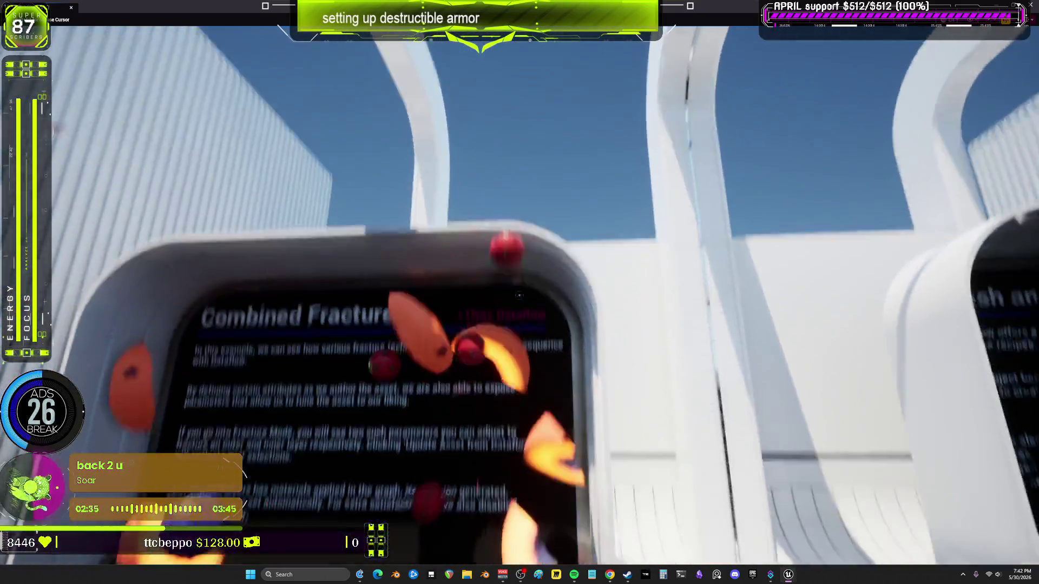
{"action": "left_click", "coordinate": [520, 294]}
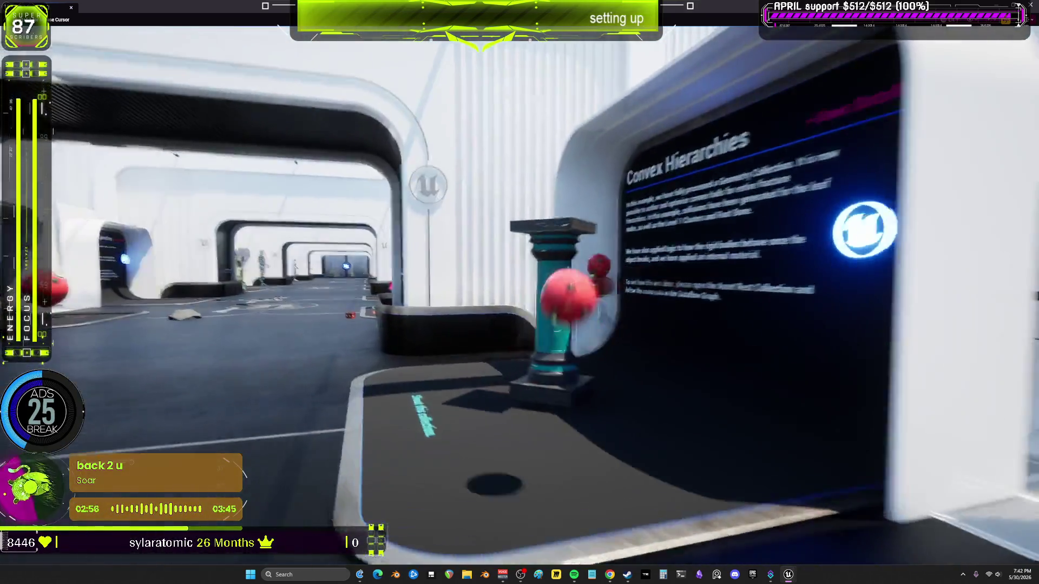
- Shoot the teal pillar, horse statues and Physical Materials statues heading down the corridor
{"action": "left_click", "coordinate": [520, 292]}
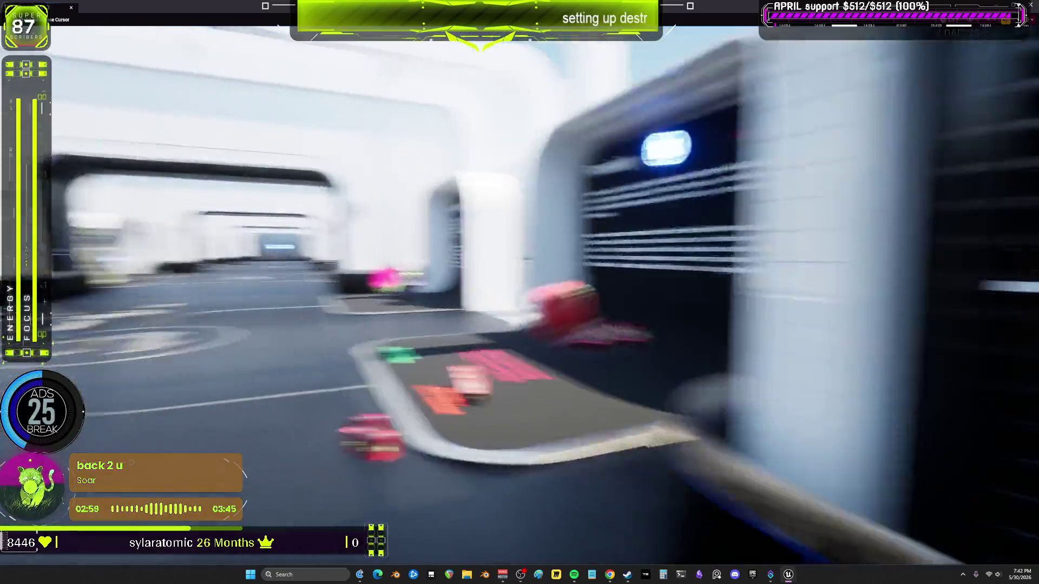
{"action": "left_click", "coordinate": [519, 293]}
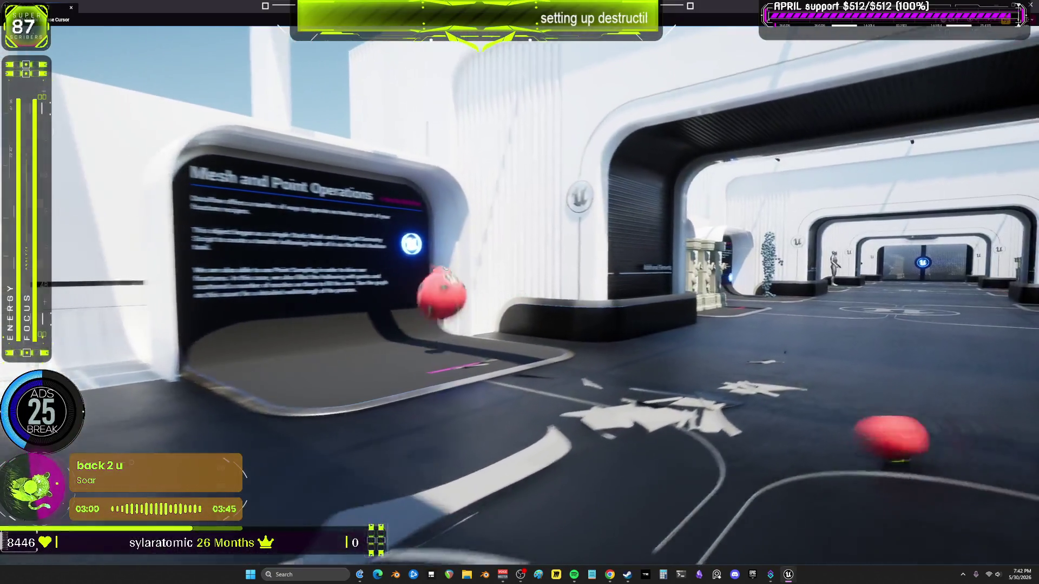
{"action": "left_click", "coordinate": [520, 292]}
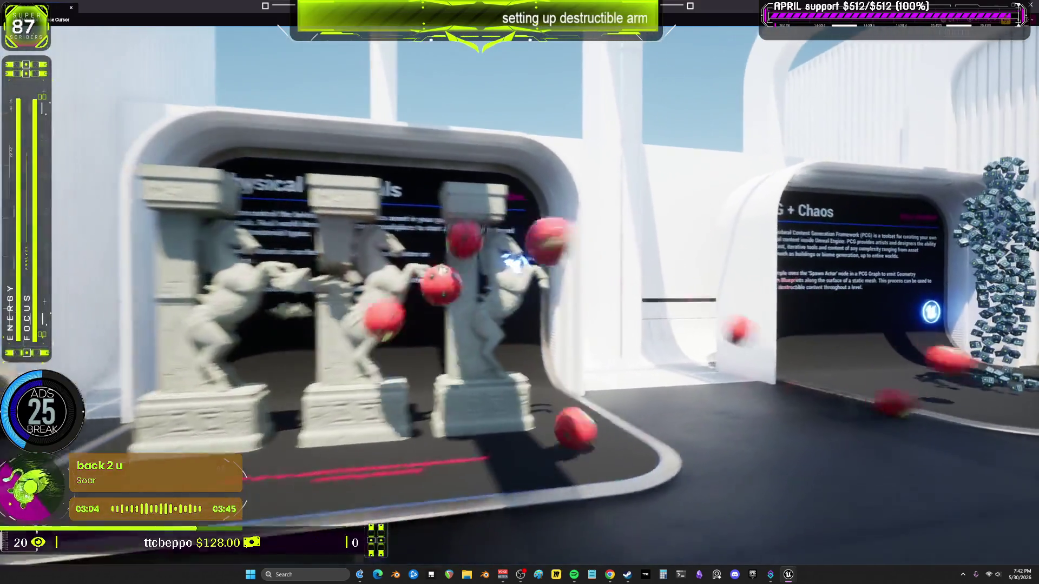
{"action": "left_click", "coordinate": [520, 293]}
{"action": "left_click", "coordinate": [520, 292]}
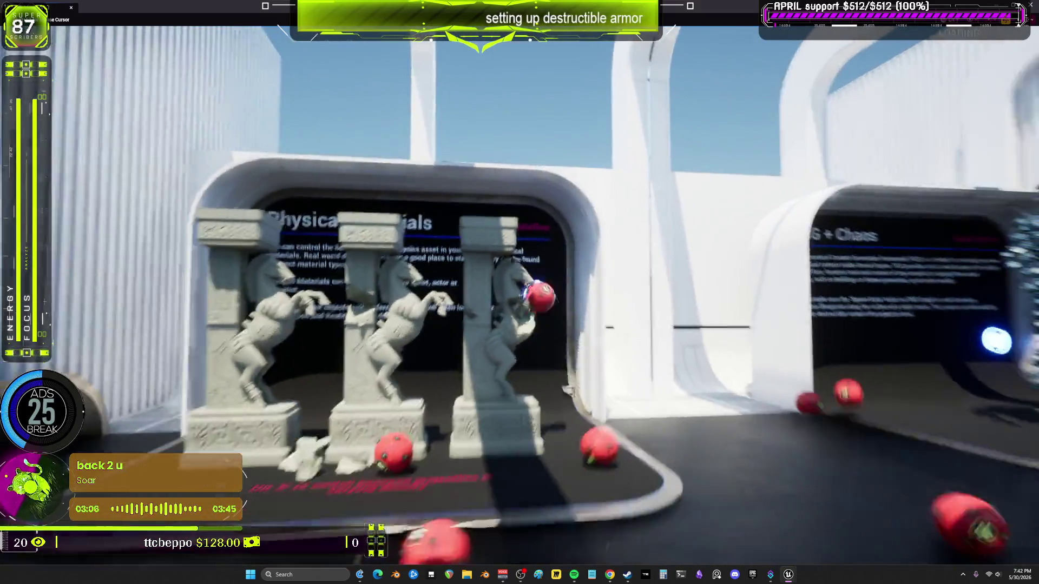
{"action": "left_click", "coordinate": [520, 293]}
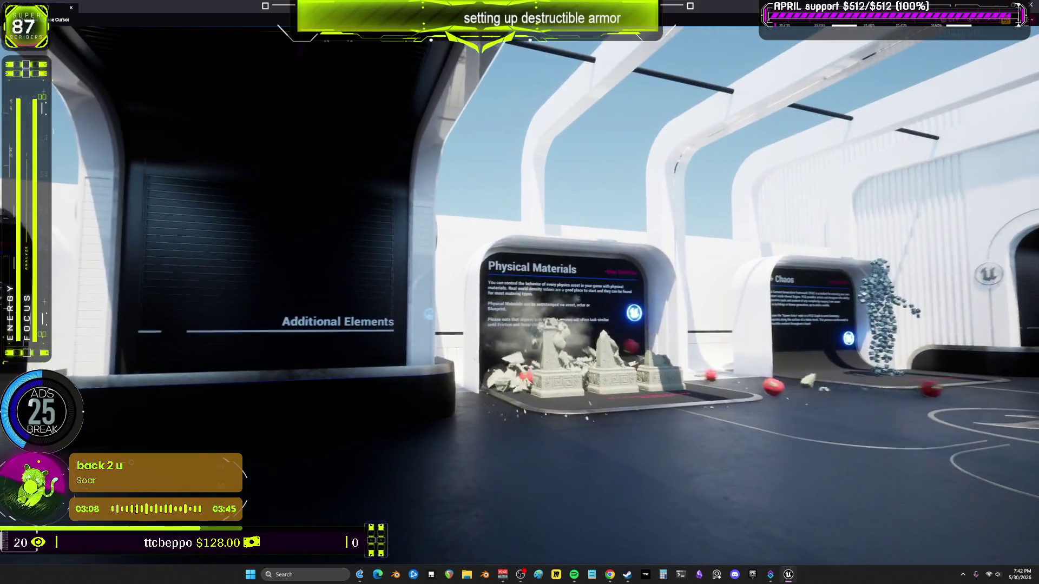
{"action": "key", "text": "w"}
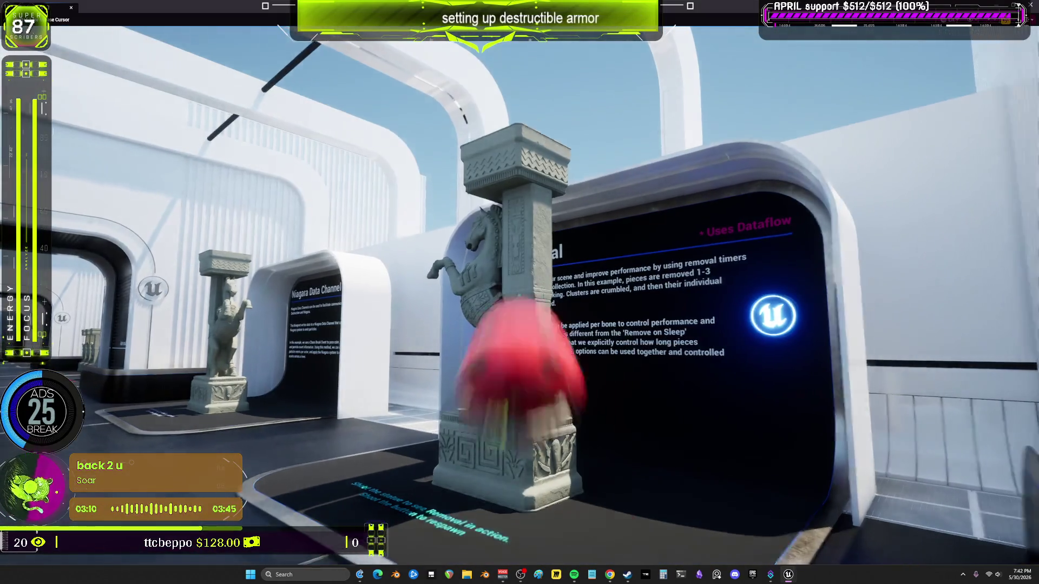
{"action": "key", "text": "a"}
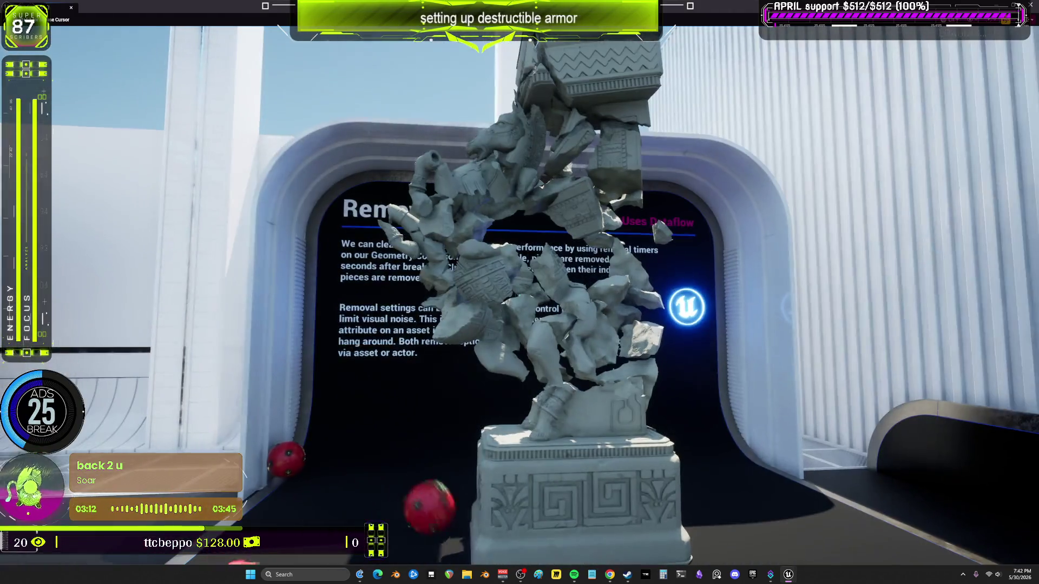
- Shatter the removal-timers horse statue repeatedly, then end play and restore the editor layout
{"action": "left_click", "coordinate": [520, 292]}
{"action": "left_click", "coordinate": [520, 293]}
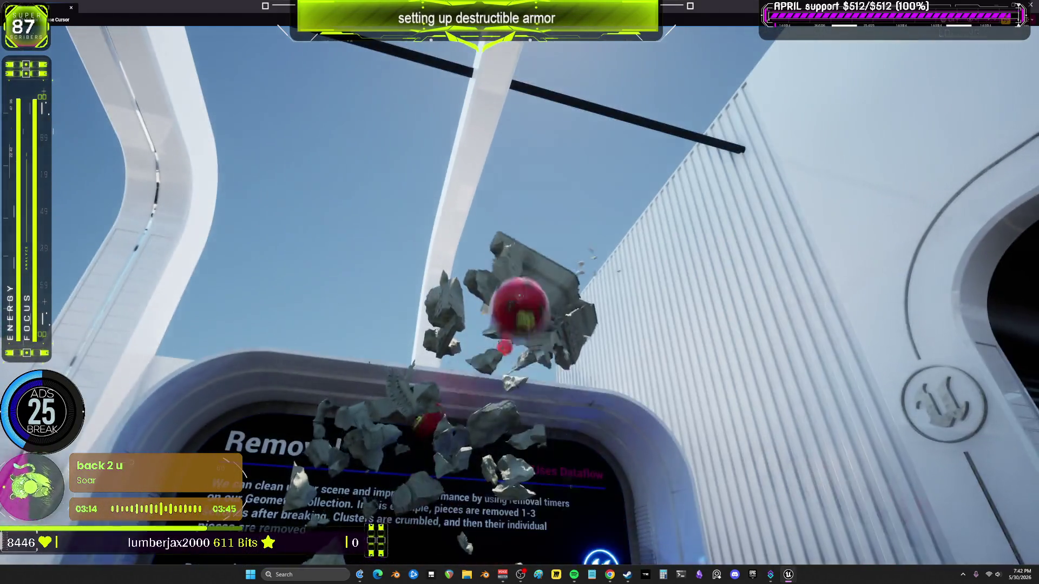
{"action": "left_click", "coordinate": [519, 293]}
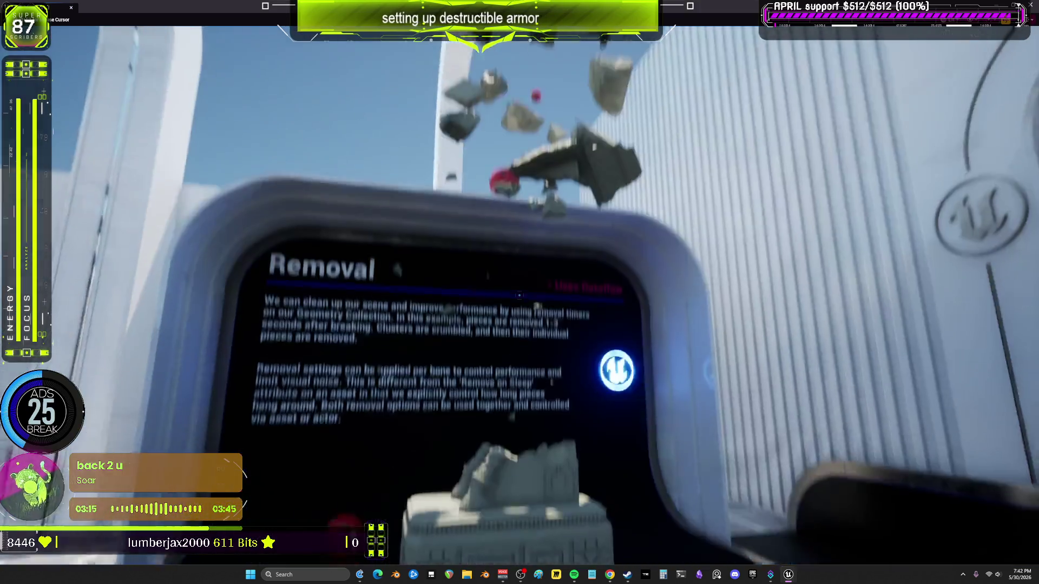
{"action": "left_click", "coordinate": [520, 292]}
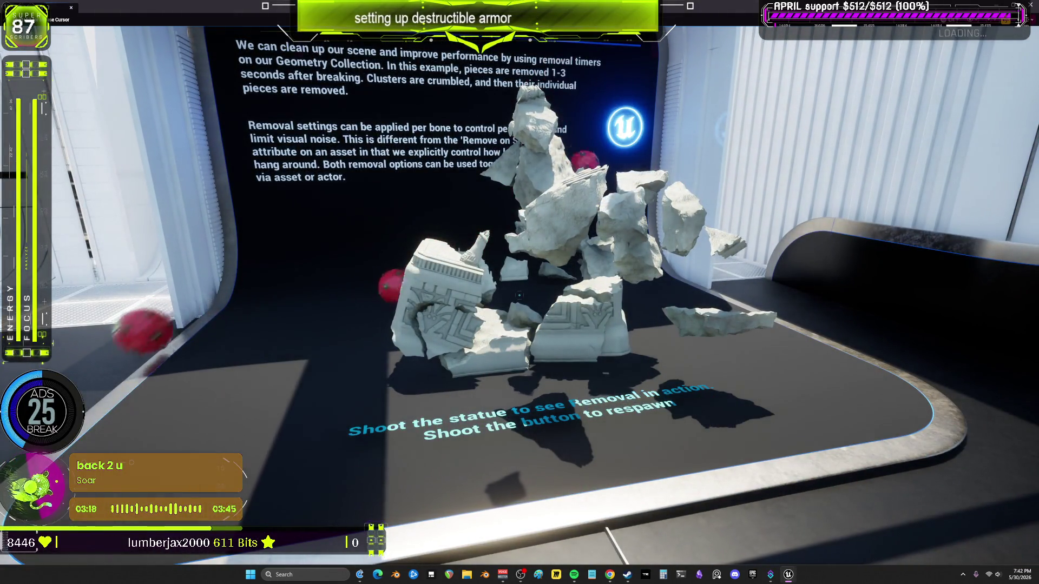
{"action": "left_click", "coordinate": [520, 293]}
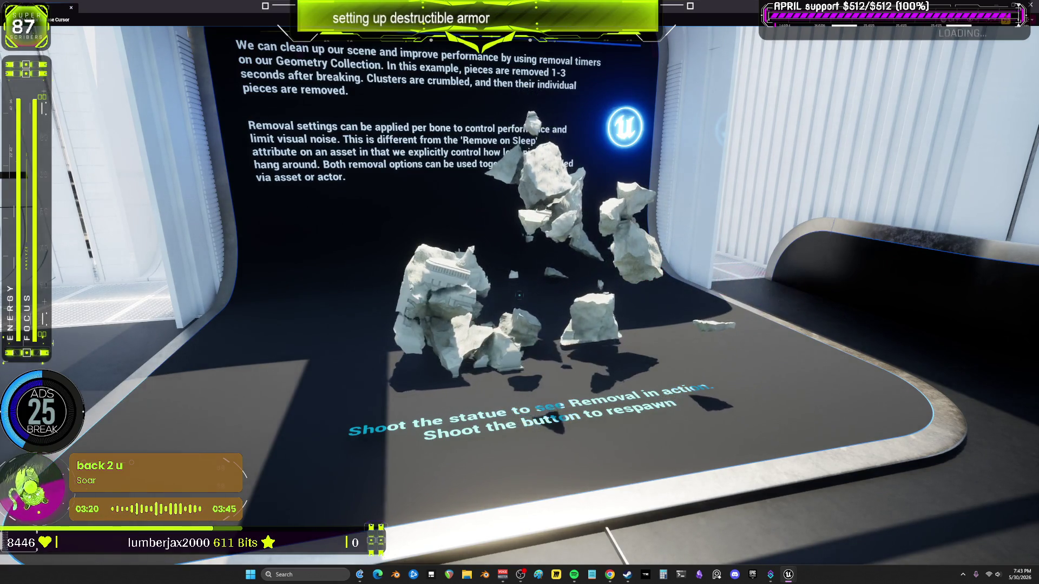
{"action": "key", "text": "Escape"}
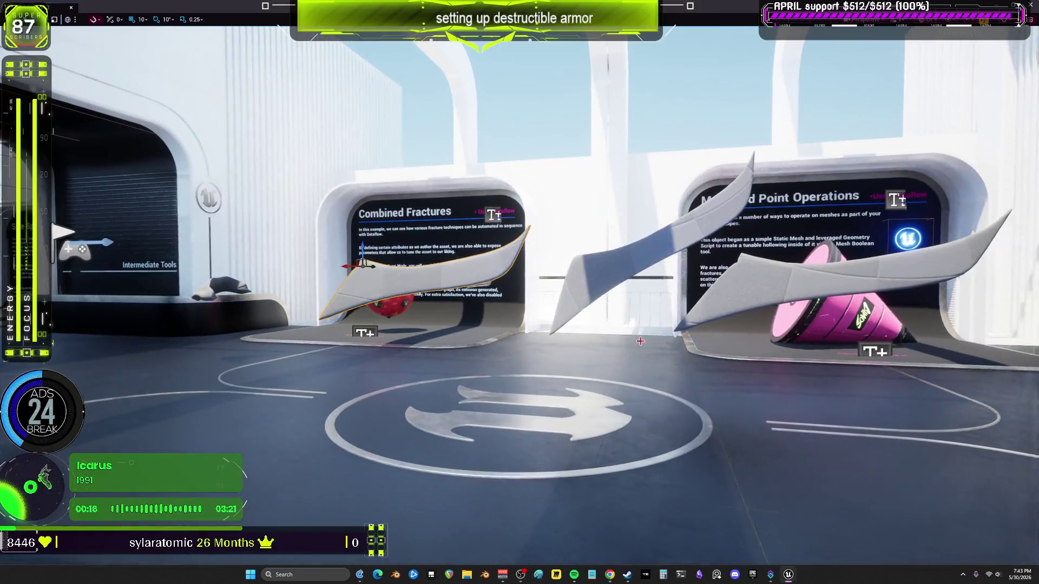
{"action": "key", "text": "F11"}
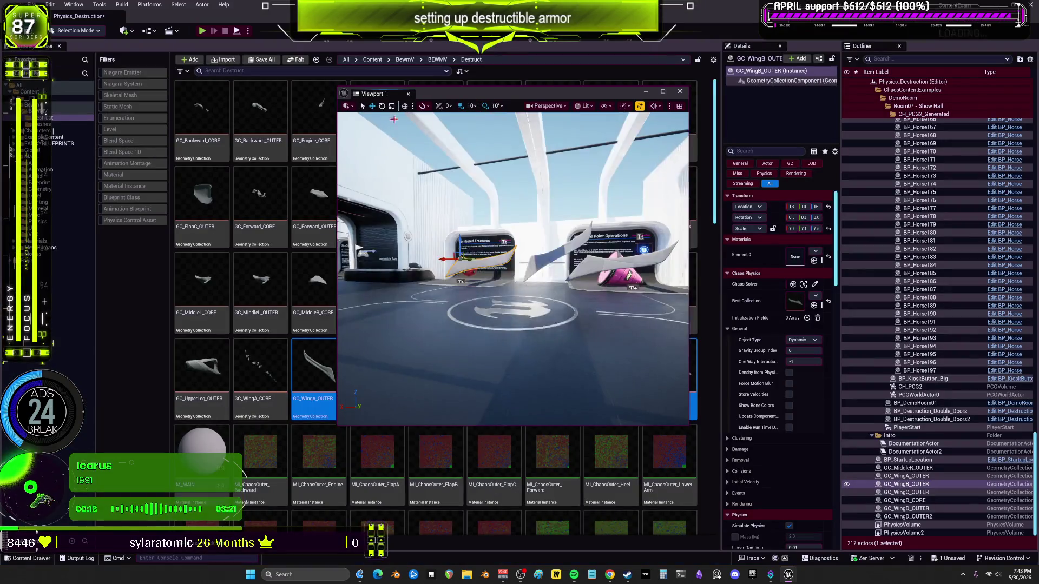
- Enter Fracture Mode and select the wing's level 2 pieces
{"action": "left_click", "coordinate": [86, 30]}
{"action": "left_click", "coordinate": [77, 87]}
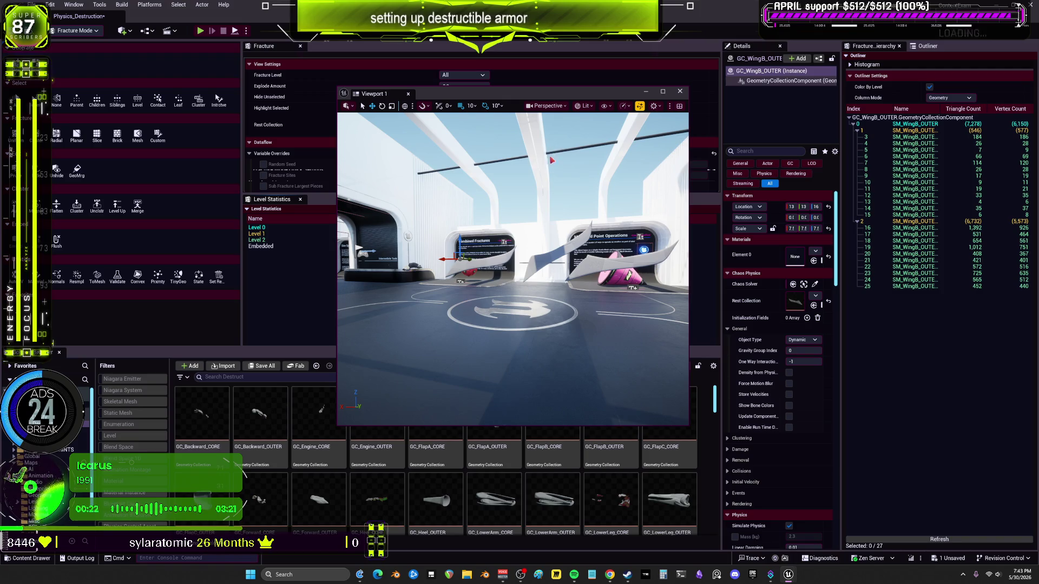
{"action": "left_click", "coordinate": [899, 222]}
- Fly to the wing in the floating view, spread its shards apart and pick shard 20
{"action": "left_click_drag", "start_coordinate": [390, 93], "coordinate": [498, 162]}
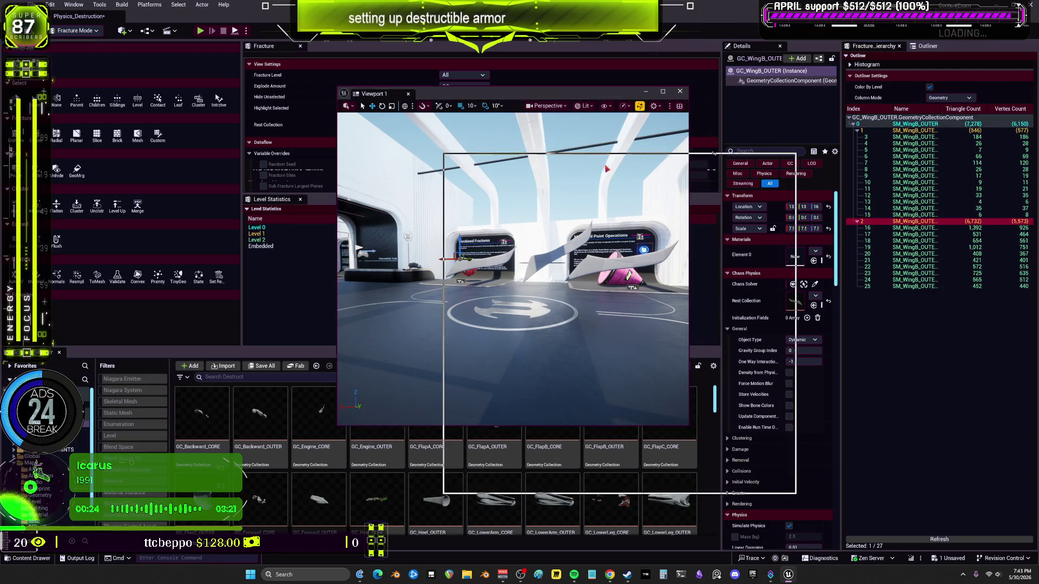
{"action": "left_click_drag", "start_coordinate": [617, 325], "coordinate": [616, 324]}
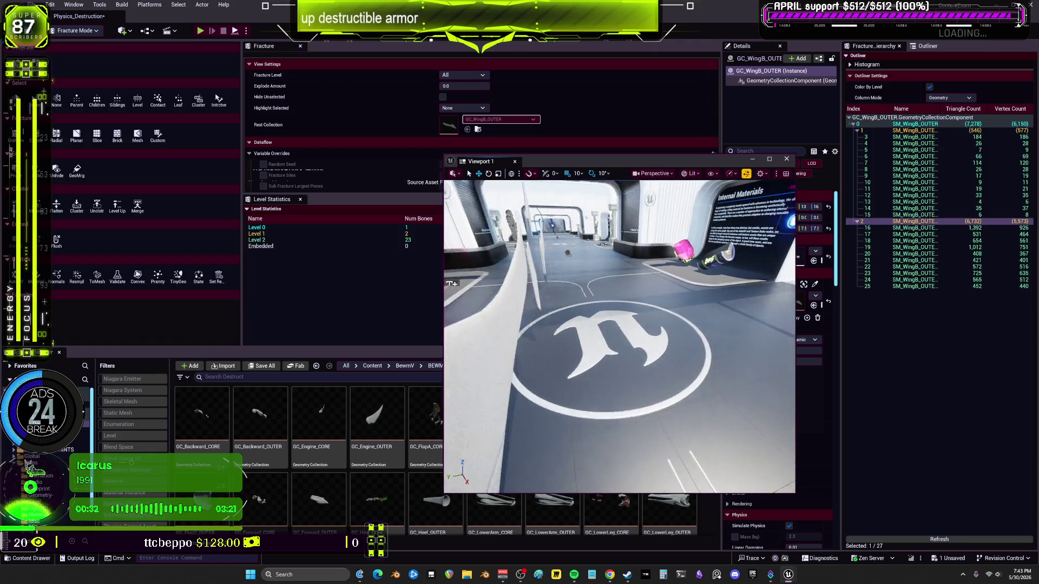
{"action": "left_click_drag", "start_coordinate": [616, 324], "coordinate": [617, 325]}
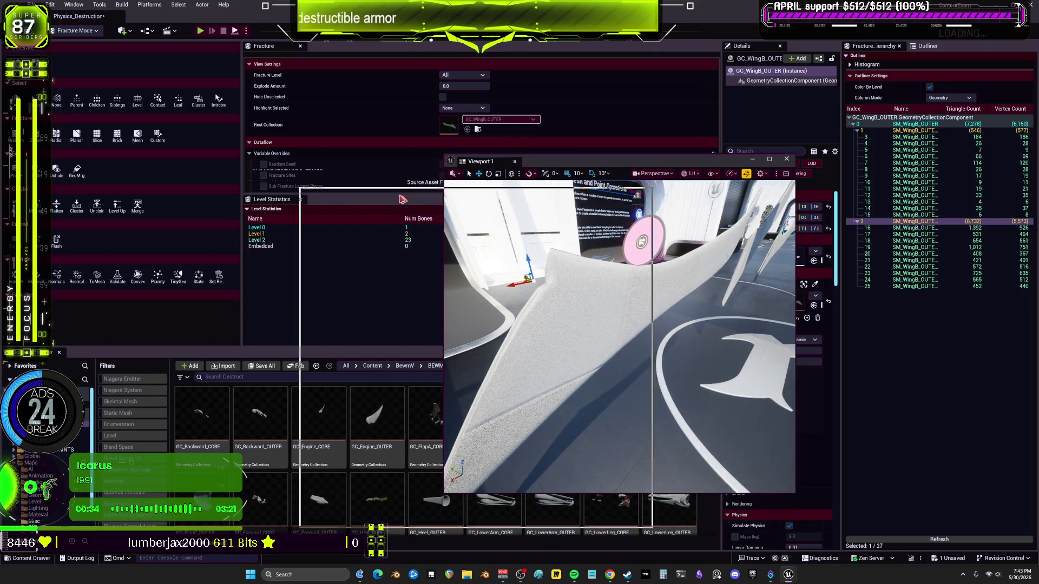
{"action": "left_click_drag", "start_coordinate": [534, 161], "coordinate": [386, 194]}
{"action": "left_click_drag", "start_coordinate": [463, 86], "coordinate": [519, 85]}
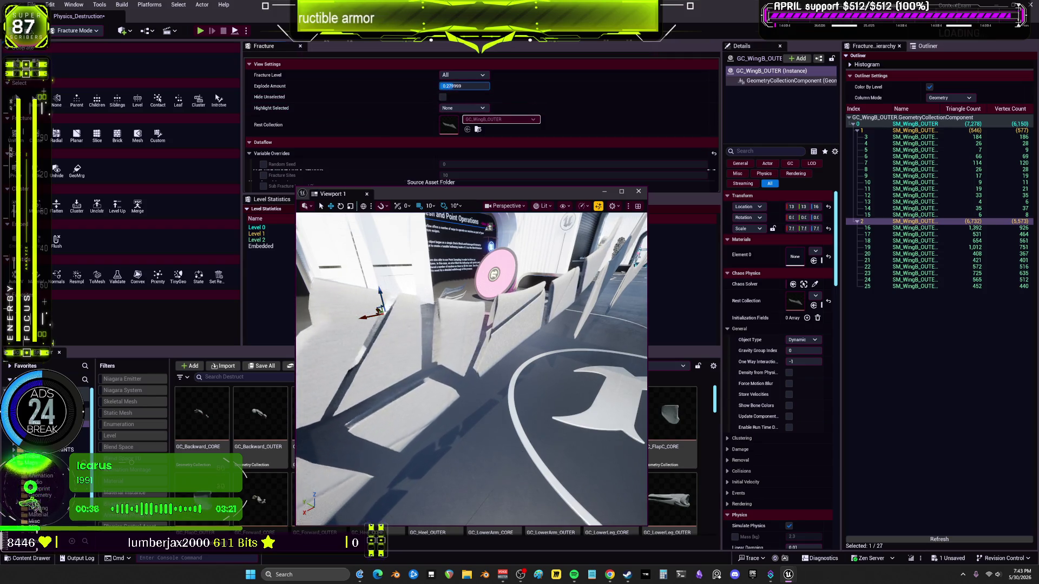
{"action": "left_click_drag", "start_coordinate": [470, 366], "coordinate": [463, 346]}
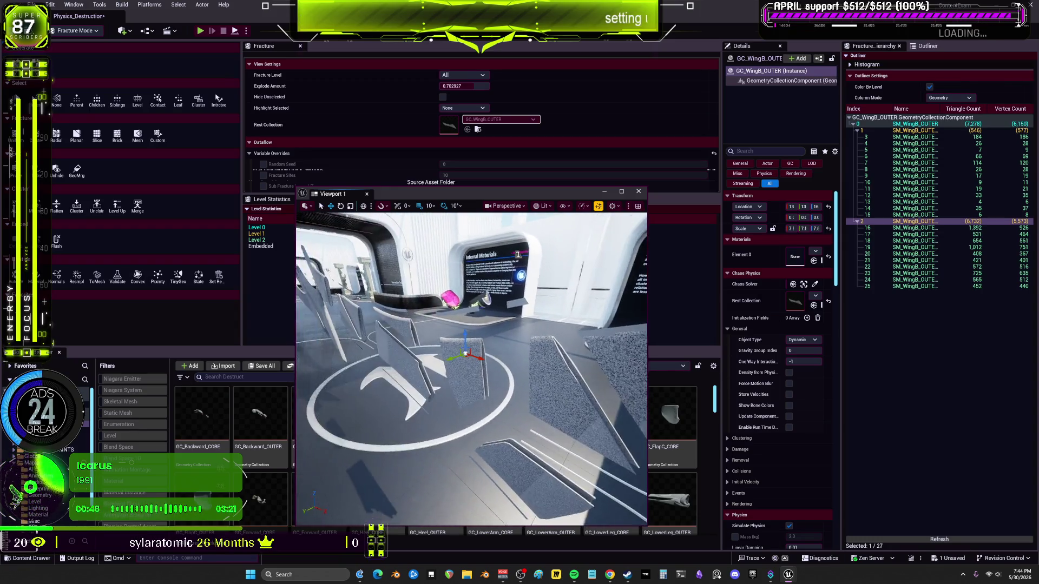
{"action": "left_click", "coordinate": [463, 346]}
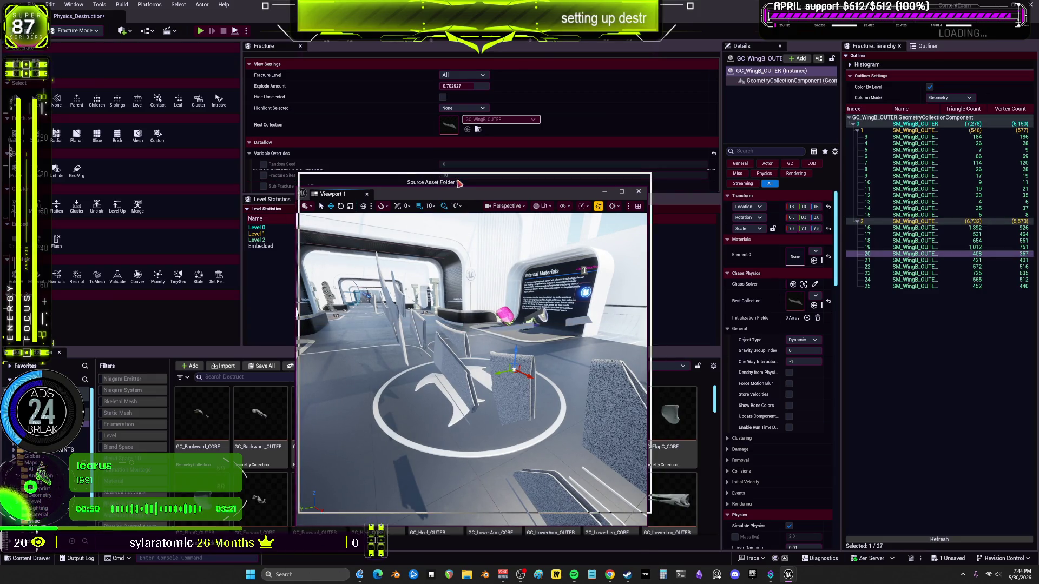
- Switch to the GC_WingC_OUTER collection and frame its fractured wing in the view
{"action": "left_click_drag", "start_coordinate": [333, 193], "coordinate": [271, 158]}
{"action": "left_click_drag", "start_coordinate": [410, 325], "coordinate": [410, 324]}
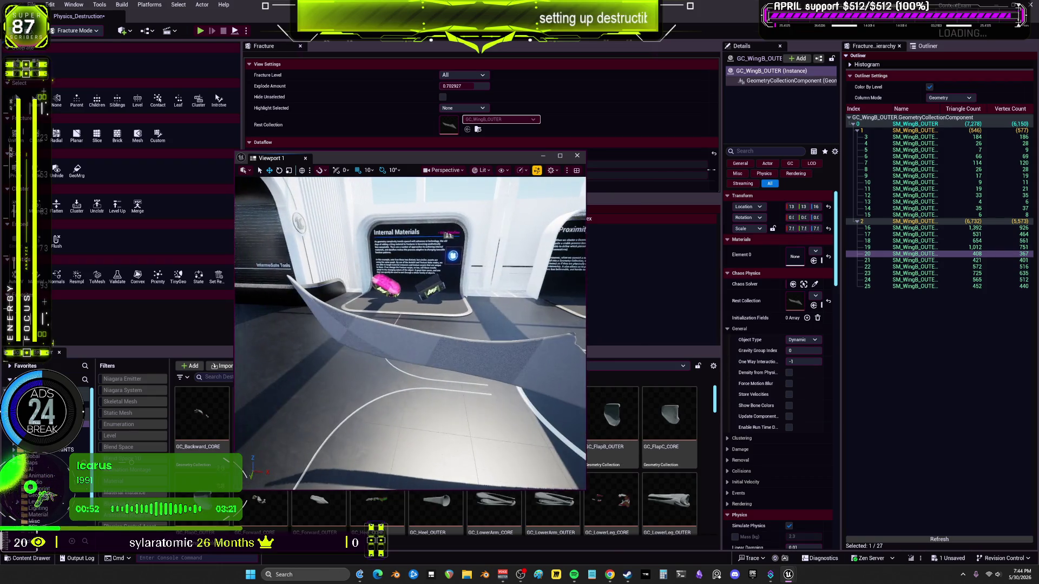
{"action": "left_click", "coordinate": [411, 326]}
{"action": "key", "text": "f"}
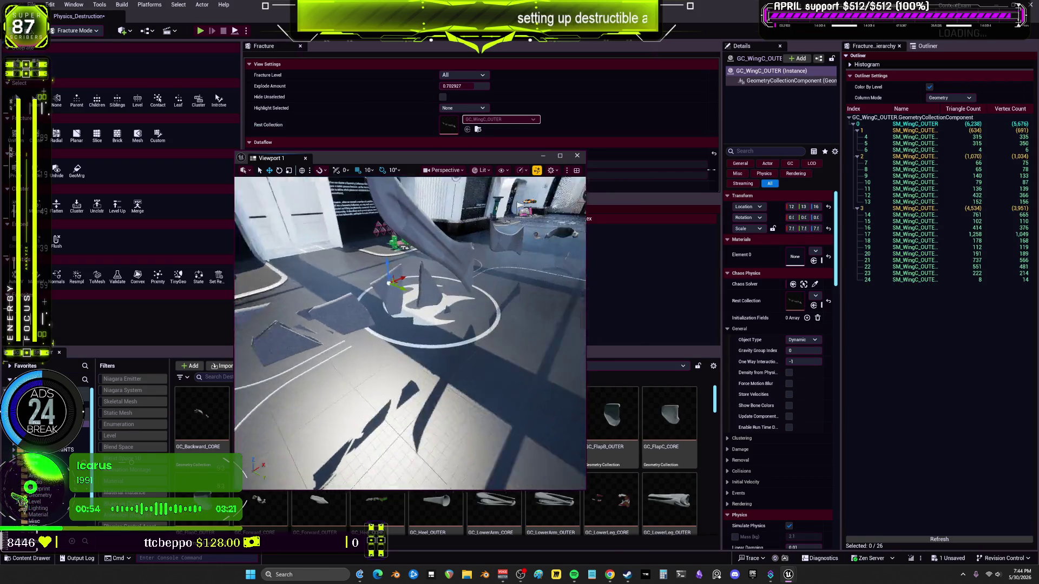
{"action": "left_click_drag", "start_coordinate": [410, 325], "coordinate": [410, 325]}
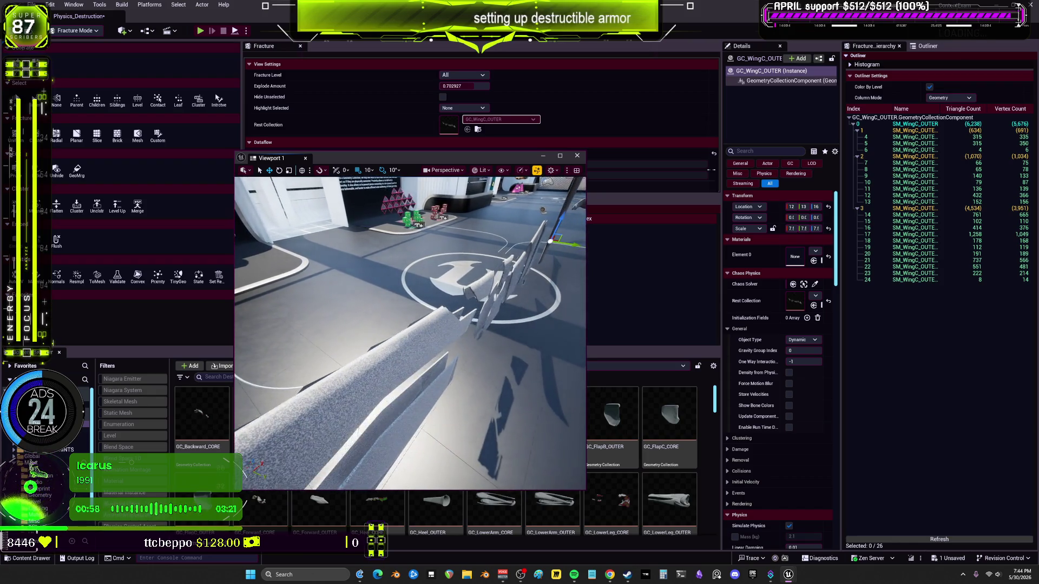
- Move the floating viewport aside over the level statistics and close it
{"action": "left_click_drag", "start_coordinate": [503, 158], "coordinate": [849, 118]}
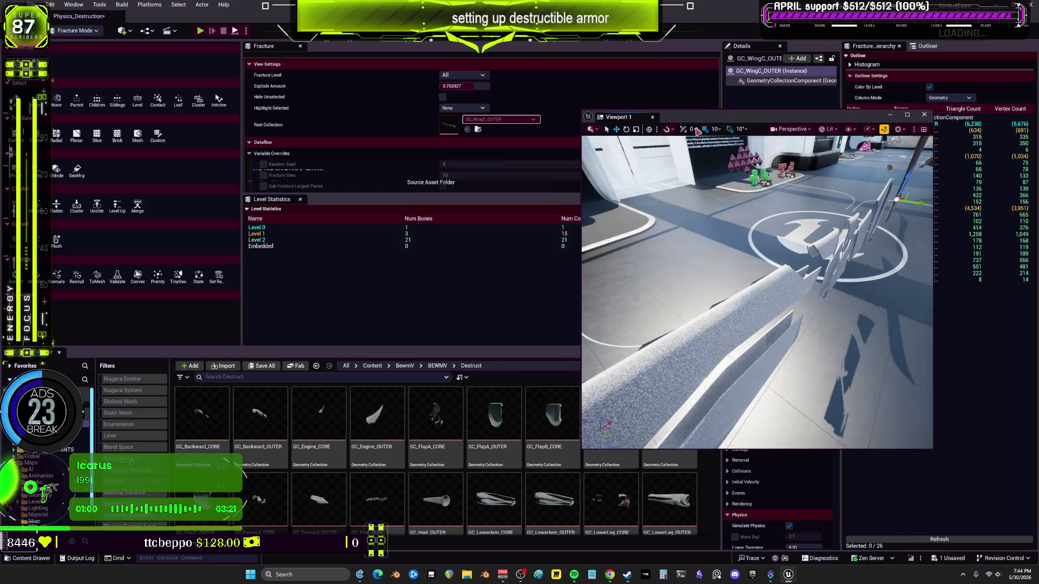
{"action": "left_click_drag", "start_coordinate": [713, 119], "coordinate": [682, 62]}
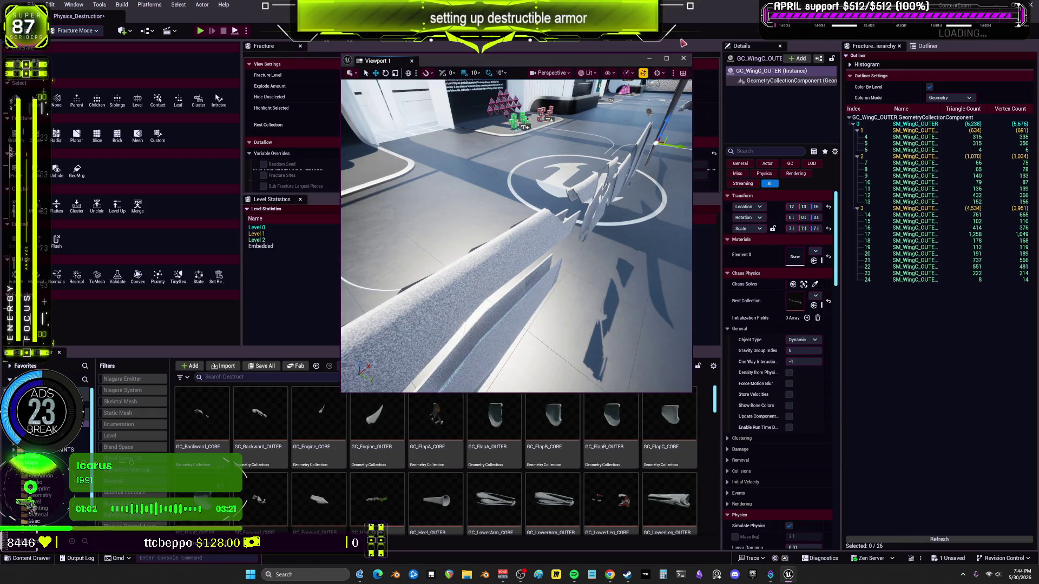
{"action": "left_click", "coordinate": [682, 58]}
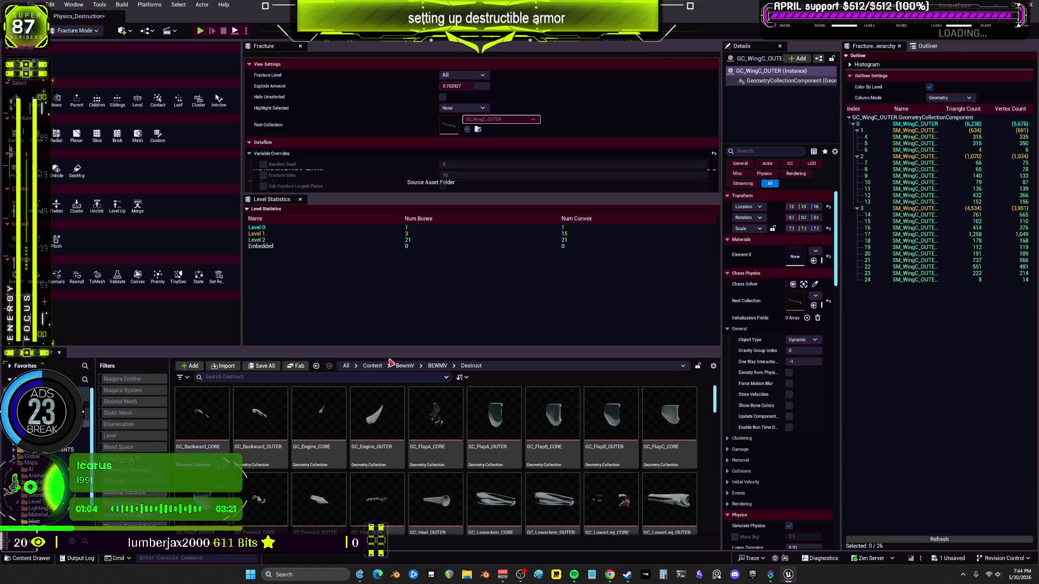
{"action": "left_click_drag", "start_coordinate": [386, 352], "coordinate": [386, 192]}
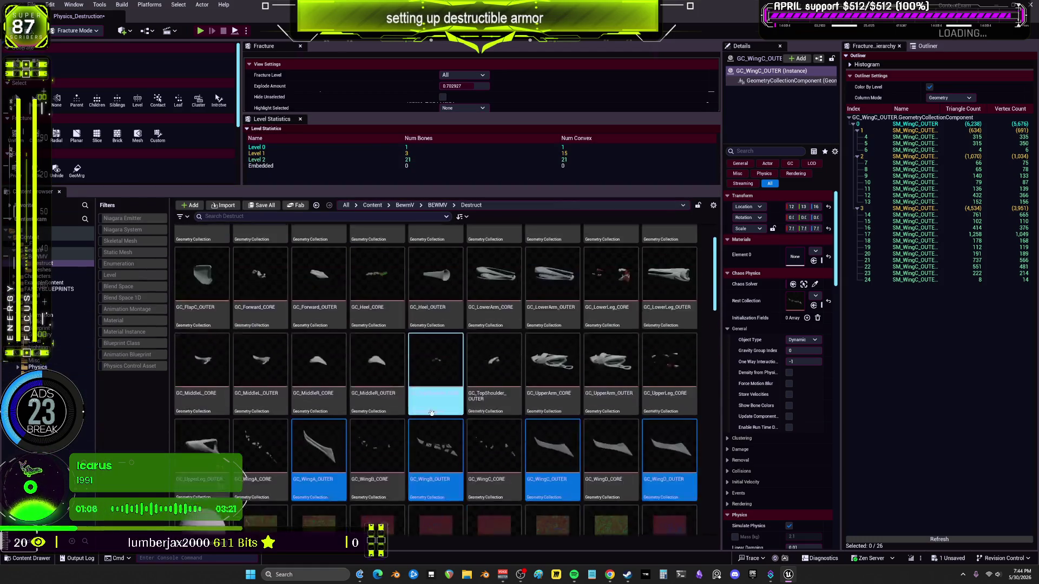
{"action": "scroll", "coordinate": [436, 406], "scroll_direction": "down", "scroll_amount": 5}
{"action": "scroll", "coordinate": [448, 419], "scroll_direction": "down", "scroll_amount": 2}
{"action": "scroll", "coordinate": [448, 419], "scroll_direction": "up", "scroll_amount": 2}
- Inspect M_MAIN briefly, then browse up to BEWMV and into the Meshes folder
{"action": "double_click", "coordinate": [226, 301]}
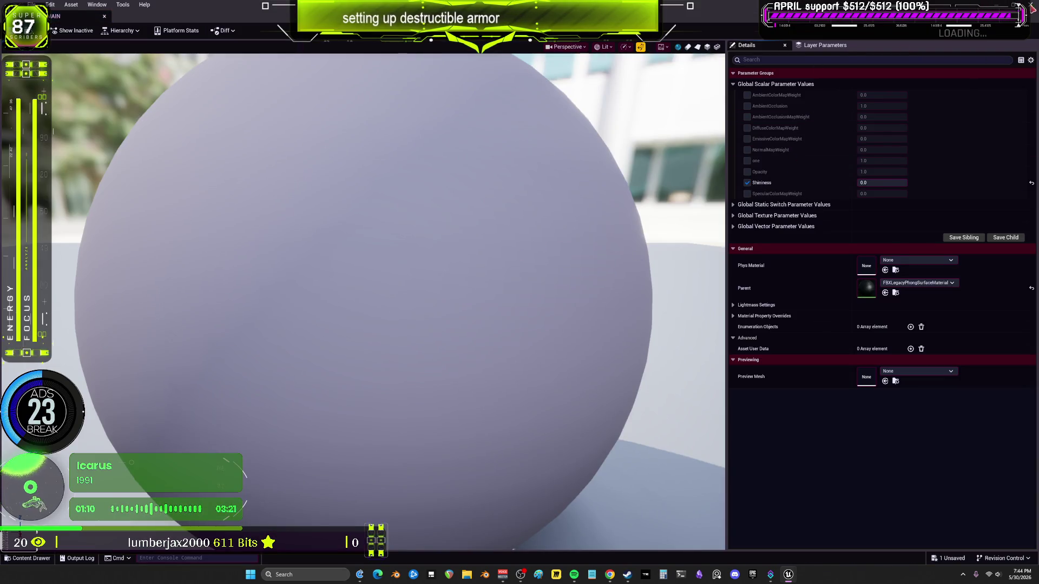
{"action": "key", "text": "ctrl+w"}
{"action": "scroll", "coordinate": [516, 460], "scroll_direction": "down", "scroll_amount": 3}
{"action": "scroll", "coordinate": [516, 460], "scroll_direction": "down", "scroll_amount": 3}
{"action": "scroll", "coordinate": [516, 459], "scroll_direction": "down", "scroll_amount": 3}
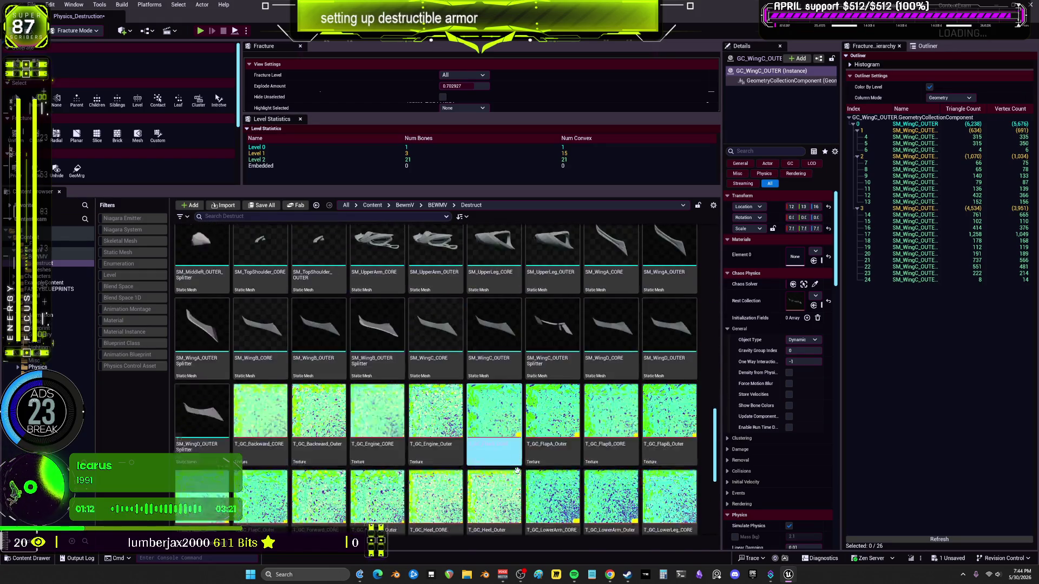
{"action": "scroll", "coordinate": [517, 460], "scroll_direction": "down", "scroll_amount": 3}
{"action": "key", "text": "alt+Left"}
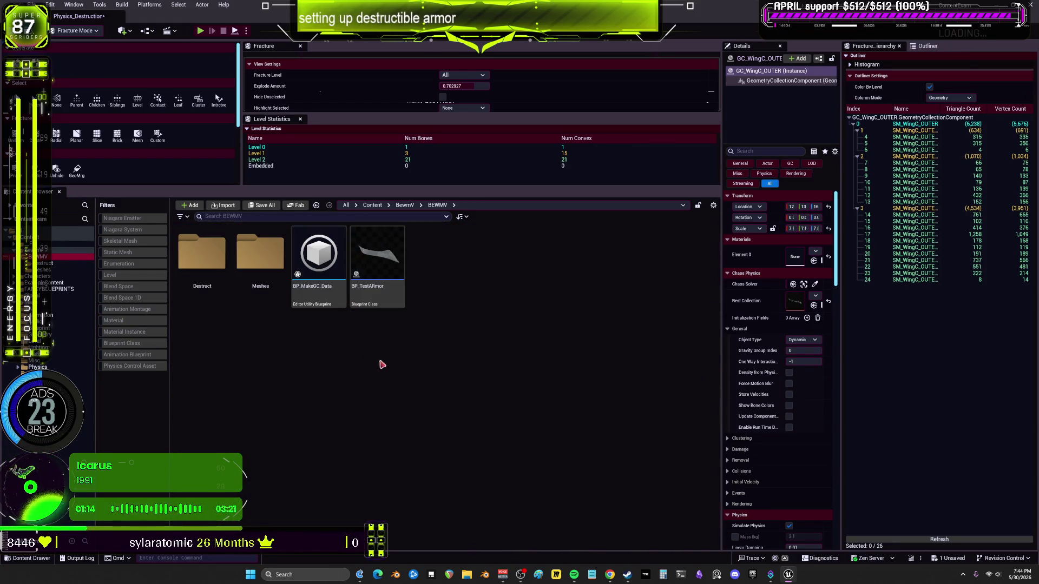
{"action": "left_click", "coordinate": [60, 282]}
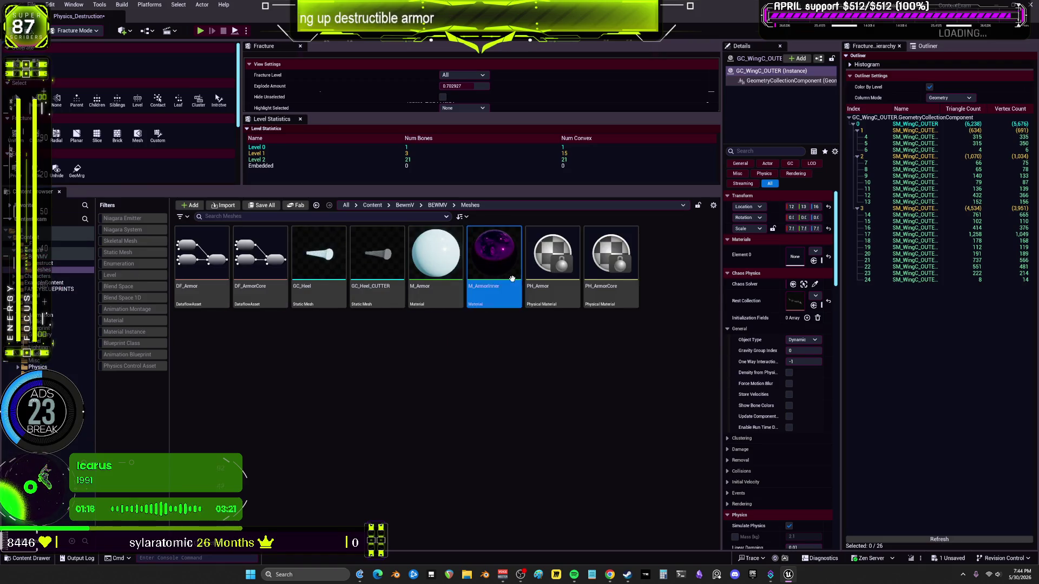
- Apply the purple M_ArmorInner material's changes and close its editor
{"action": "double_click", "coordinate": [495, 259]}
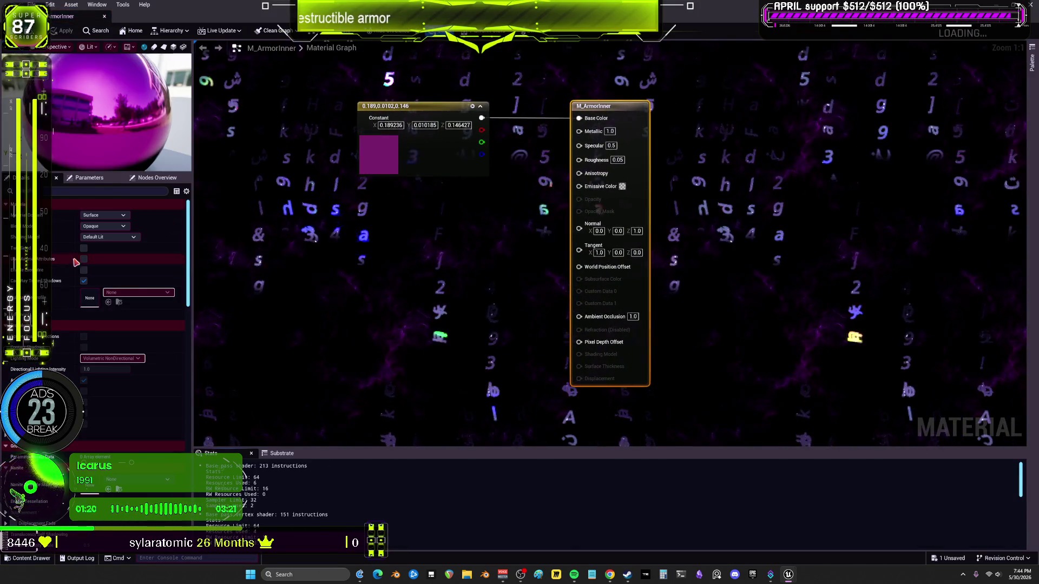
{"action": "left_click", "coordinate": [63, 30]}
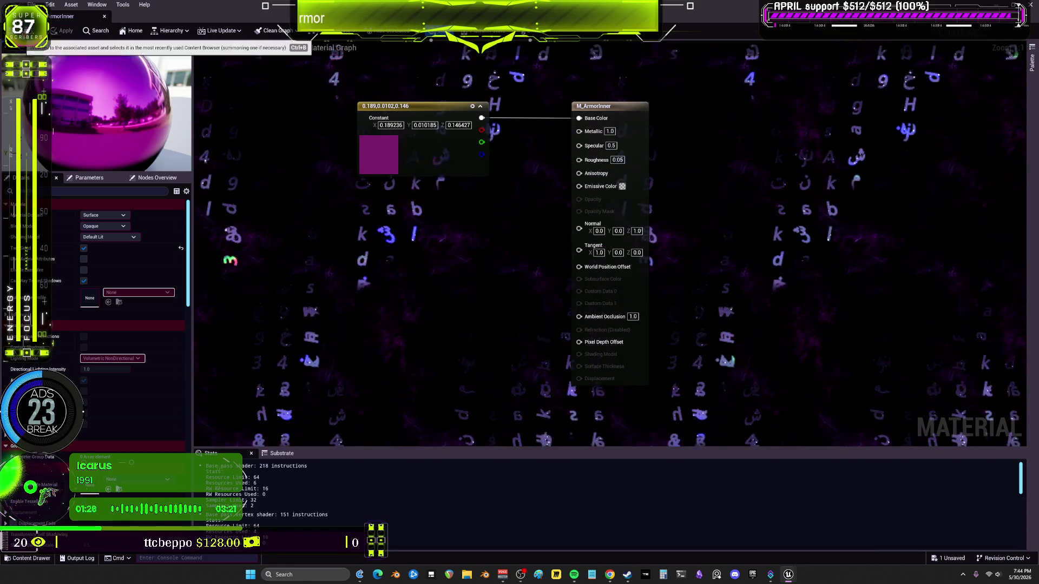
{"action": "key", "text": "ctrl+w"}
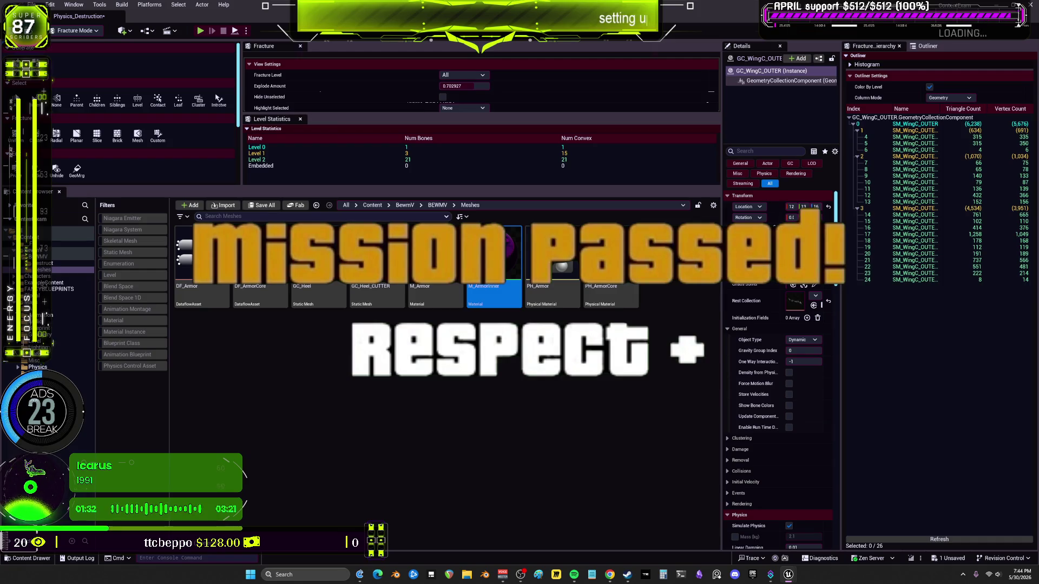
- Open floating Viewport 1 on shard 20 of the wing, then switch to GC_WingC_OUTER's Dataflow graph
{"action": "left_click", "coordinate": [74, 5]}
{"action": "mouse_move", "coordinate": [101, 95]}
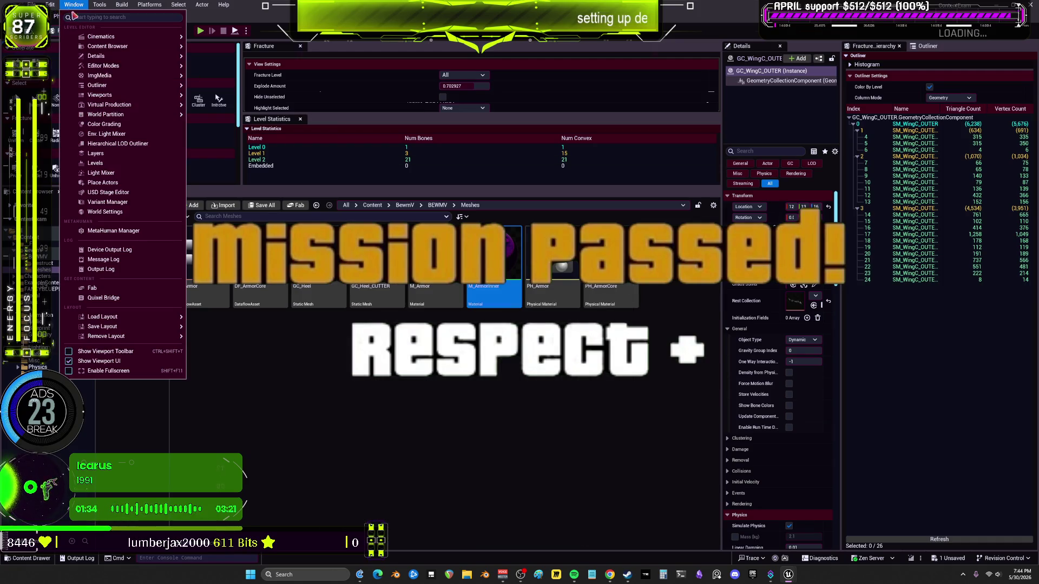
{"action": "left_click", "coordinate": [217, 99]}
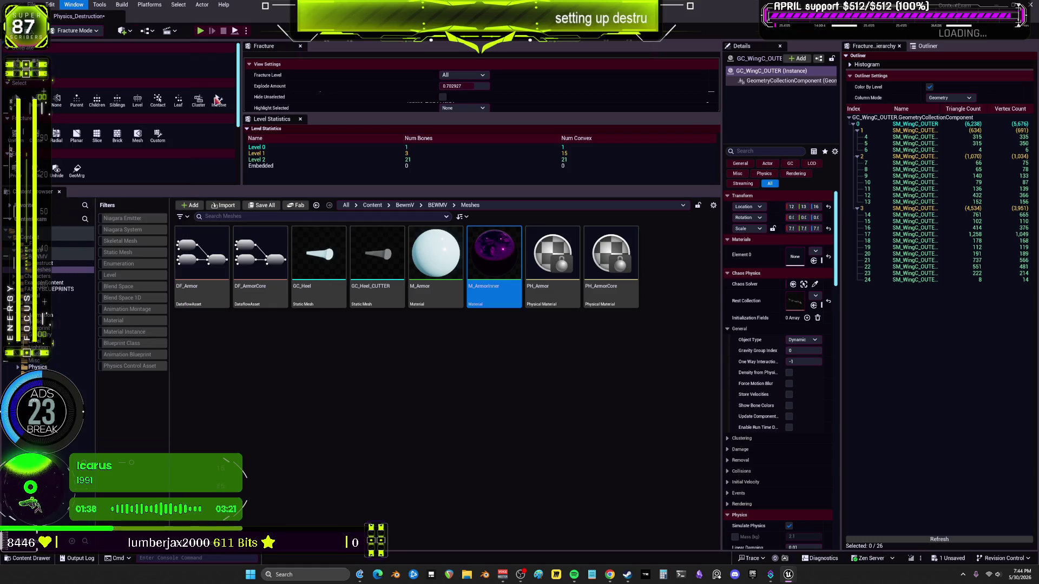
{"action": "left_click", "coordinate": [554, 249]}
{"action": "left_click_drag", "start_coordinate": [598, 63], "coordinate": [442, 119]}
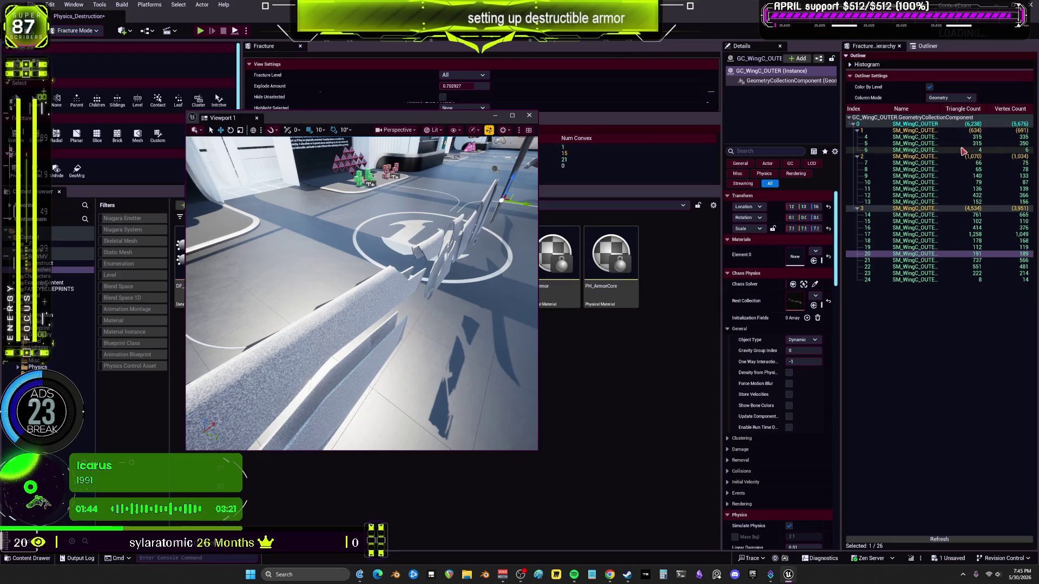
{"action": "key", "text": "alt+Tab"}
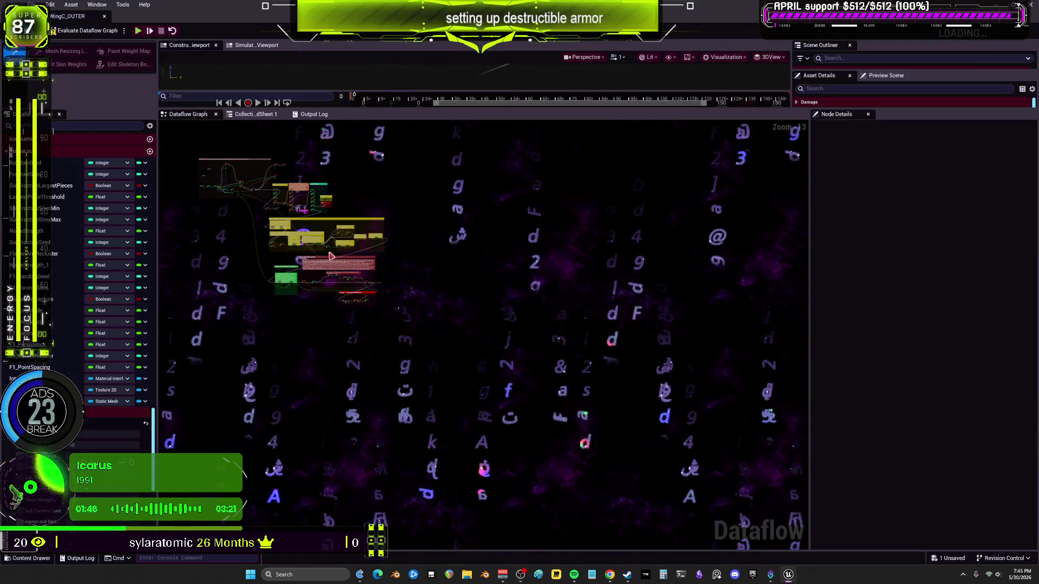
{"action": "scroll", "coordinate": [412, 306], "scroll_direction": "up", "scroll_amount": 5}
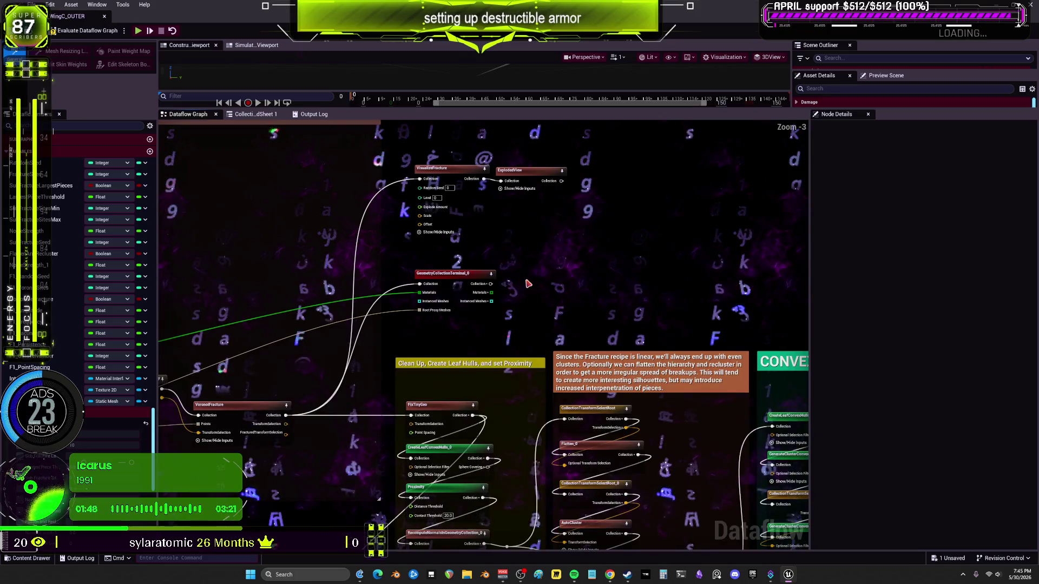
- Review the mesh cutter and GetGeometryCollectionSources nodes, then park Viewport 1 at lower right
{"action": "left_click_drag", "start_coordinate": [409, 294], "coordinate": [747, 259]}
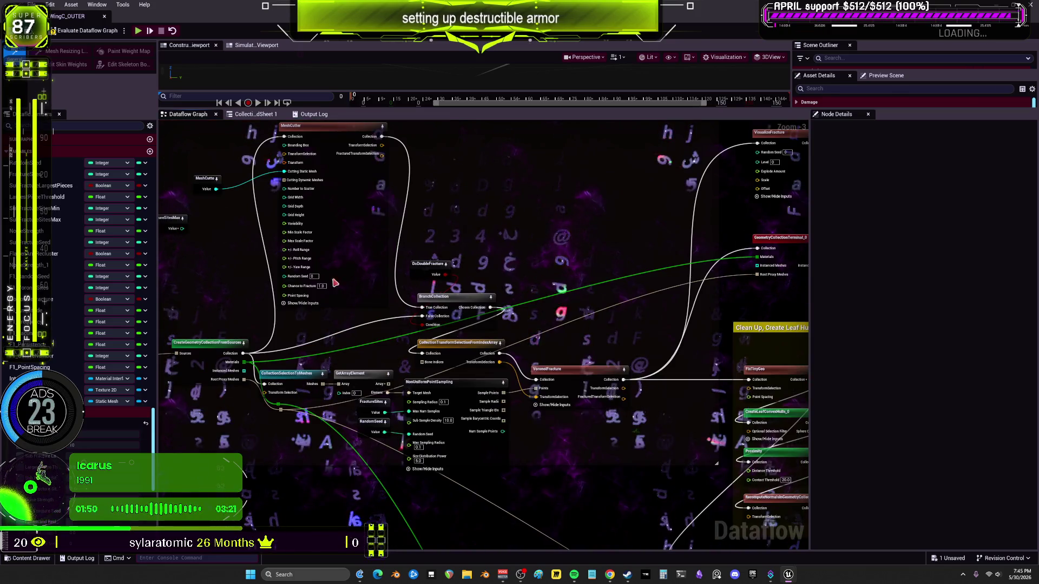
{"action": "left_click_drag", "start_coordinate": [205, 286], "coordinate": [214, 289]}
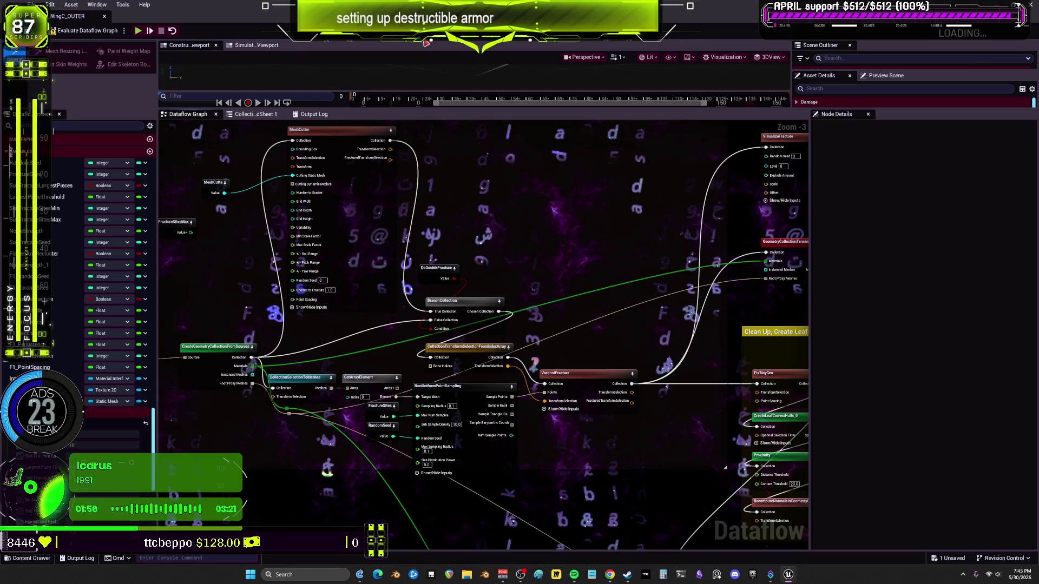
{"action": "mouse_move", "coordinate": [710, 218]}
{"action": "left_mouse_down"}
{"action": "mouse_move", "coordinate": [374, 262]}
{"action": "mouse_move", "coordinate": [495, 239]}
{"action": "mouse_move", "coordinate": [707, 245]}
{"action": "left_mouse_up"}
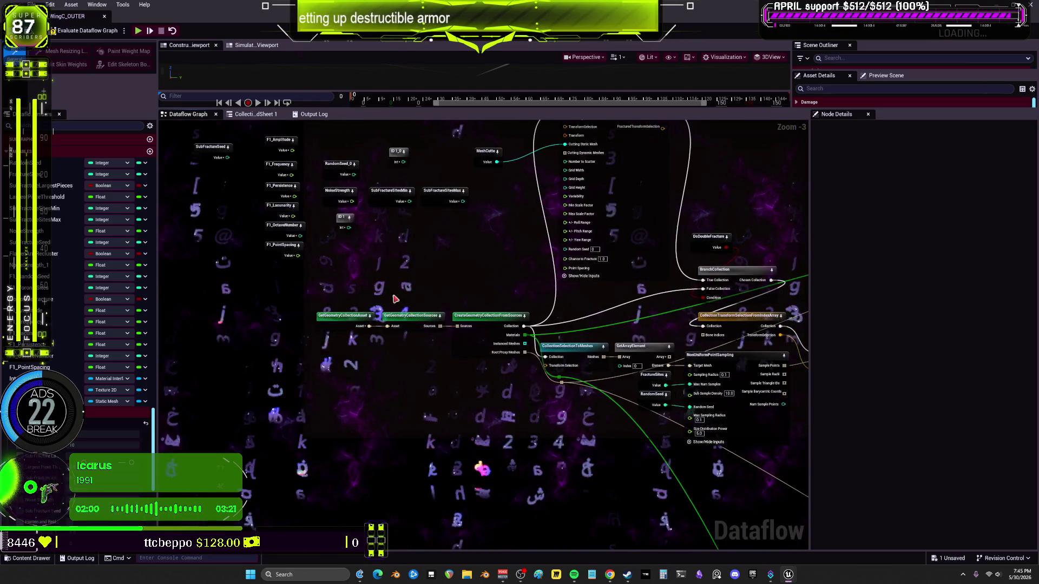
{"action": "left_click", "coordinate": [345, 316]}
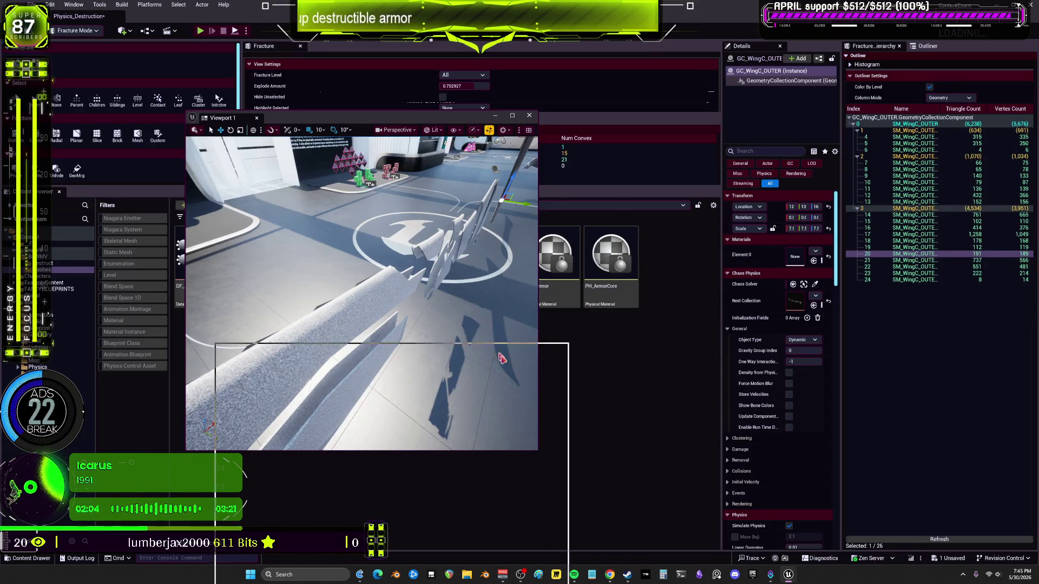
{"action": "left_click_drag", "start_coordinate": [501, 359], "coordinate": [691, 374]}
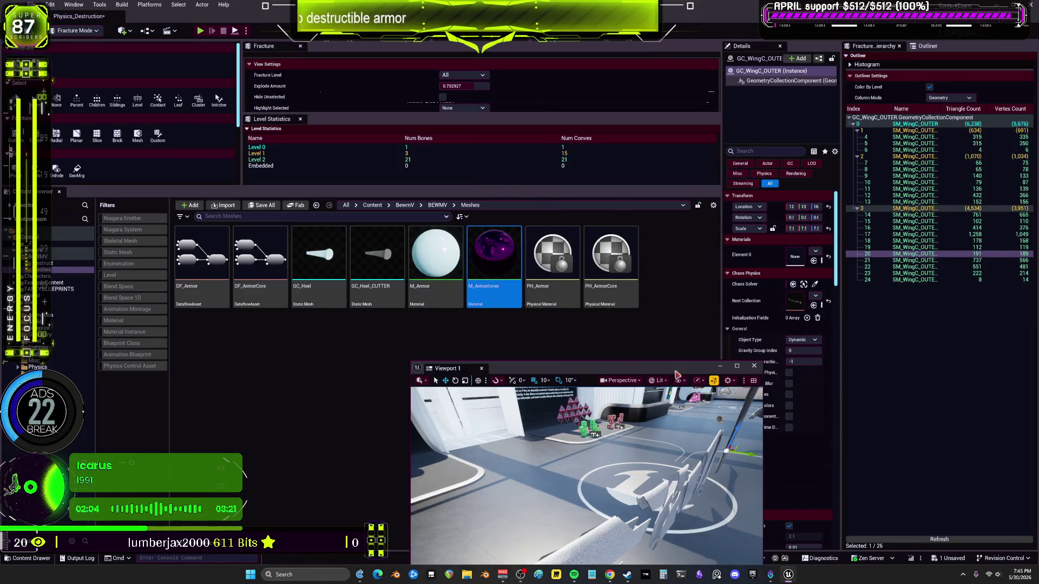
{"action": "left_click", "coordinate": [47, 264]}
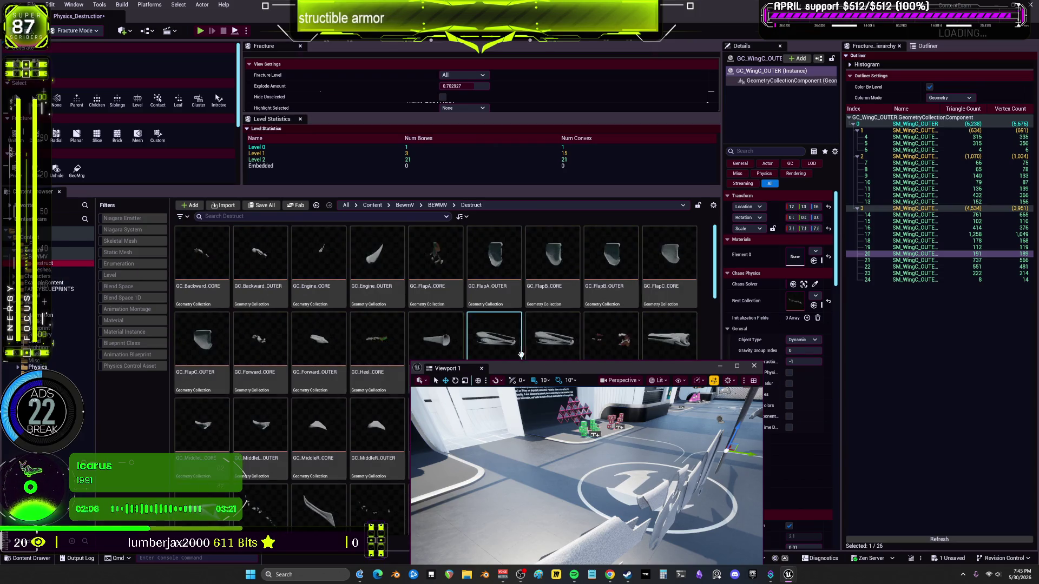
{"action": "left_click", "coordinate": [552, 357]}
{"action": "scroll", "coordinate": [568, 381], "scroll_direction": "down", "scroll_amount": 3}
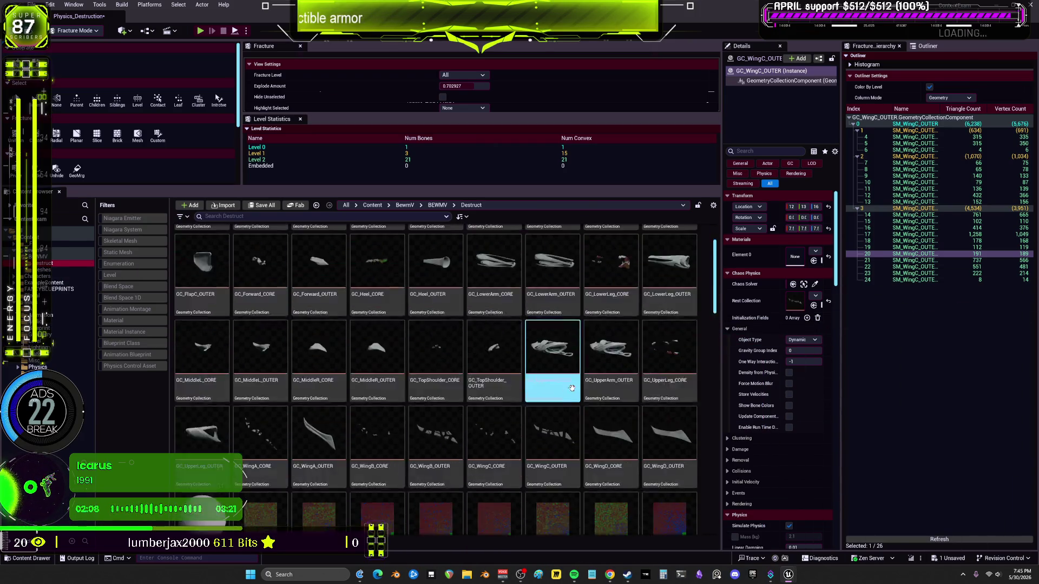
{"action": "scroll", "coordinate": [577, 396], "scroll_direction": "down", "scroll_amount": 3}
{"action": "scroll", "coordinate": [568, 390], "scroll_direction": "down", "scroll_amount": 2}
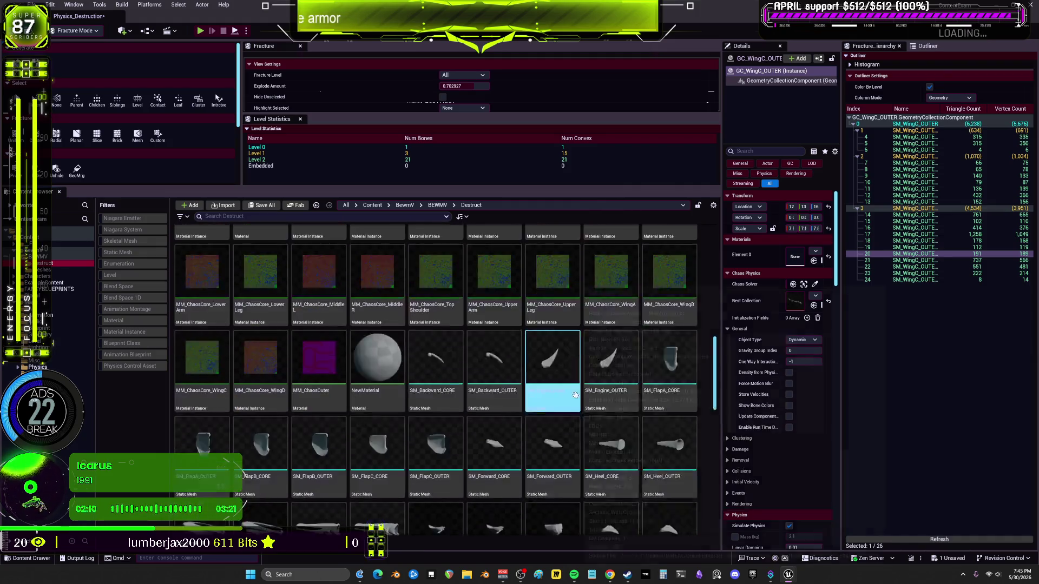
{"action": "scroll", "coordinate": [543, 405], "scroll_direction": "down", "scroll_amount": 3}
{"action": "scroll", "coordinate": [528, 438], "scroll_direction": "down", "scroll_amount": 2}
{"action": "scroll", "coordinate": [525, 448], "scroll_direction": "down", "scroll_amount": 1}
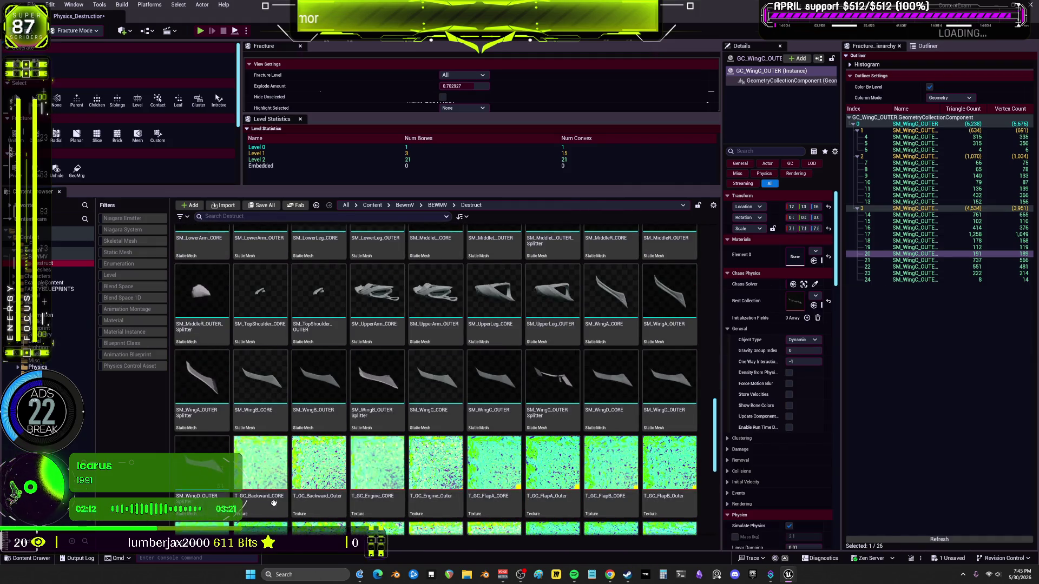
{"action": "left_click", "coordinate": [312, 377]}
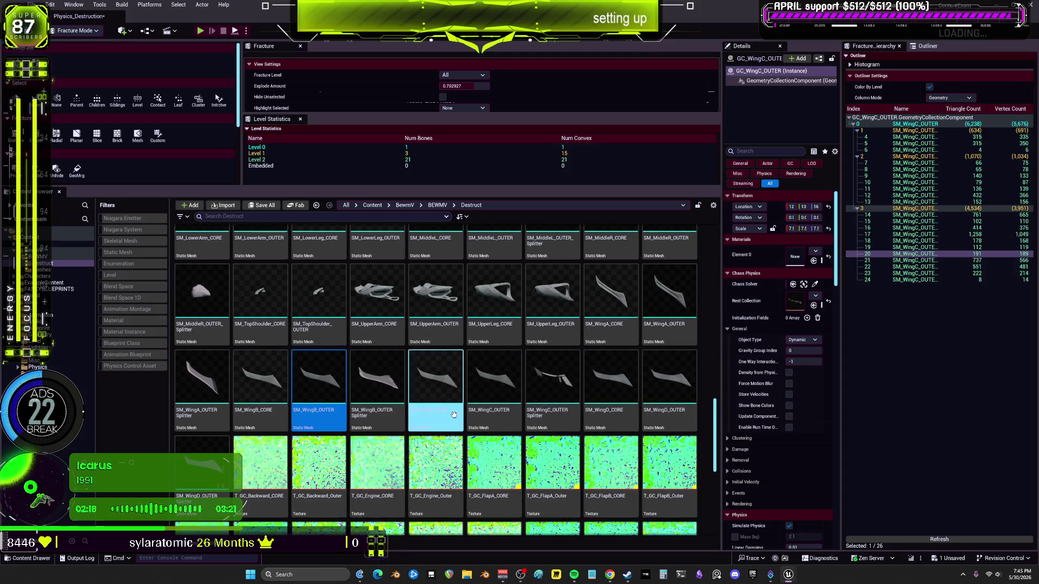
{"action": "left_click", "coordinate": [493, 381]}
{"action": "left_click", "coordinate": [663, 386]}
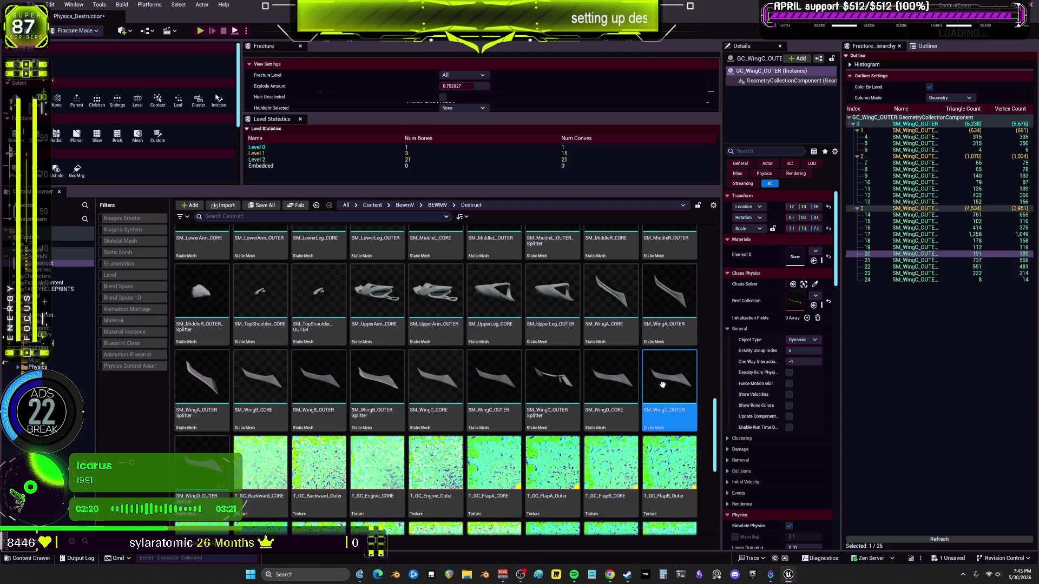
{"action": "left_click", "coordinate": [664, 323]}
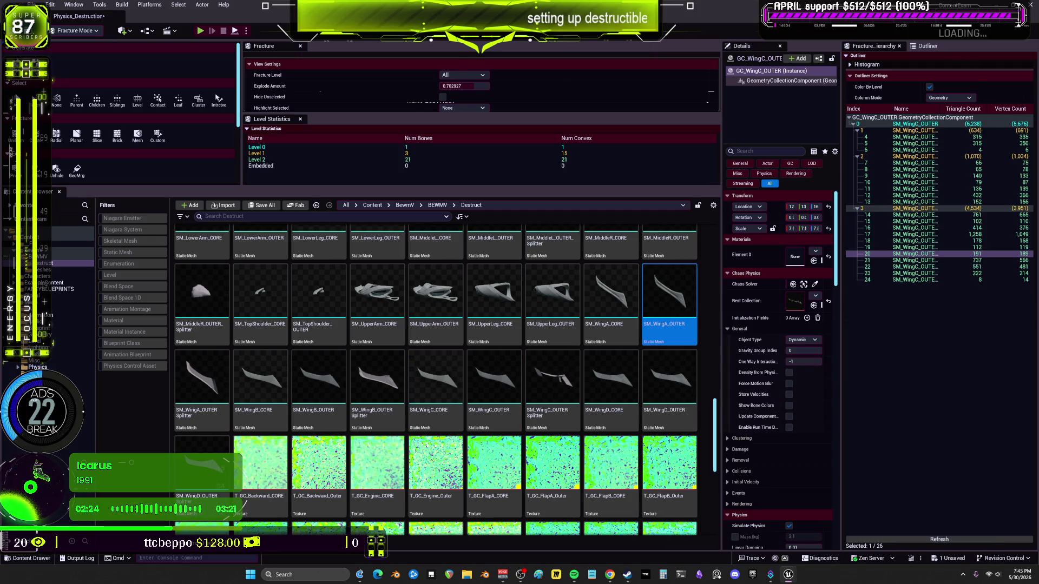
{"action": "left_click", "coordinate": [821, 258]}
- Check the M_ArmorInner material and the SM_WingB_OUTER mesh preview up close
{"action": "double_click", "coordinate": [495, 296]}
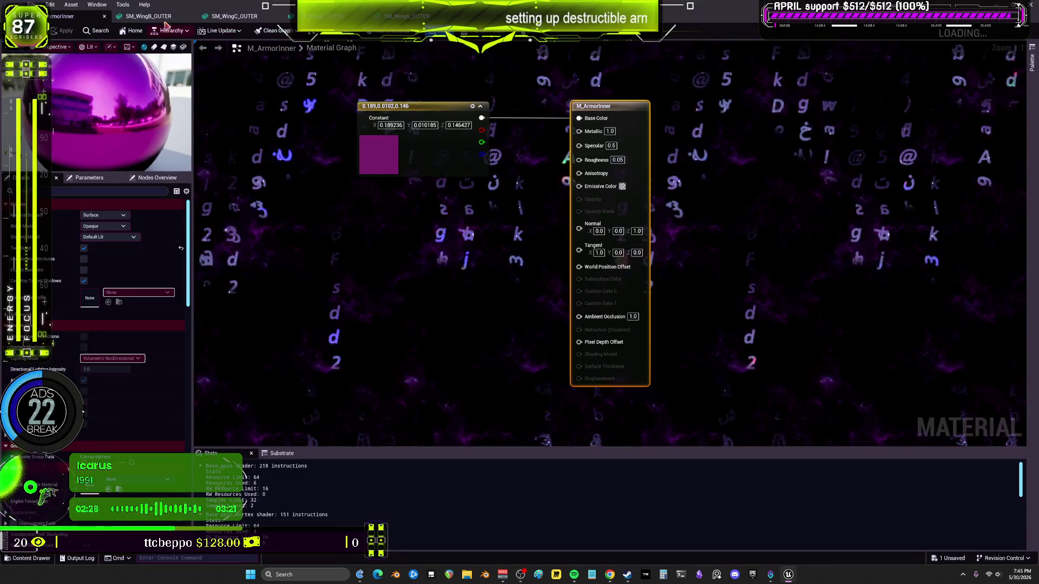
{"action": "left_click", "coordinate": [163, 16]}
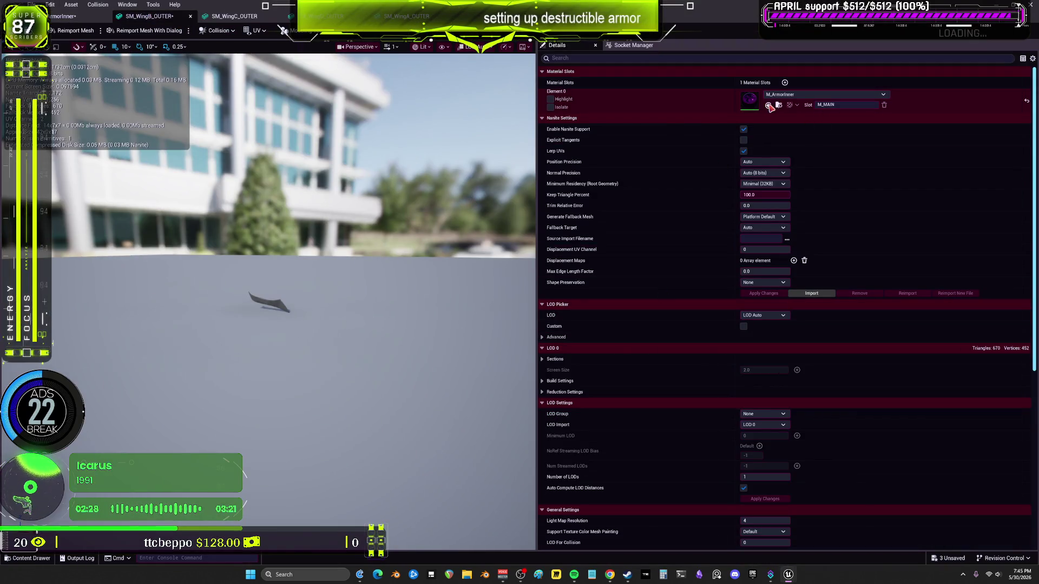
{"action": "left_click_drag", "start_coordinate": [344, 349], "coordinate": [325, 381]}
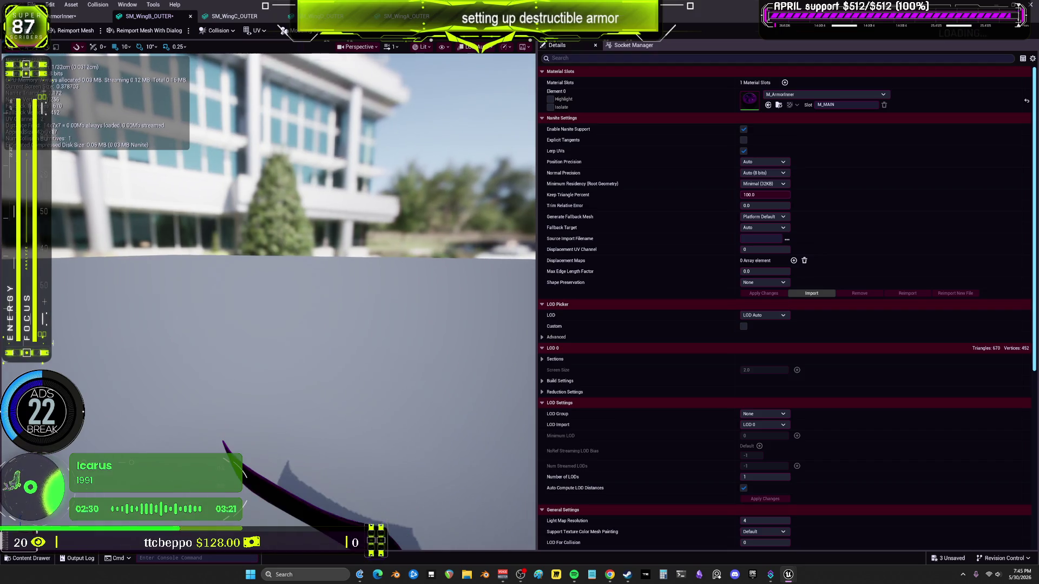
- Set SM_WingC_OUTER's Element 0 material to M_ArmorInner and save the mesh
{"action": "left_click", "coordinate": [234, 16]}
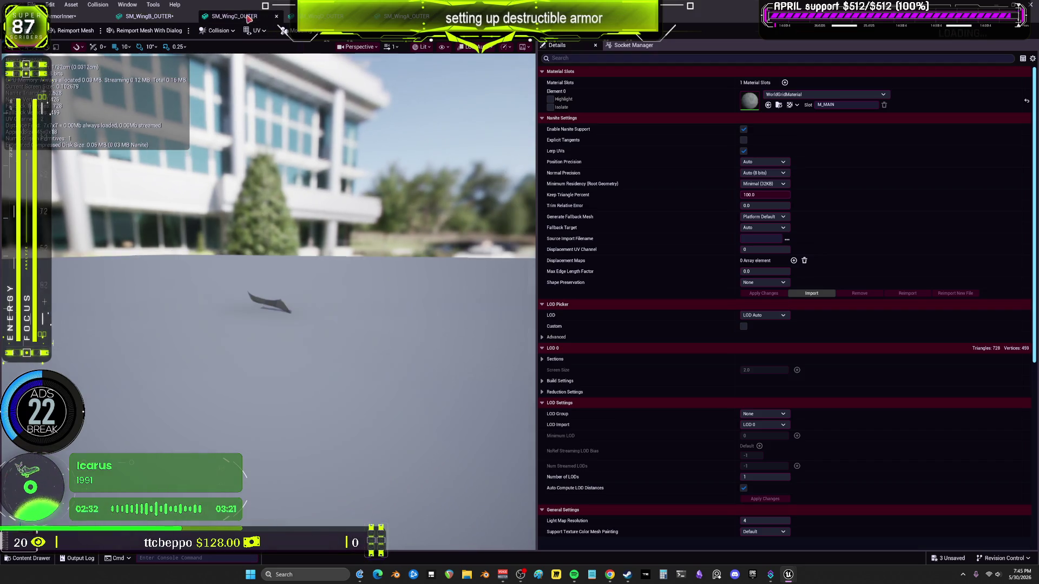
{"action": "left_click", "coordinate": [767, 106]}
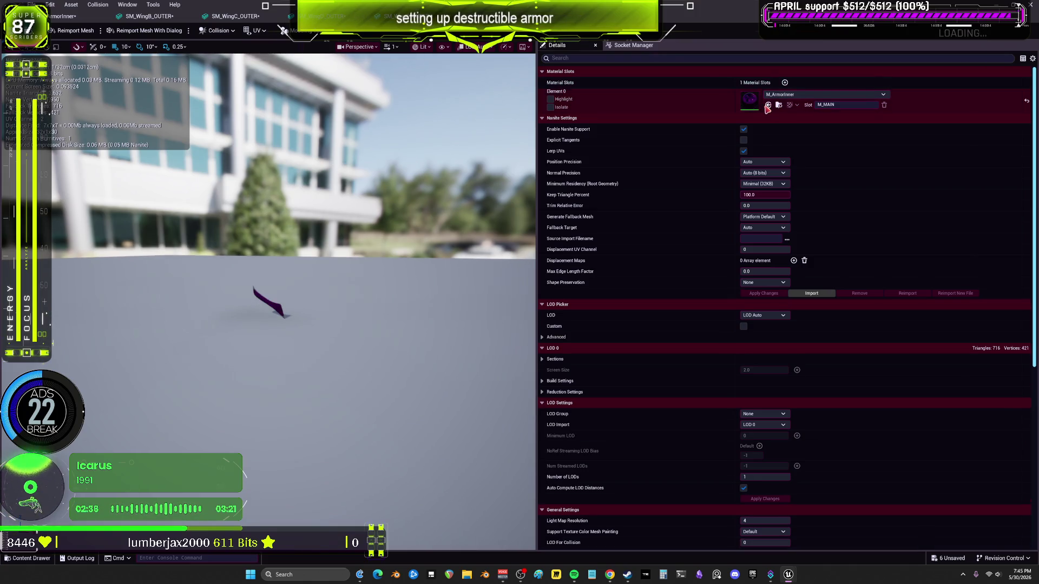
{"action": "left_click", "coordinate": [49, 3]}
{"action": "left_click", "coordinate": [64, 55]}
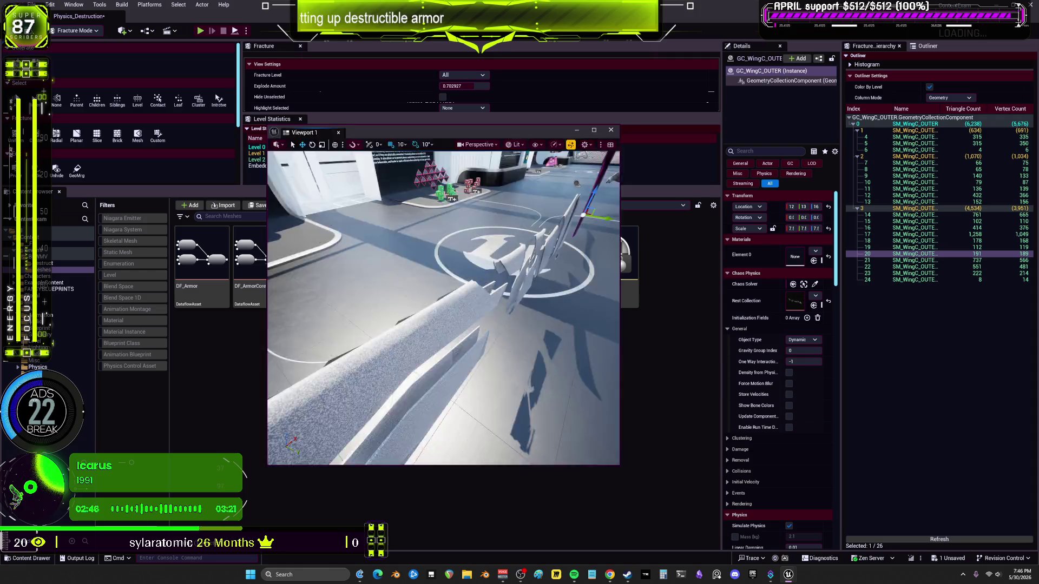
- Assign M_ArmorInner to GC_WingC_OUTER's Element 0 material and show the level Outliner
{"action": "left_click", "coordinate": [632, 376]}
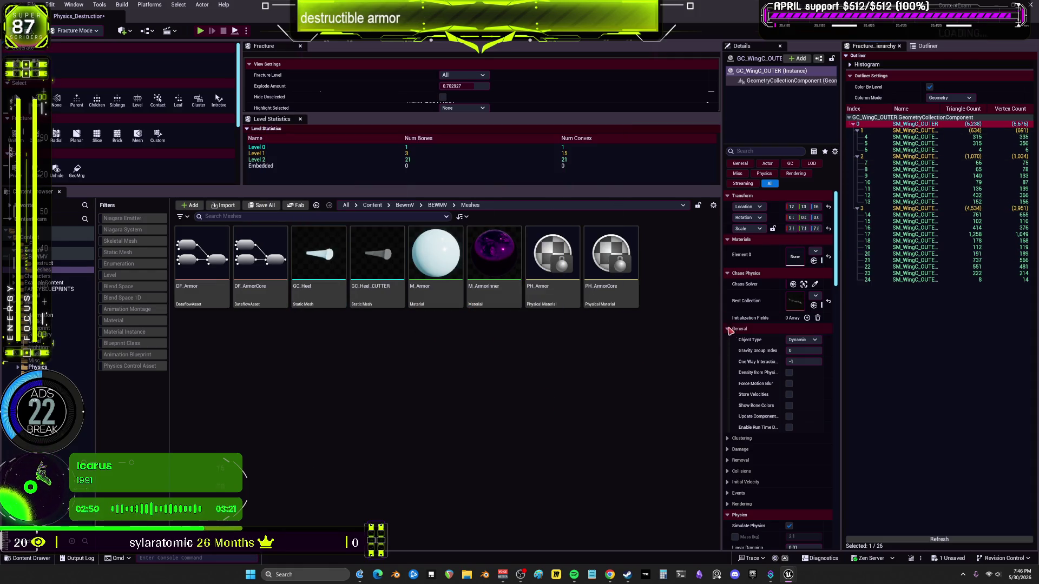
{"action": "left_click_drag", "start_coordinate": [721, 318], "coordinate": [519, 295]}
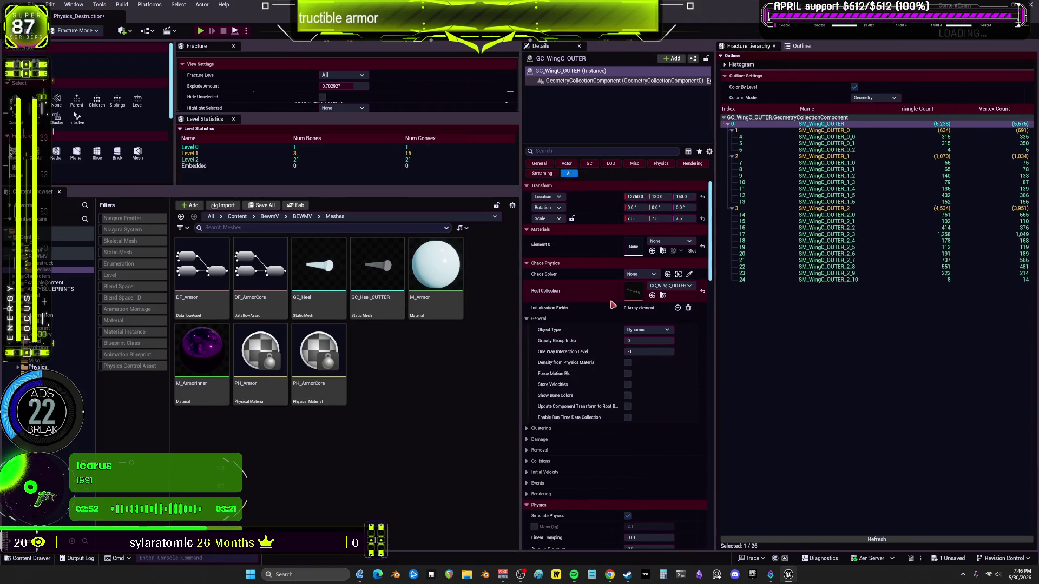
{"action": "scroll", "coordinate": [629, 300], "scroll_direction": "down", "scroll_amount": 3}
{"action": "scroll", "coordinate": [597, 355], "scroll_direction": "down", "scroll_amount": 3}
{"action": "scroll", "coordinate": [598, 343], "scroll_direction": "down", "scroll_amount": 2}
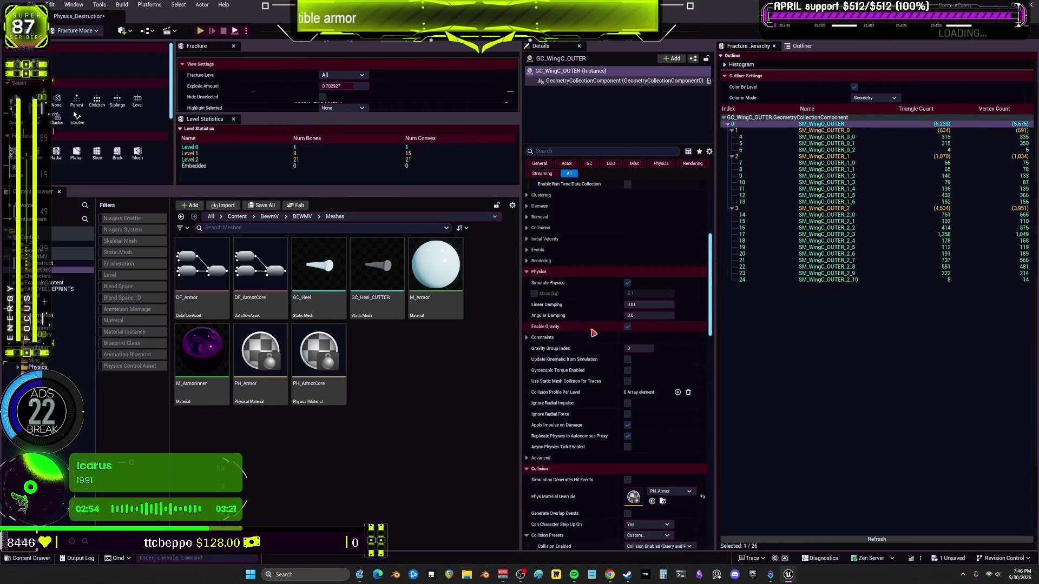
{"action": "scroll", "coordinate": [595, 327], "scroll_direction": "down", "scroll_amount": 2}
{"action": "scroll", "coordinate": [597, 323], "scroll_direction": "down", "scroll_amount": 5}
{"action": "scroll", "coordinate": [618, 349], "scroll_direction": "down", "scroll_amount": 5}
{"action": "scroll", "coordinate": [668, 391], "scroll_direction": "down", "scroll_amount": 5}
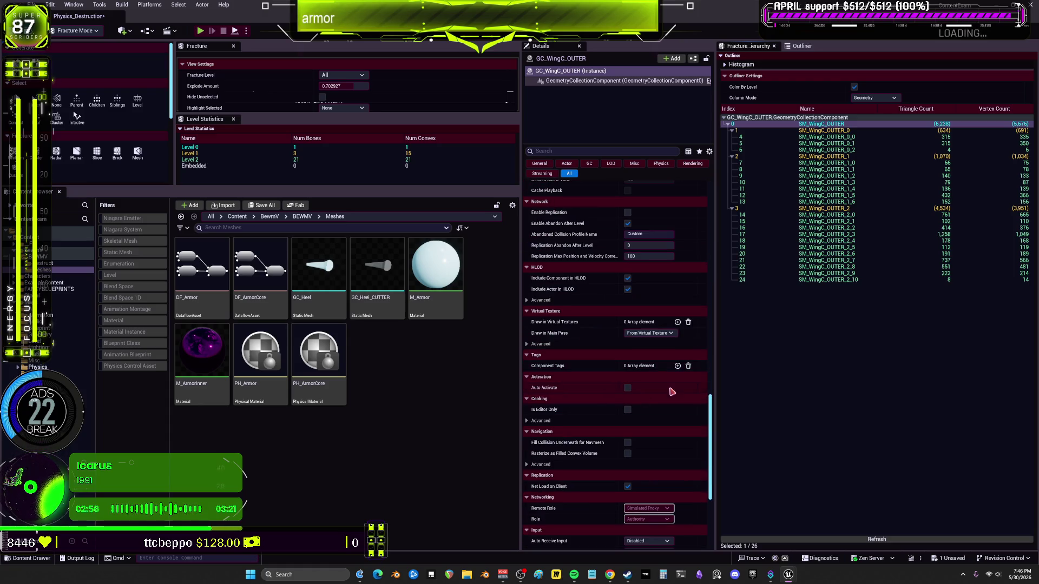
{"action": "left_click_drag", "start_coordinate": [711, 418], "coordinate": [705, 166]}
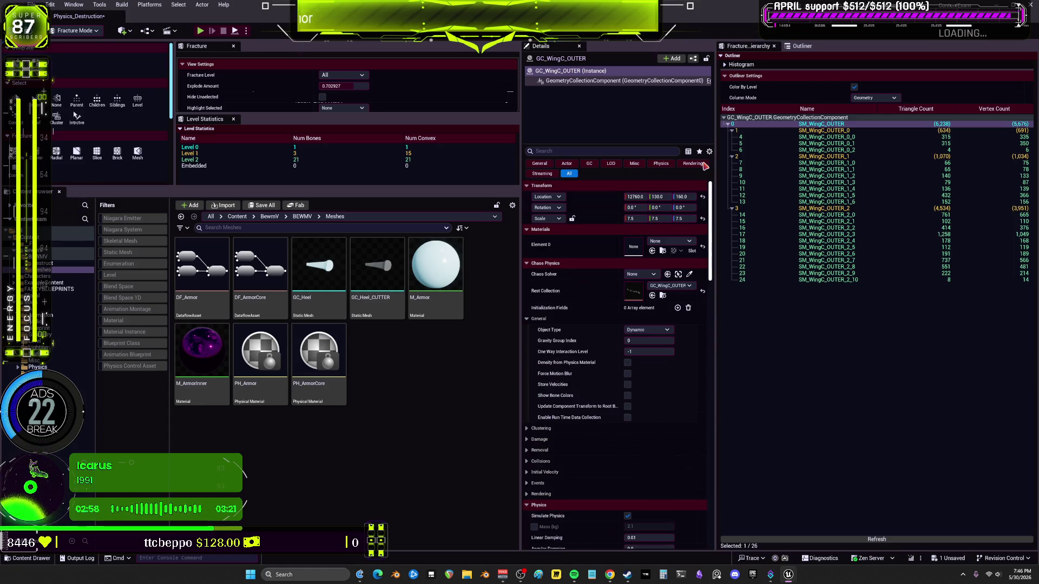
{"action": "left_click", "coordinate": [218, 364]}
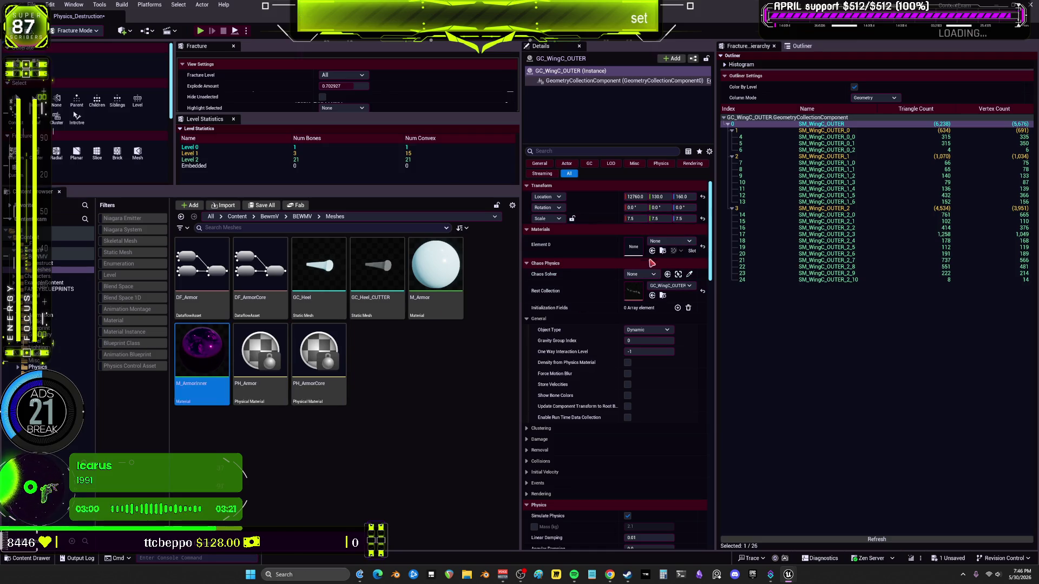
{"action": "left_click", "coordinate": [754, 143]}
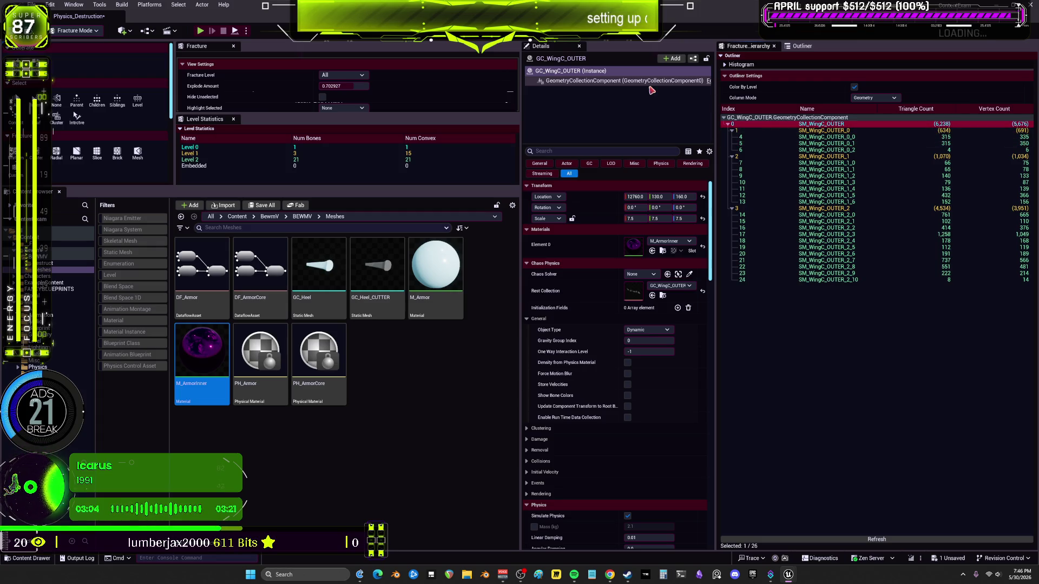
{"action": "left_click", "coordinate": [802, 46]}
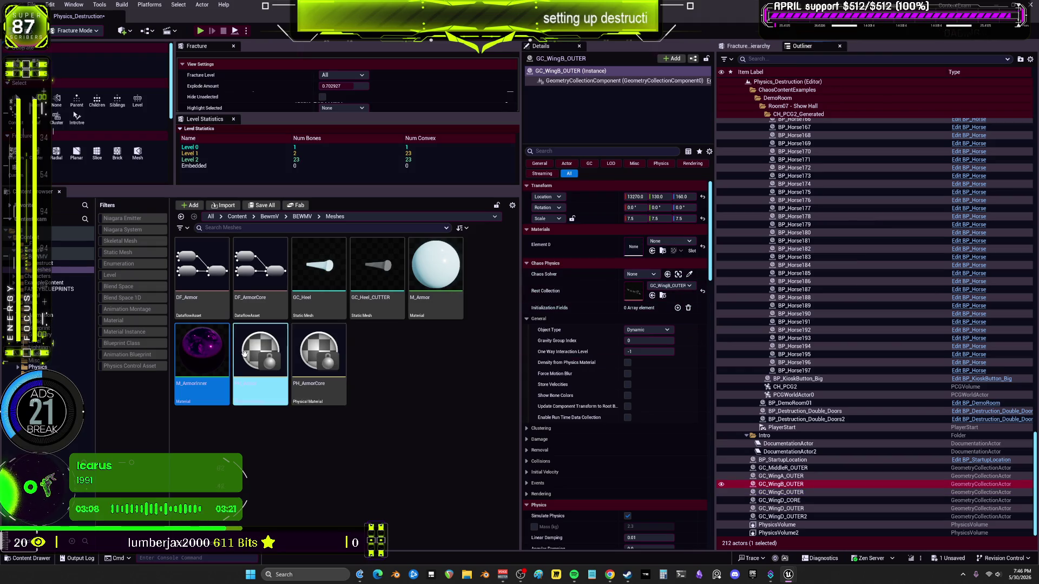
- Give GC_WingB_OUTER the M_ArmorInner material and review the WingA, WingC, WingD and WingD_OUTER2 collections
{"action": "key", "text": "Up"}
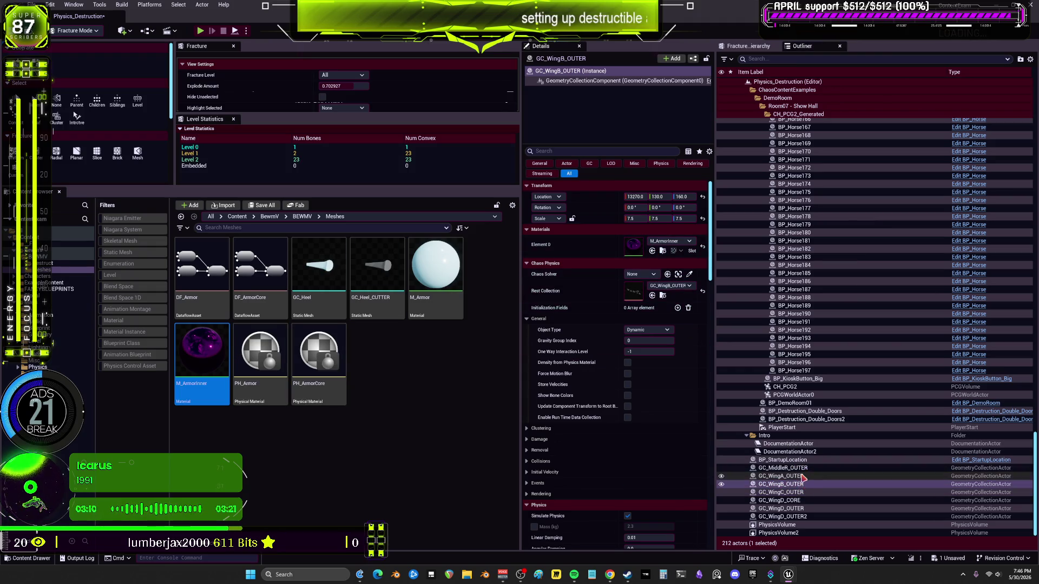
{"action": "left_click", "coordinate": [781, 492]}
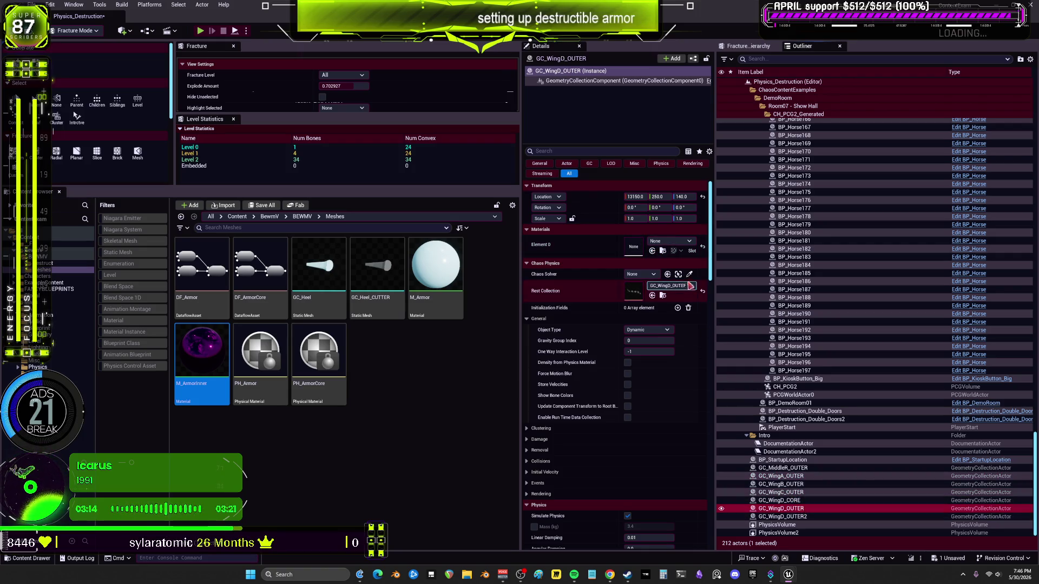
{"action": "left_click", "coordinate": [794, 509]}
{"action": "left_click", "coordinate": [787, 517]}
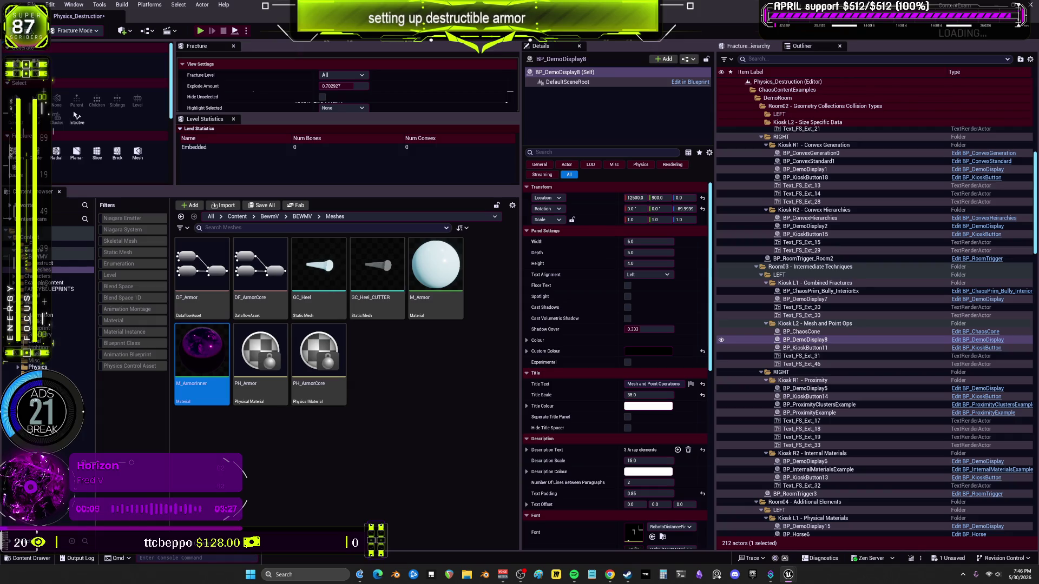
- Play the level, shoot the purple wing blade into shards, stop and select GC_WingB_OUTER
{"action": "key", "text": "F11"}
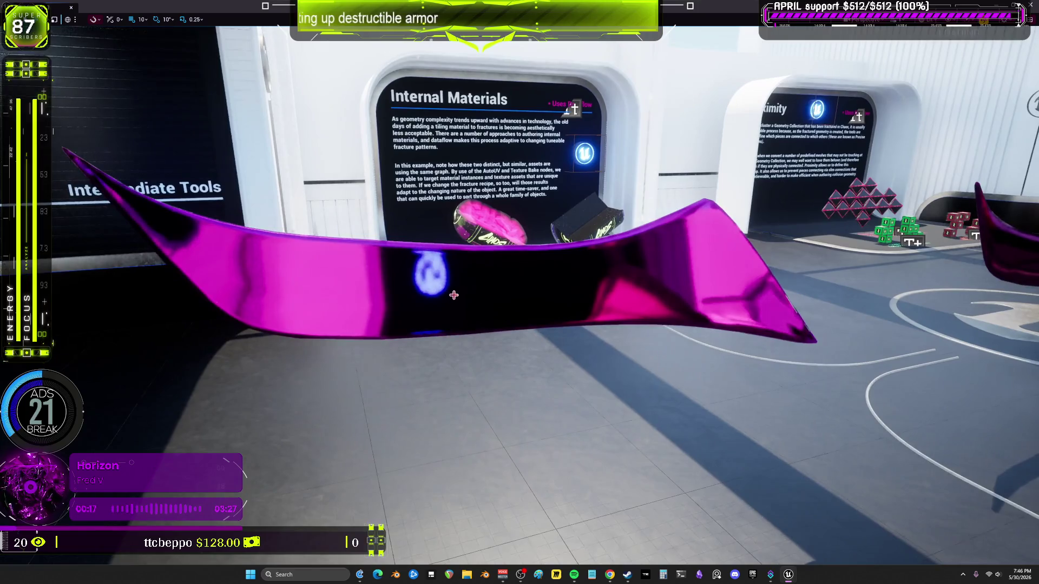
{"action": "left_click", "coordinate": [454, 295]}
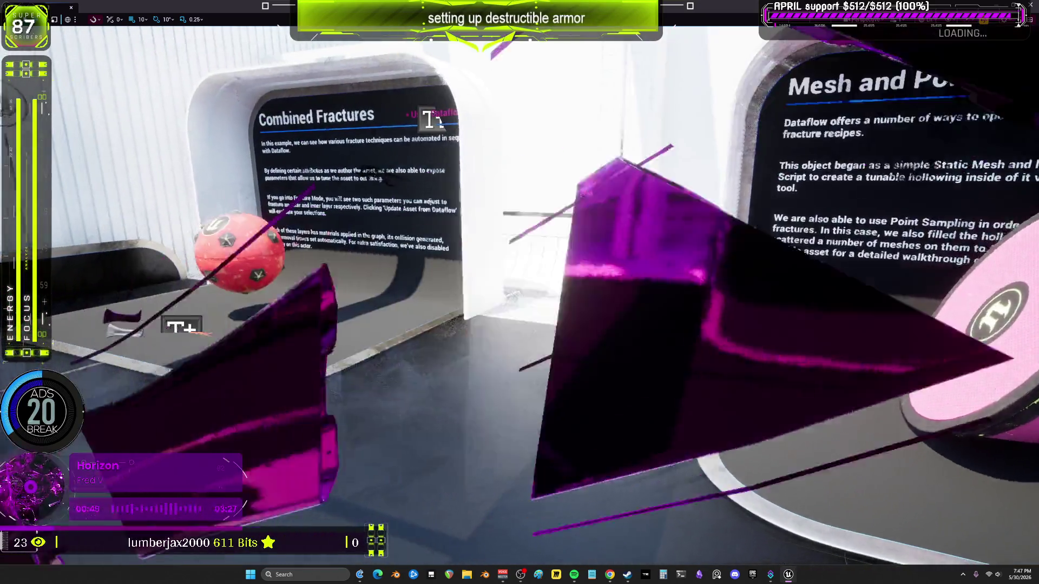
{"action": "key", "text": "F11"}
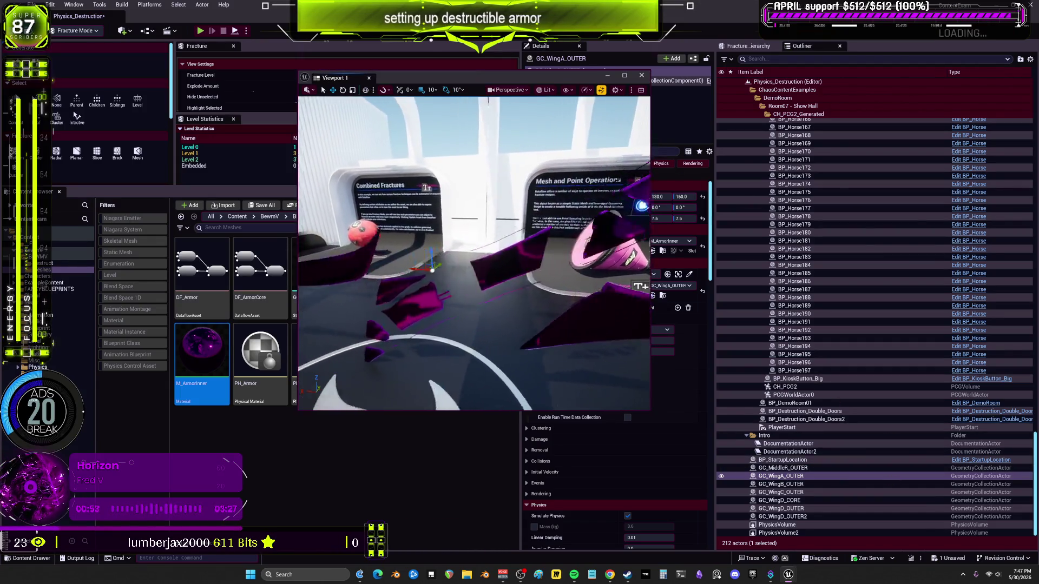
{"action": "left_click", "coordinate": [471, 275]}
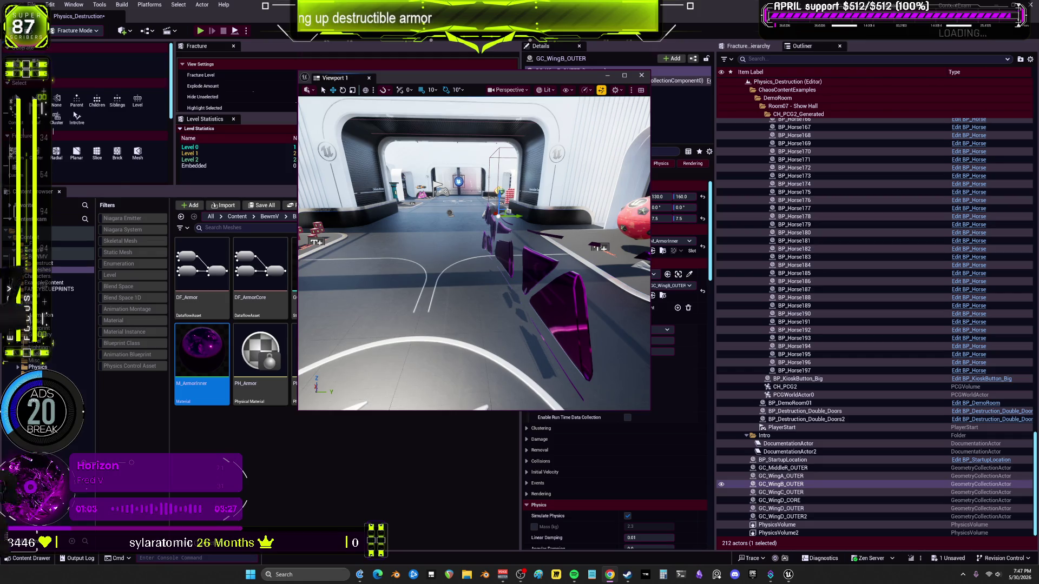
{"action": "left_click", "coordinate": [628, 575]}
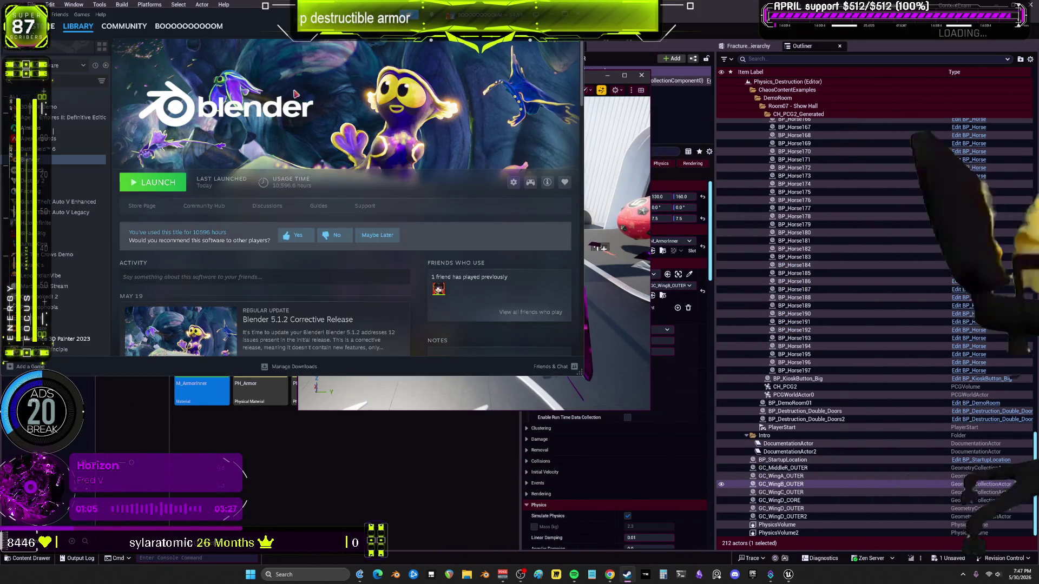
- Launch Blender from the Steam library and load the BEWMV.blend armor project
{"action": "left_click", "coordinate": [154, 183]}
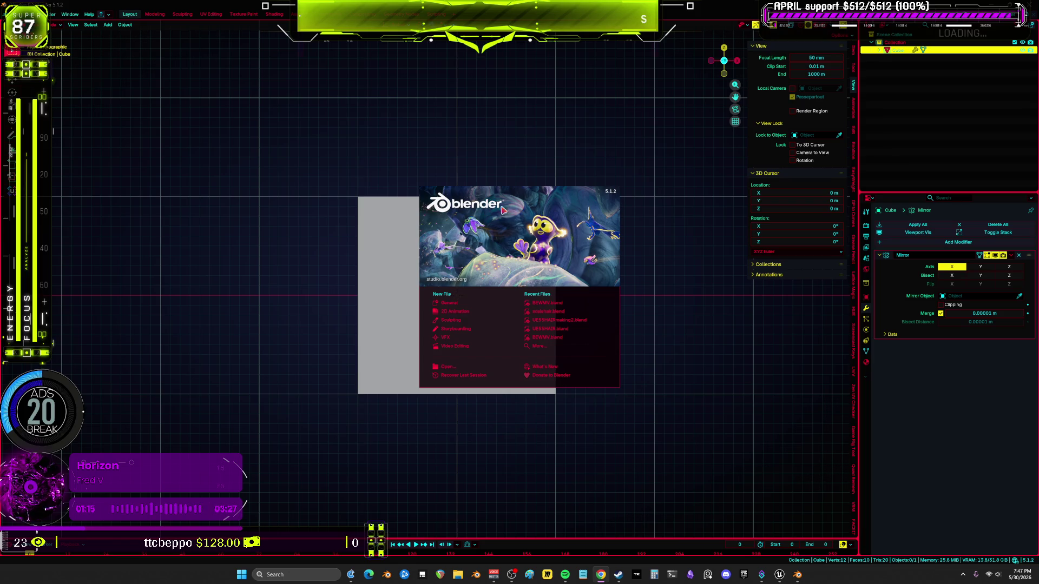
{"action": "left_click", "coordinate": [546, 305]}
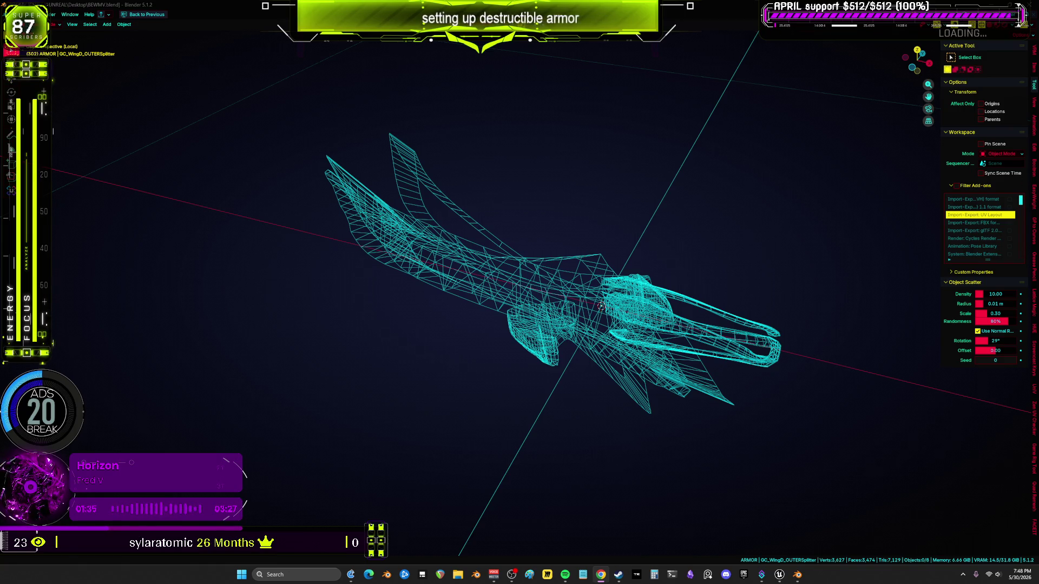
- Inspect the left blade mesh in solid and wireframe shading from several angles
{"action": "key", "text": "z"}
{"action": "left_click", "coordinate": [682, 261]}
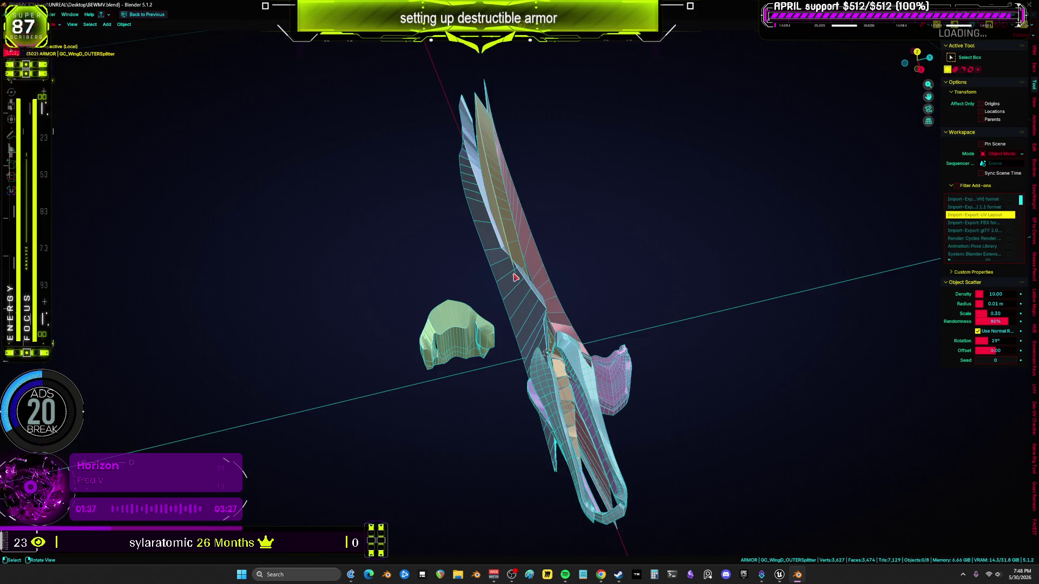
{"action": "left_click", "coordinate": [492, 260]}
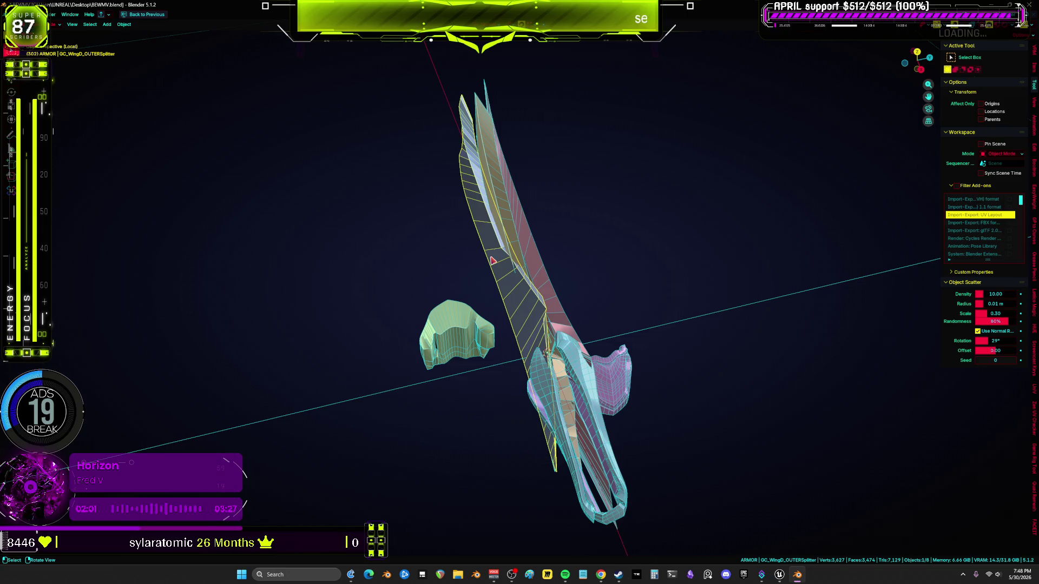
{"action": "left_click_drag", "start_coordinate": [491, 279], "coordinate": [456, 267]}
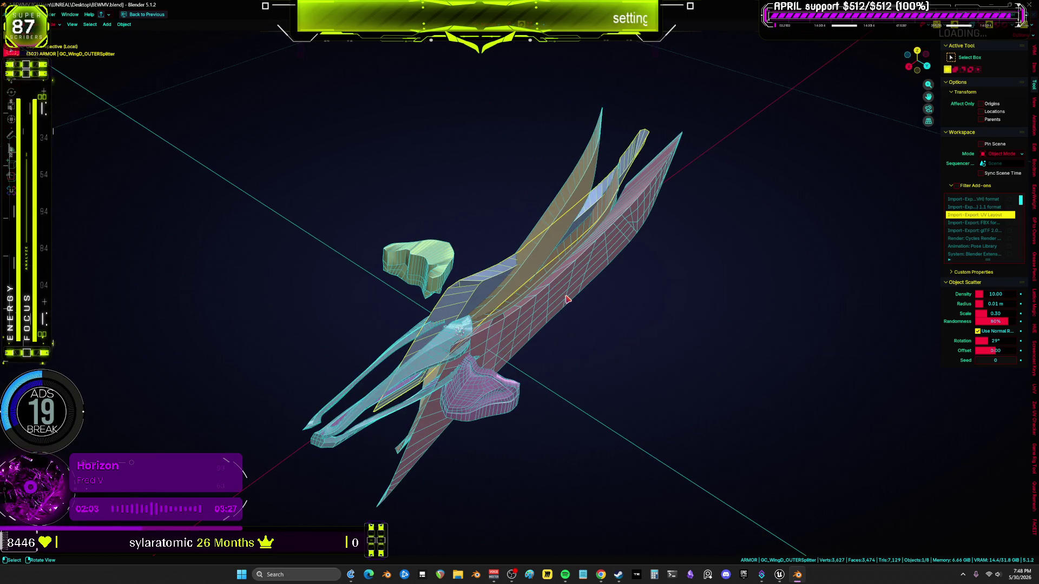
{"action": "mouse_move", "coordinate": [568, 299]}
{"action": "left_mouse_down"}
{"action": "mouse_move", "coordinate": [579, 276]}
{"action": "mouse_move", "coordinate": [672, 231]}
{"action": "mouse_move", "coordinate": [615, 238]}
{"action": "mouse_move", "coordinate": [652, 235]}
{"action": "left_mouse_up"}
{"action": "key", "text": "shift+z"}
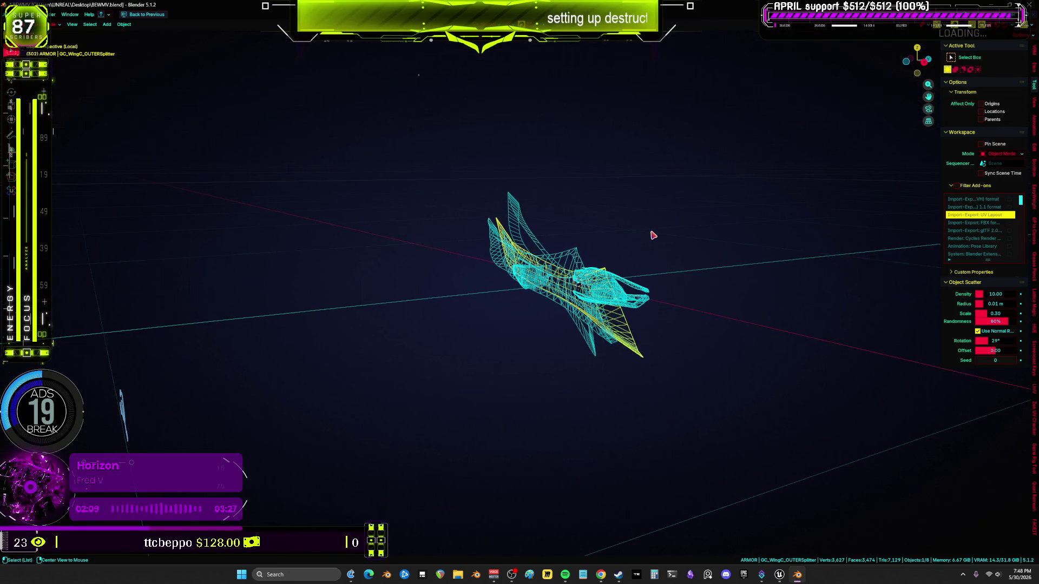
{"action": "left_click_drag", "start_coordinate": [589, 236], "coordinate": [468, 222]}
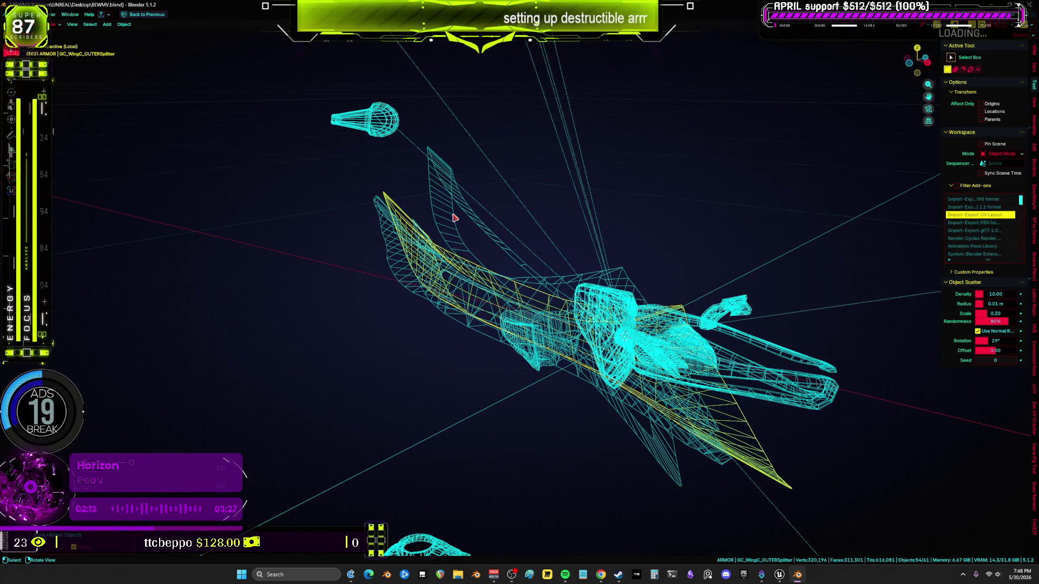
{"action": "key", "text": "shift+z"}
{"action": "mouse_move", "coordinate": [651, 229]}
{"action": "left_mouse_down"}
{"action": "mouse_move", "coordinate": [614, 249]}
{"action": "mouse_move", "coordinate": [571, 232]}
{"action": "left_mouse_up"}
{"action": "key", "text": "g"}
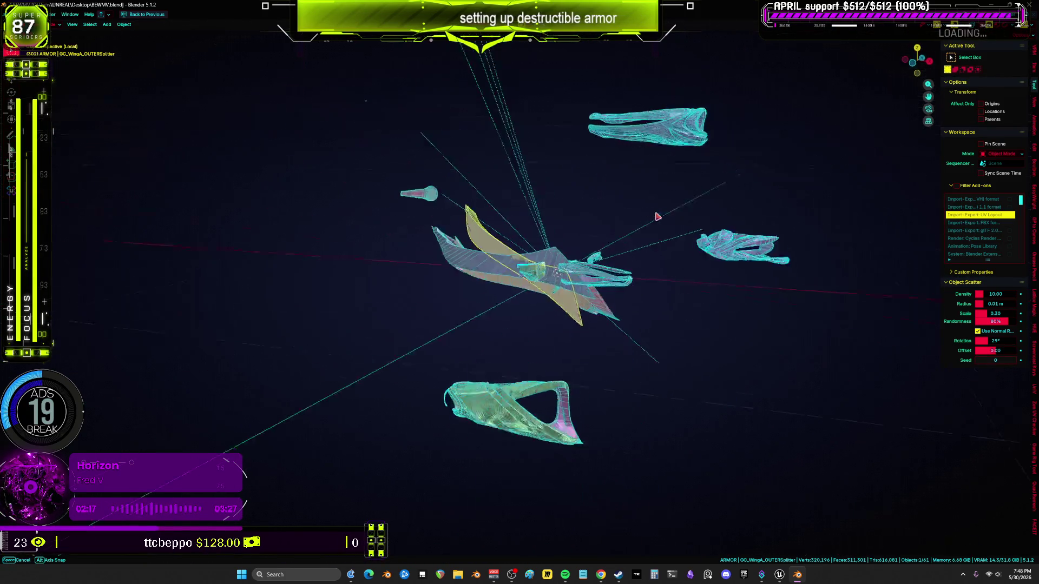
{"action": "key", "text": "ctrl+space"}
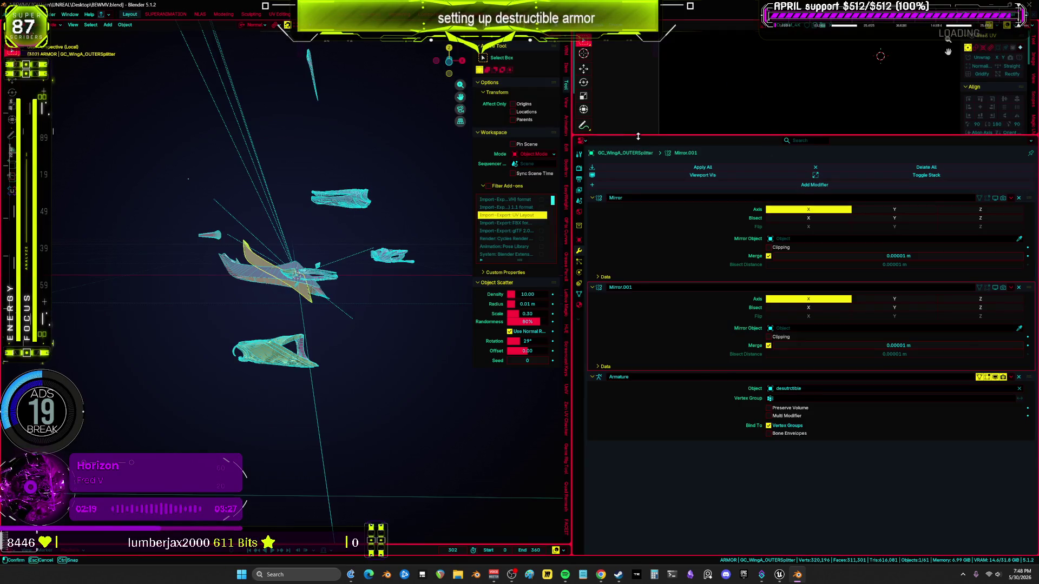
- Select GC_WingA_OUTER, GC_WingB_OUTER and their Splitters in the Outliner and hide all other objects
{"action": "left_click_drag", "start_coordinate": [638, 137], "coordinate": [638, 262]}
{"action": "left_click", "coordinate": [582, 34]}
{"action": "left_click", "coordinate": [835, 49]}
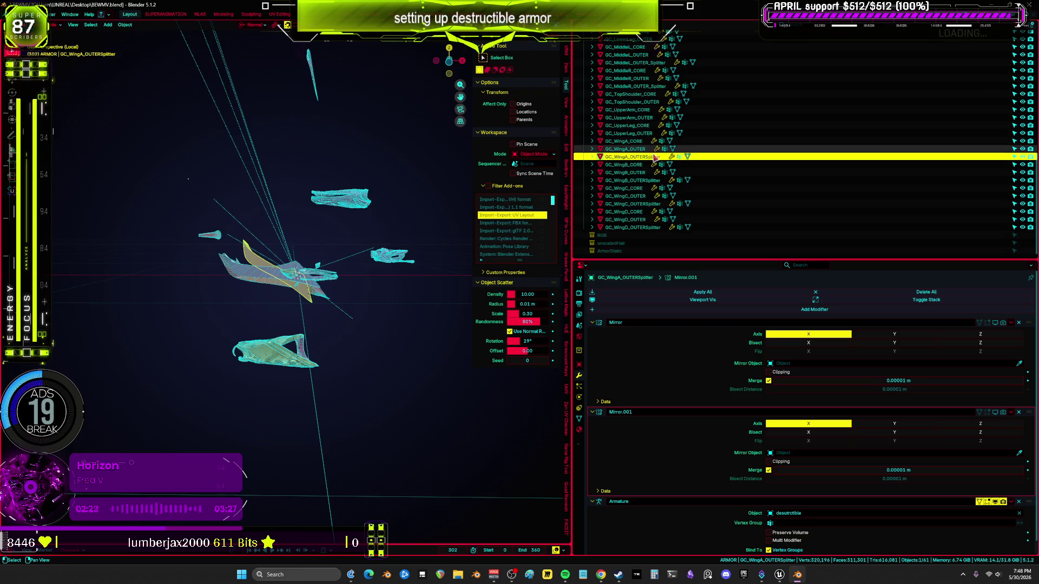
{"action": "left_click", "coordinate": [632, 150]}
{"action": "key", "text": "alt+a"}
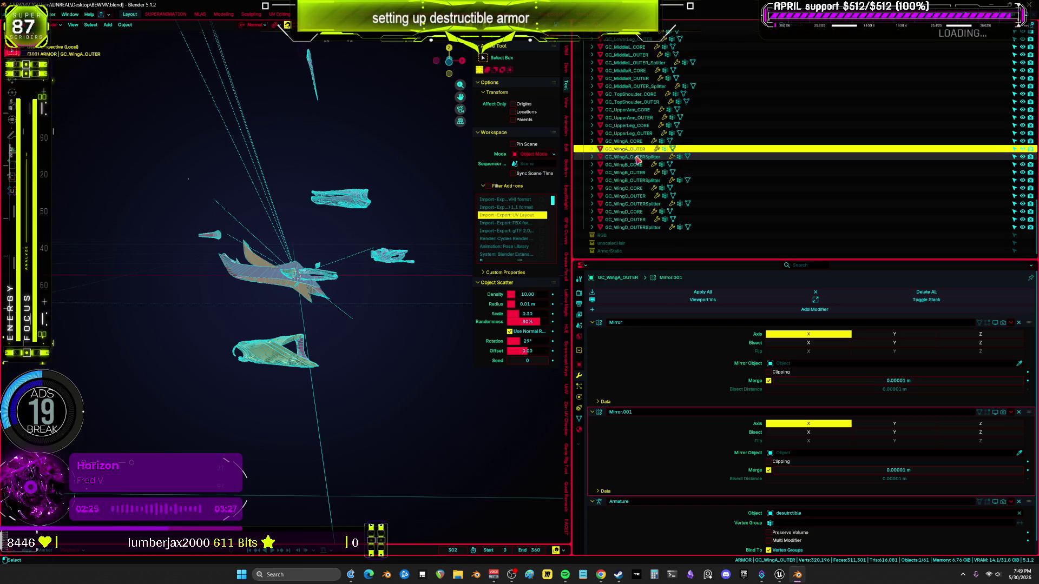
{"action": "left_click", "coordinate": [642, 157], "text": "ctrl"}
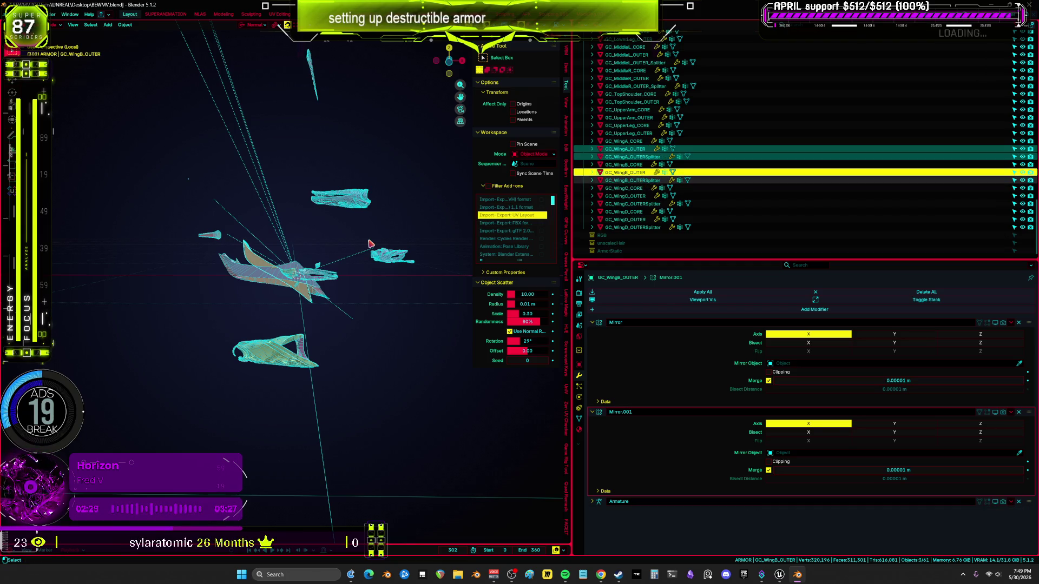
{"action": "left_click", "coordinate": [355, 265], "text": "shift"}
{"action": "key", "text": "a"}
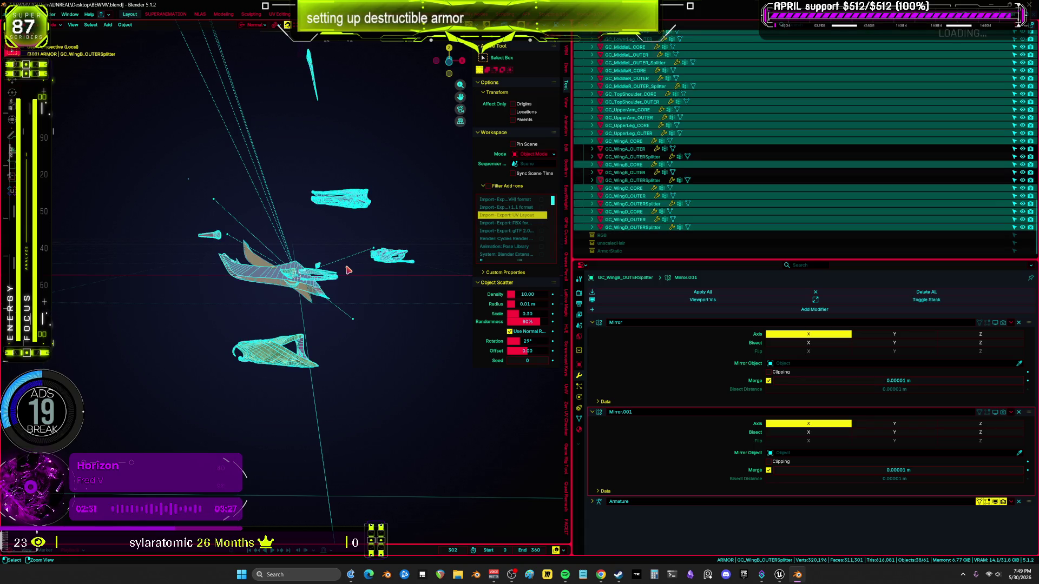
{"action": "key", "text": "shift+h"}
{"action": "scroll", "coordinate": [347, 268], "scroll_direction": "down", "scroll_amount": 2}
{"action": "key", "text": "ctrl+space"}
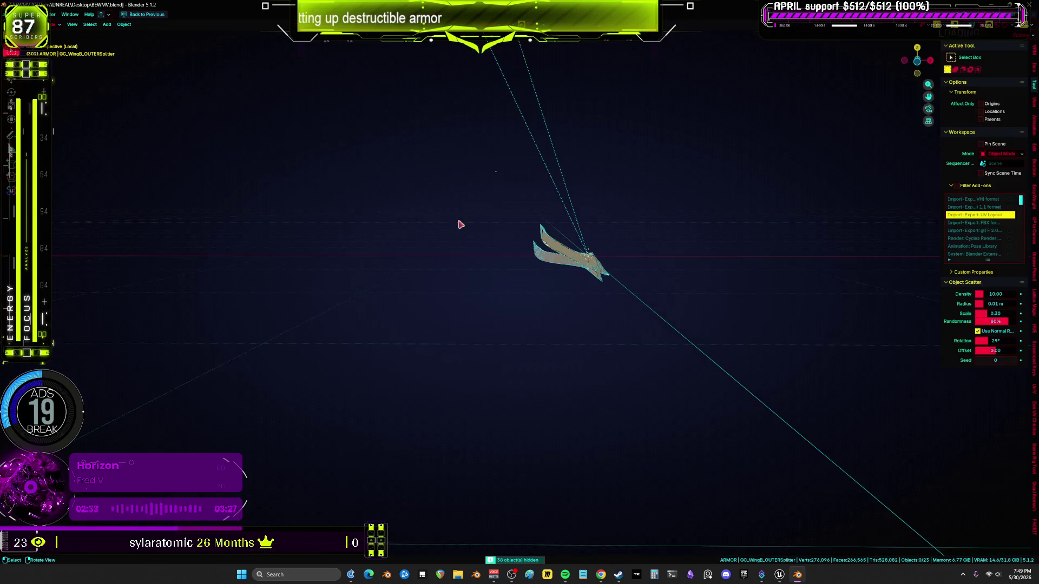
- In wireframe shading, move one wing mesh aside to see the pieces apart
{"action": "left_click_drag", "start_coordinate": [475, 283], "coordinate": [561, 269]}
{"action": "scroll", "coordinate": [561, 269], "scroll_direction": "up", "scroll_amount": 2}
{"action": "scroll", "coordinate": [498, 235], "scroll_direction": "up", "scroll_amount": 2}
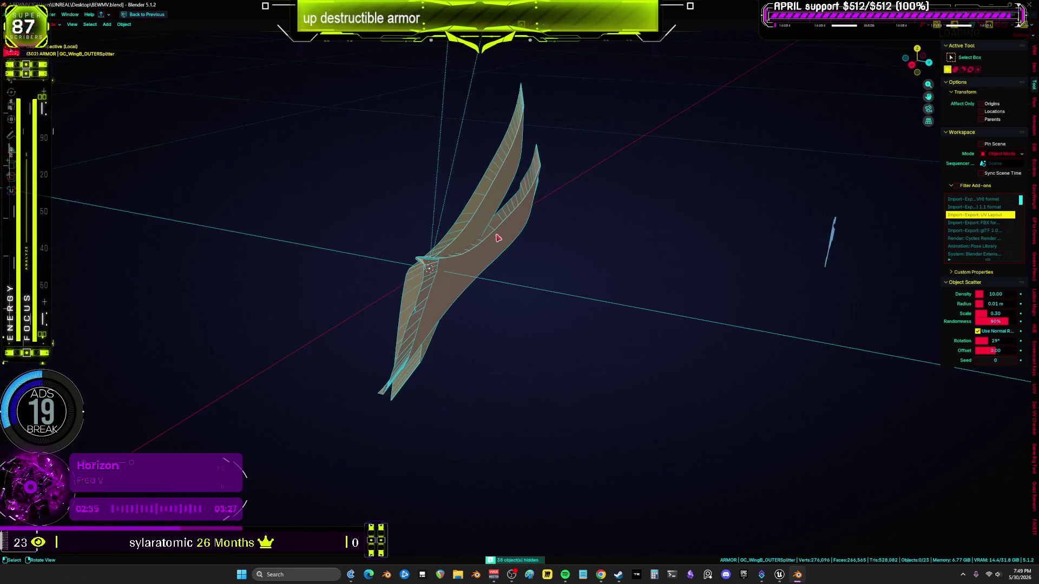
{"action": "key", "text": "z"}
{"action": "left_click", "coordinate": [399, 211]}
{"action": "left_click", "coordinate": [511, 206]}
{"action": "key", "text": "g"}
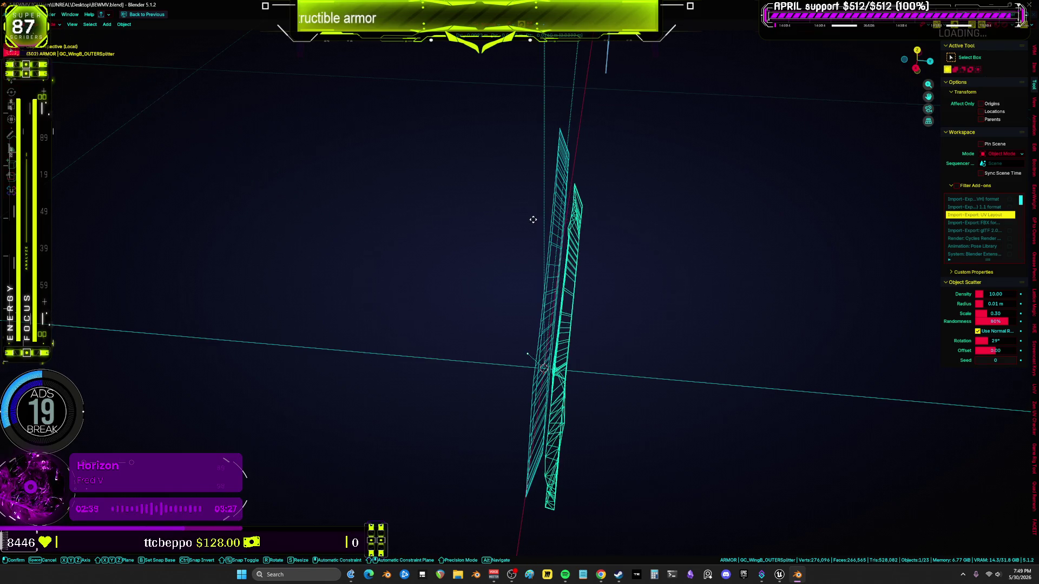
{"action": "left_click_drag", "start_coordinate": [541, 220], "coordinate": [638, 208]}
{"action": "left_click", "coordinate": [633, 195]}
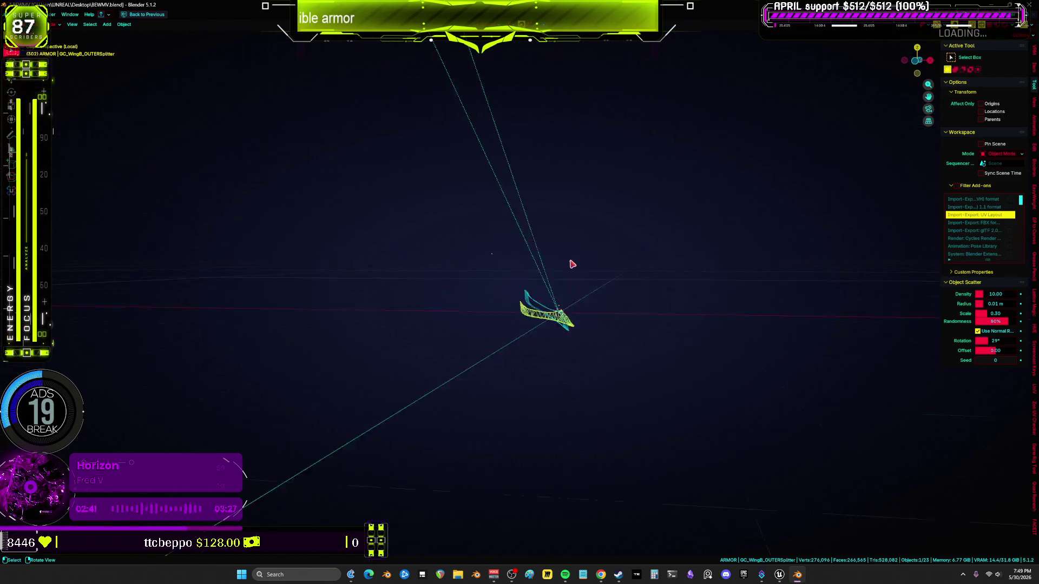
{"action": "left_click_drag", "start_coordinate": [572, 265], "coordinate": [524, 248]}
- Clear the location of both wing pieces back to the world origin and restore the workspace layout
{"action": "left_click_drag", "start_coordinate": [532, 125], "coordinate": [450, 80]}
{"action": "key", "text": "alt+g"}
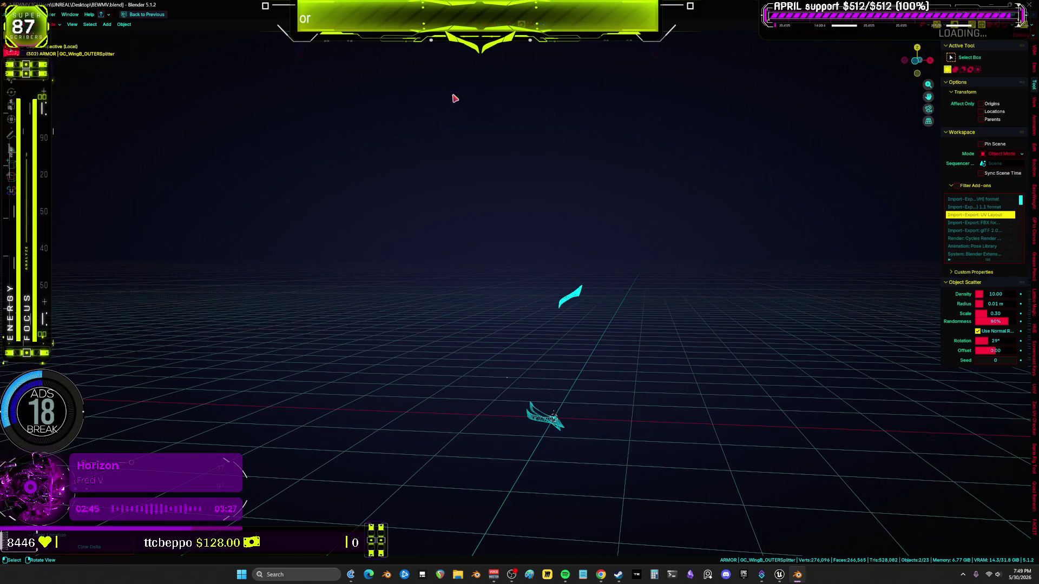
{"action": "scroll", "coordinate": [604, 343], "scroll_direction": "up", "scroll_amount": 3}
{"action": "left_click_drag", "start_coordinate": [605, 344], "coordinate": [513, 401]}
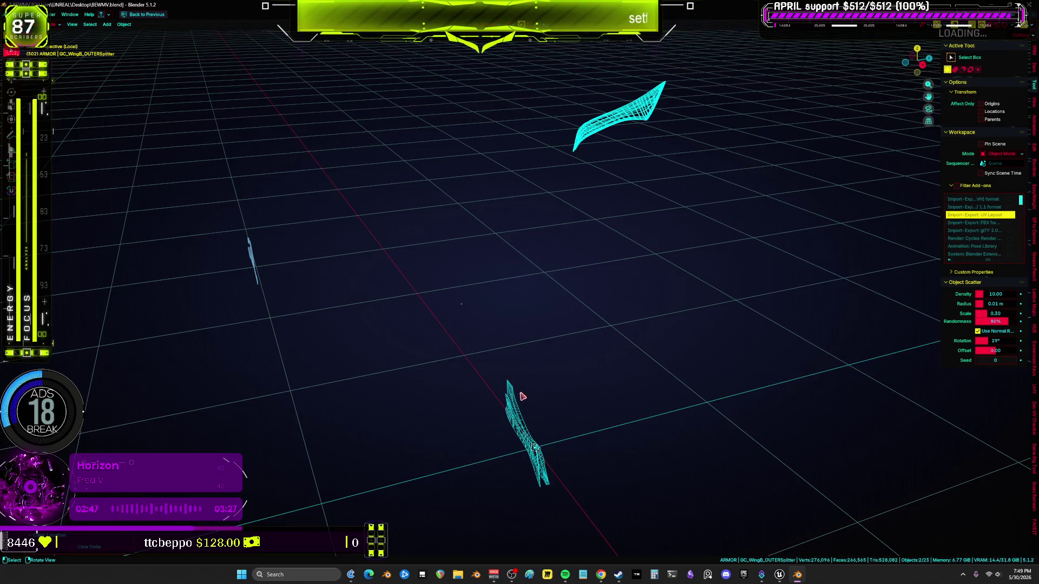
{"action": "left_click", "coordinate": [514, 403]}
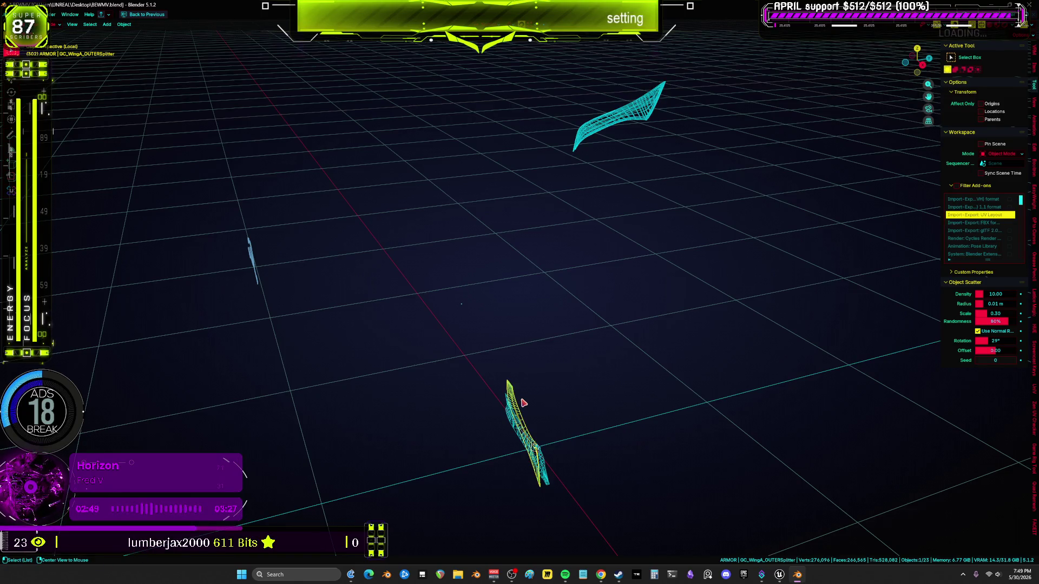
{"action": "key", "text": "alt+g"}
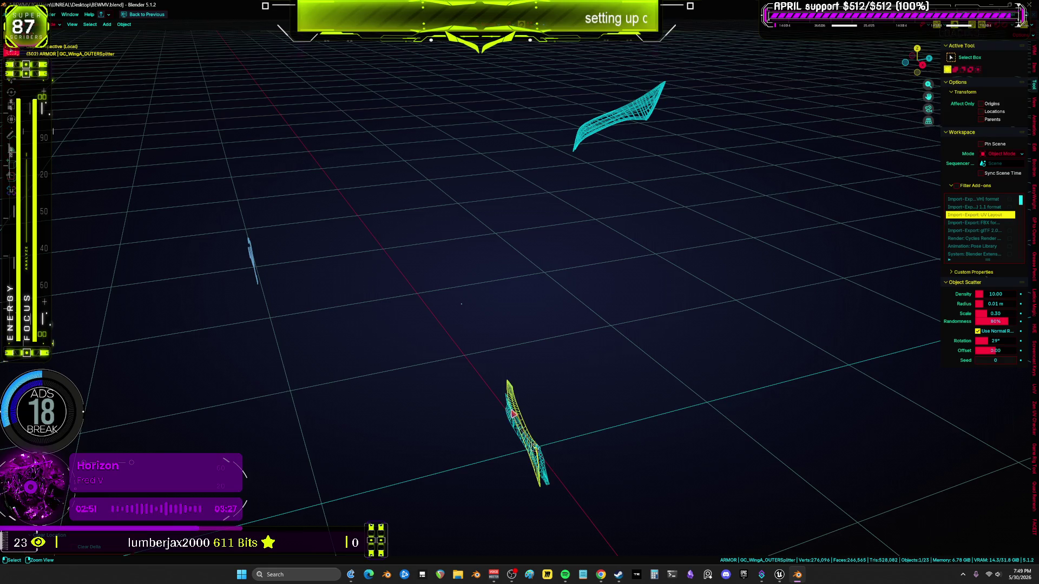
{"action": "key", "text": "ctrl+space"}
{"action": "scroll", "coordinate": [674, 448], "scroll_direction": "down", "scroll_amount": 1}
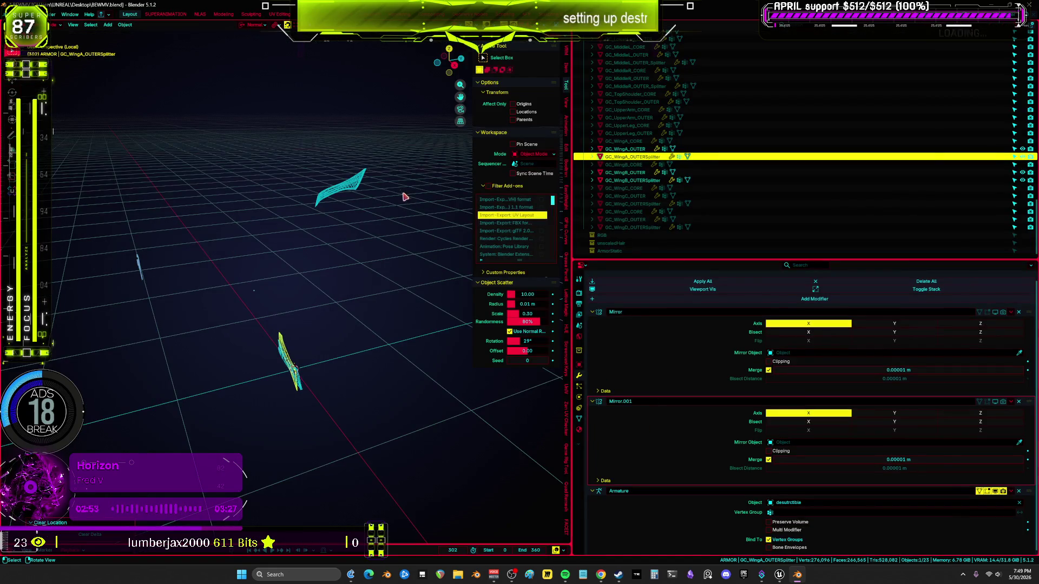
- Re-enable the Armature modifier on GC_WingB_OUTER, make GC_WingA_OUTERSplitter active and frame it full-screen
{"action": "key", "text": "ctrl+z"}
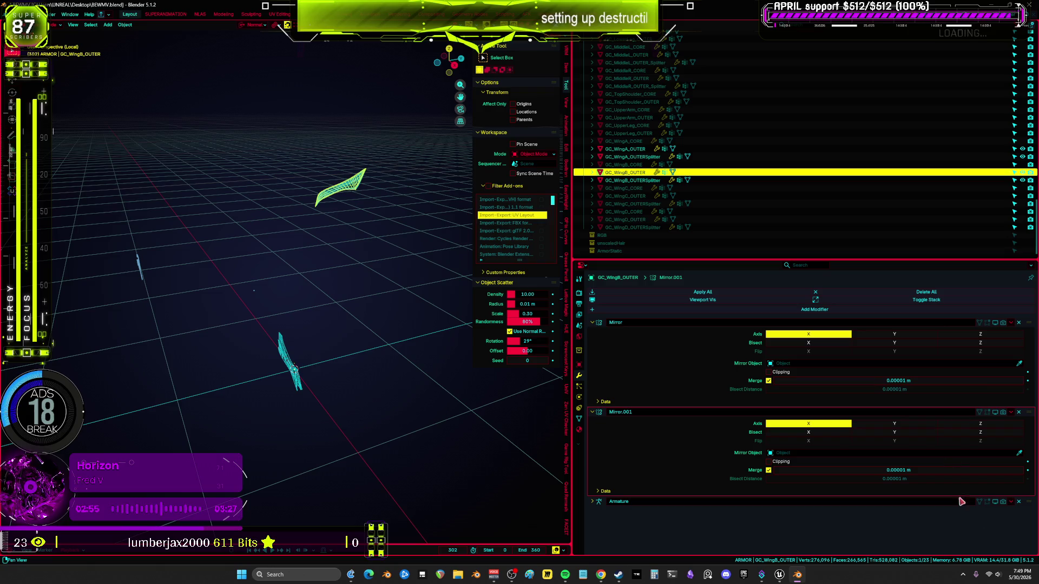
{"action": "left_click_drag", "start_coordinate": [1003, 503], "coordinate": [973, 506]}
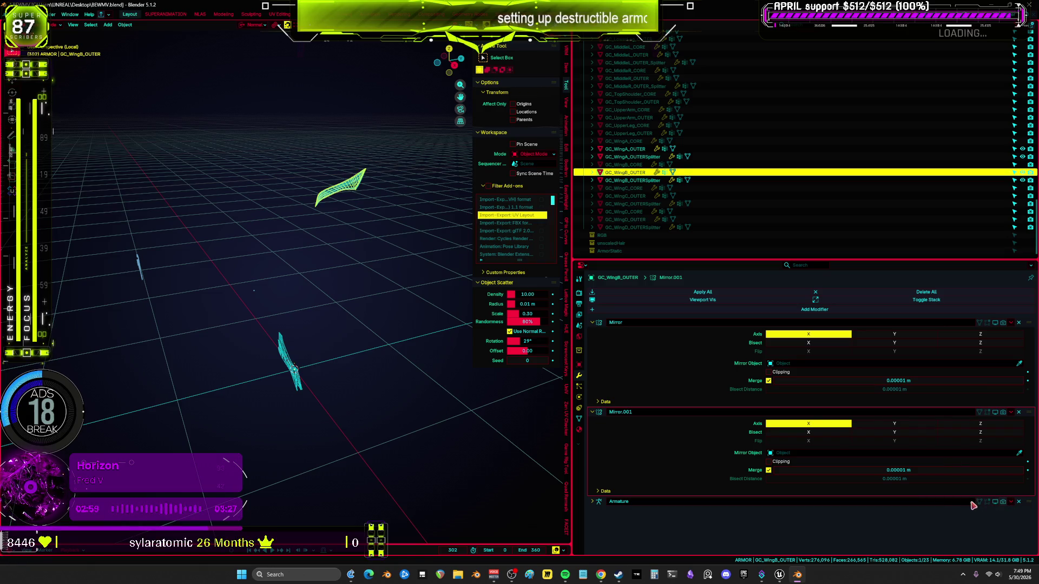
{"action": "key", "text": "Down"}
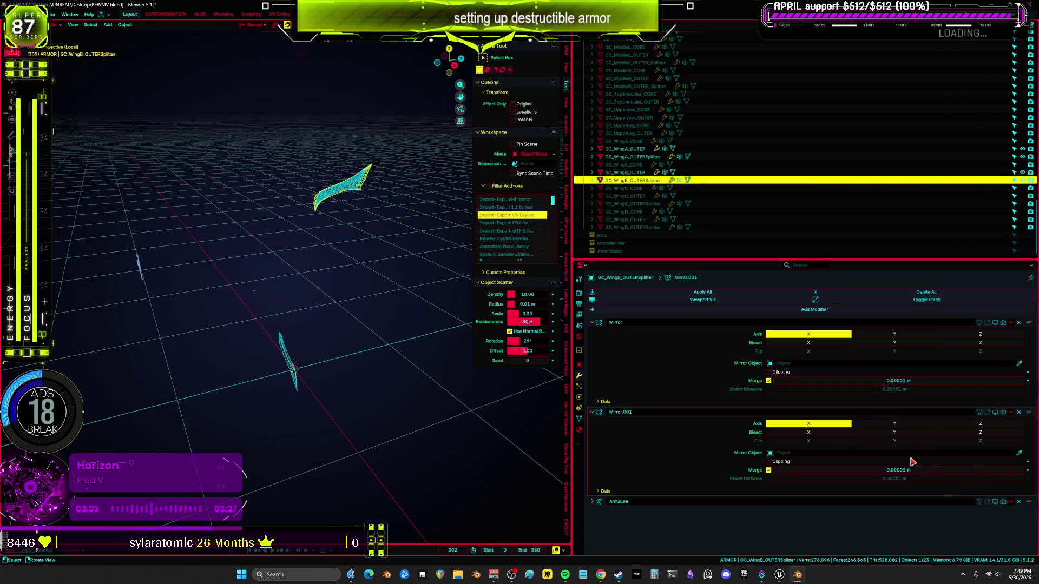
{"action": "key", "text": "Up"}
{"action": "key", "text": "Up"}
{"action": "key", "text": "Up"}
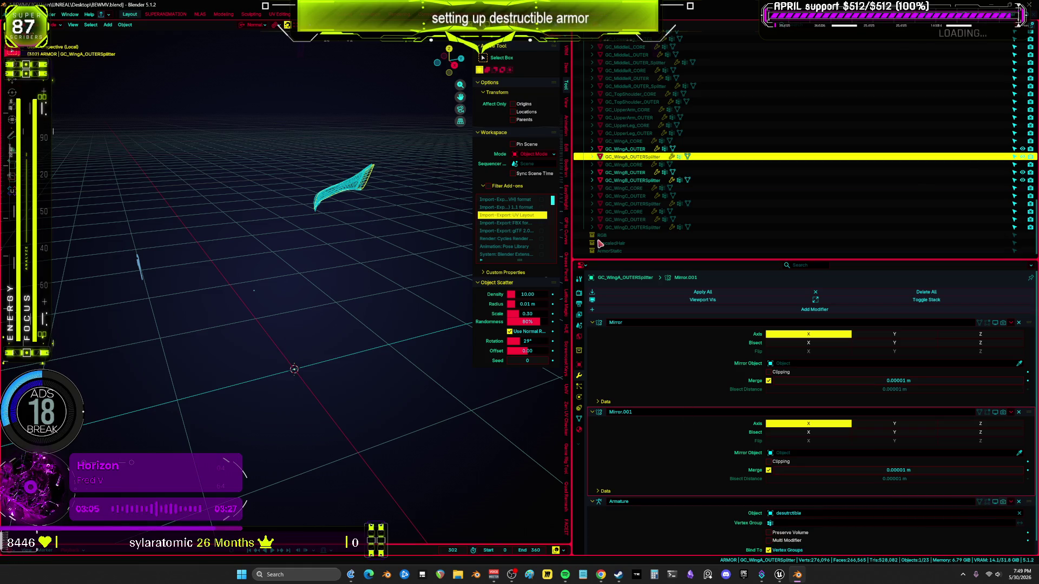
{"action": "key", "text": "ctrl+space"}
{"action": "key", "text": "KP_Decimal"}
{"action": "key", "text": "z"}
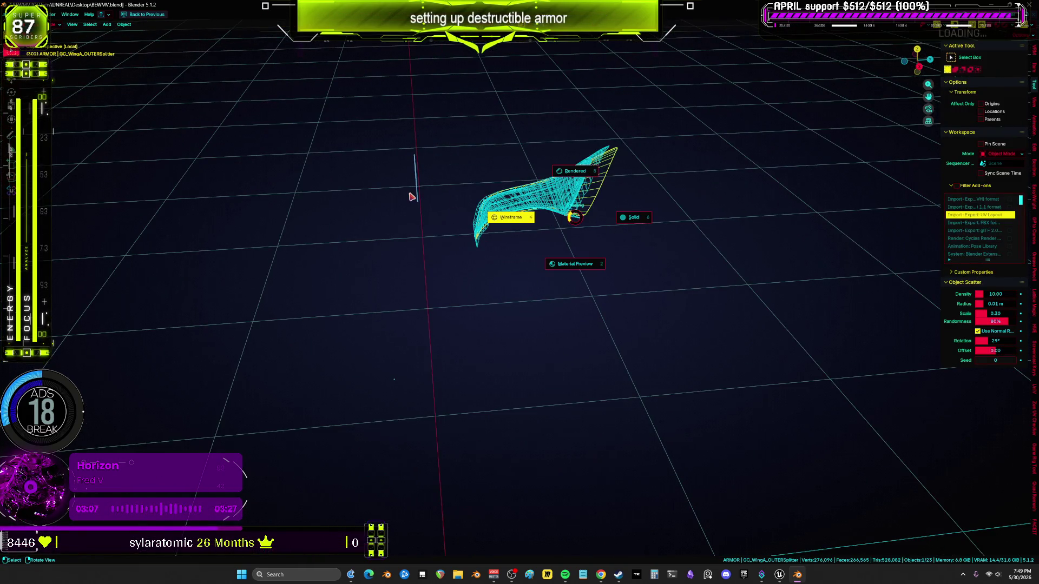
{"action": "scroll", "coordinate": [581, 193], "scroll_direction": "up", "scroll_amount": 3}
- In wireframe, move the sparse wing mesh aside and the selected wing far to the left
{"action": "key", "text": "z"}
{"action": "left_click", "coordinate": [380, 152]}
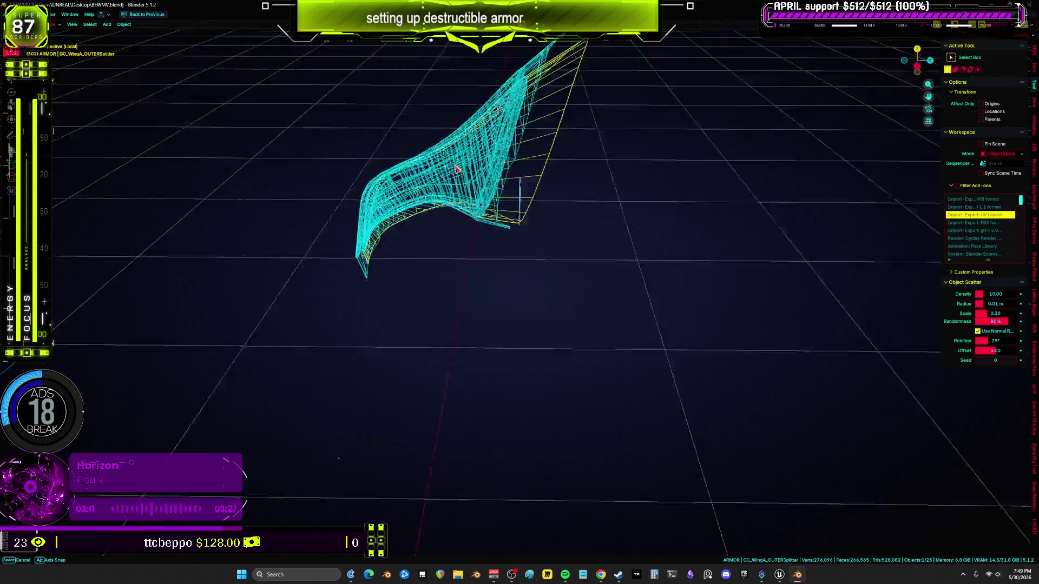
{"action": "key", "text": "g"}
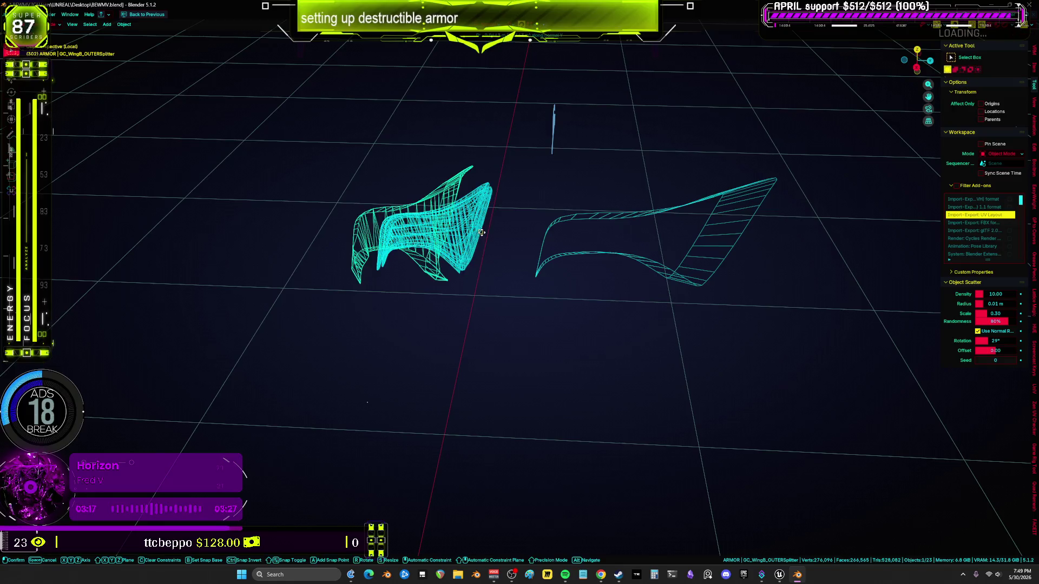
{"action": "left_click", "coordinate": [626, 258]}
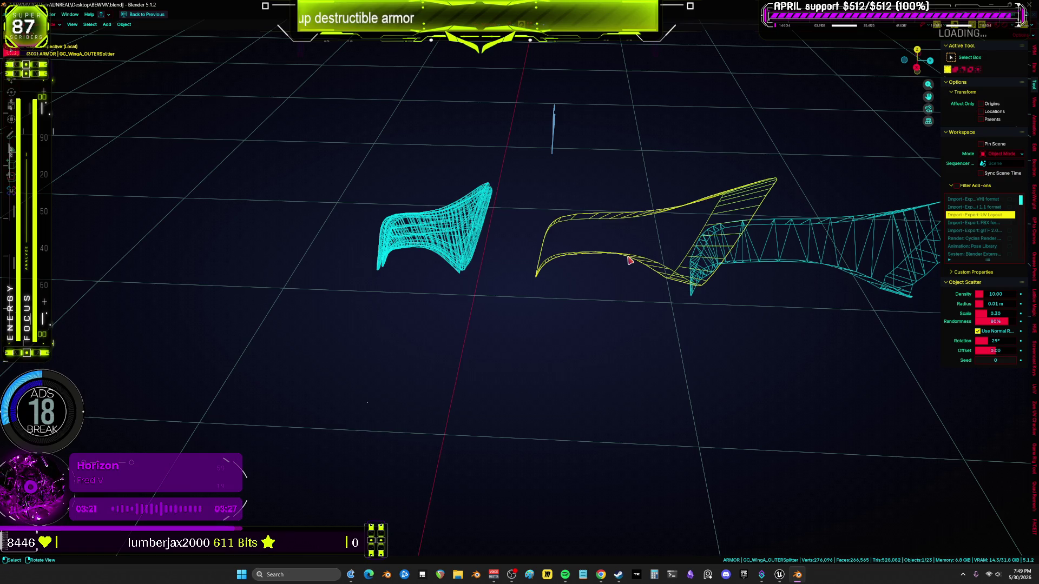
{"action": "key", "text": "g"}
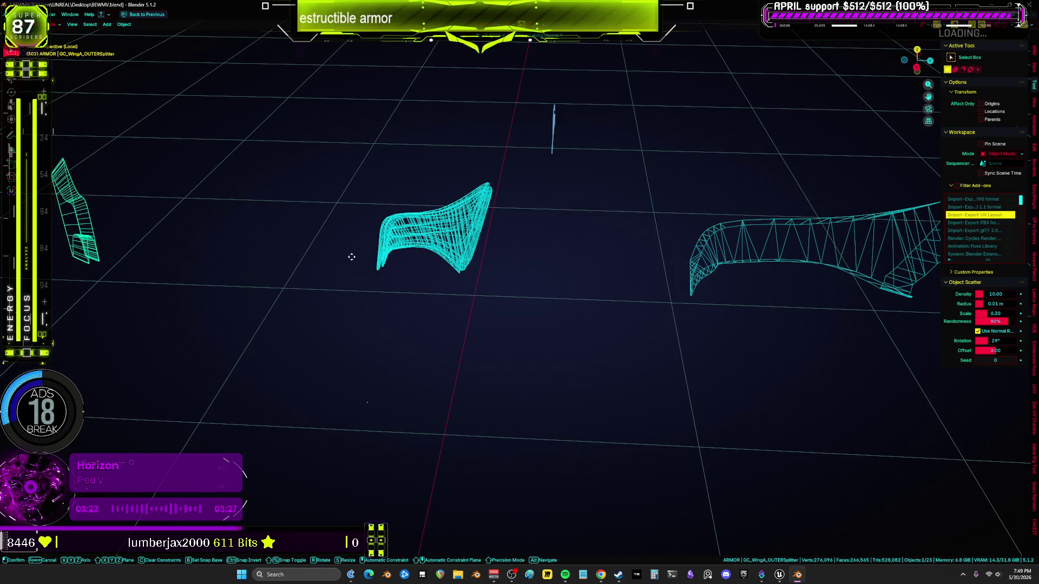
{"action": "left_click", "coordinate": [416, 255]}
{"action": "left_click", "coordinate": [482, 274]}
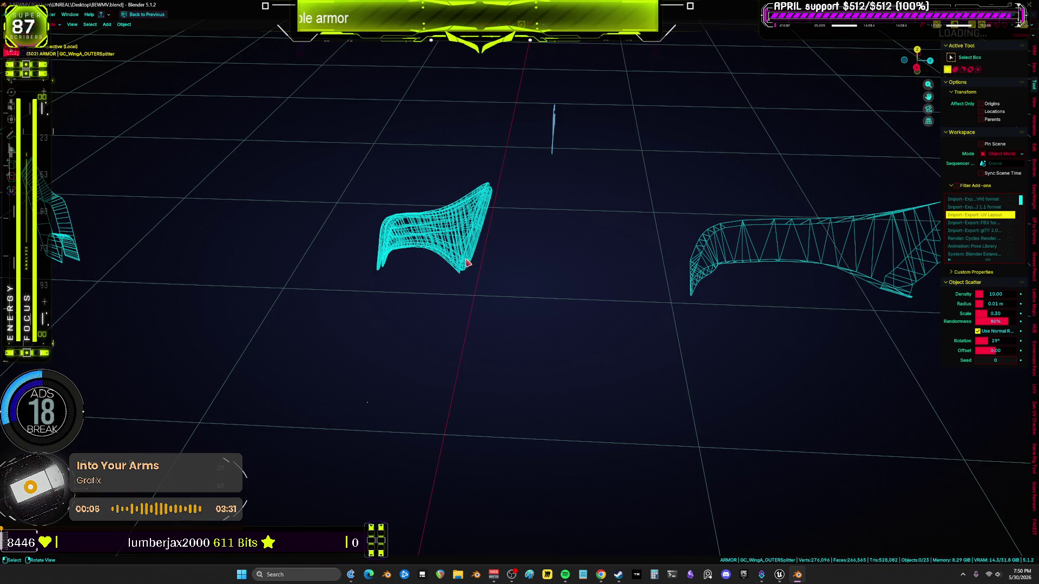
{"action": "scroll", "coordinate": [468, 262], "scroll_direction": "down", "scroll_amount": 3}
- Duplicate the centre wing piece beside itself, raise the right pieces along Z and show the viewport overlays
{"action": "left_click", "coordinate": [520, 311]}
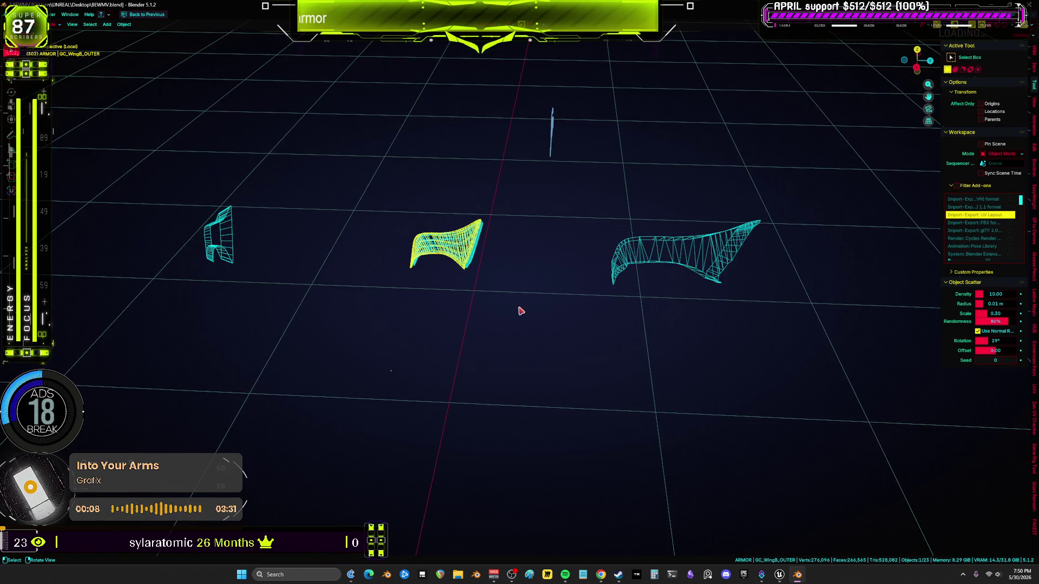
{"action": "key", "text": "shift+d"}
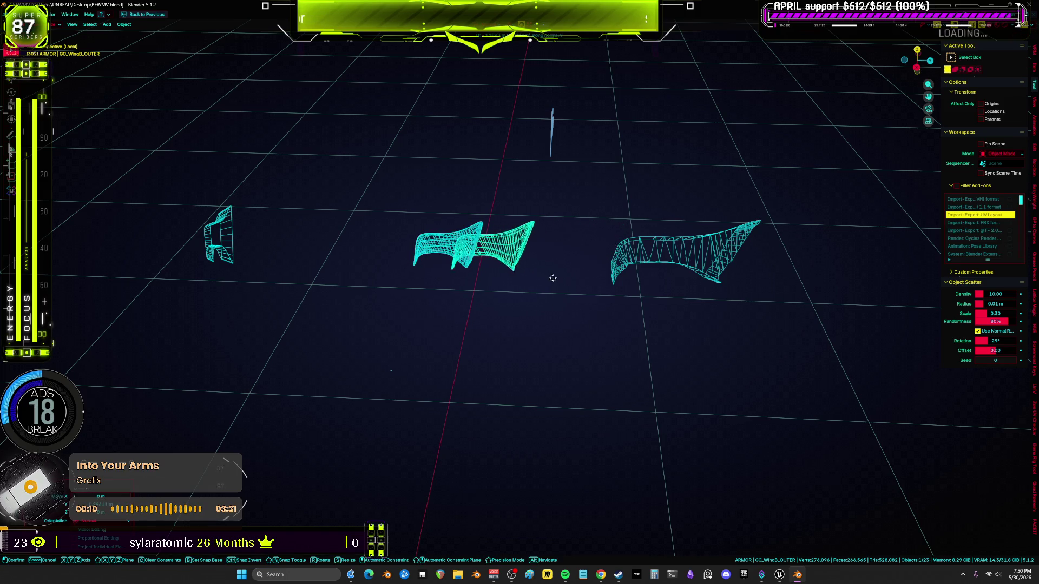
{"action": "left_click", "coordinate": [685, 255]}
{"action": "left_click_drag", "start_coordinate": [736, 288], "coordinate": [639, 229]}
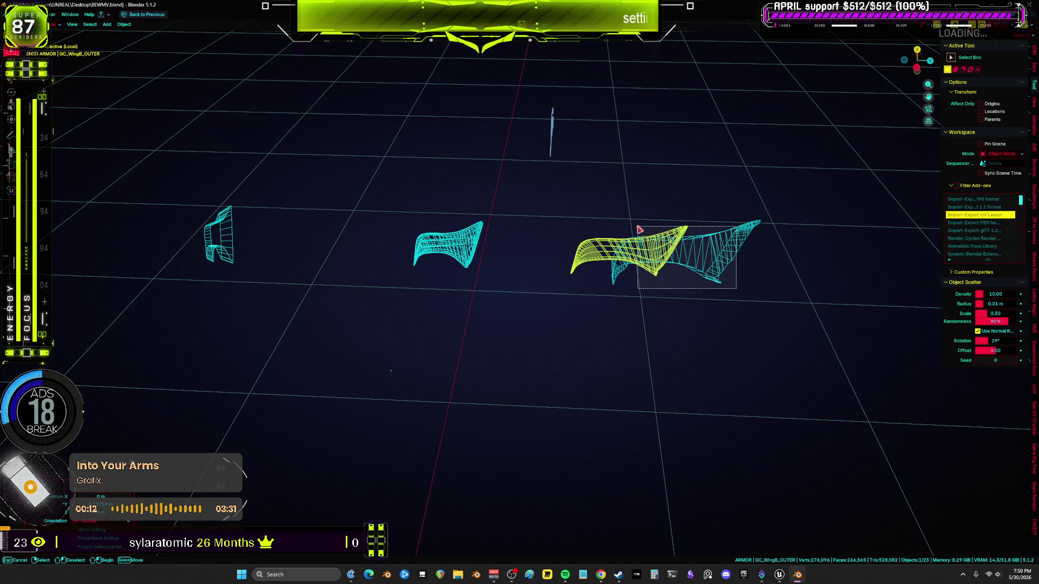
{"action": "left_click_drag", "start_coordinate": [581, 272], "coordinate": [591, 271]}
{"action": "key", "text": "g"}
{"action": "key", "text": "z"}
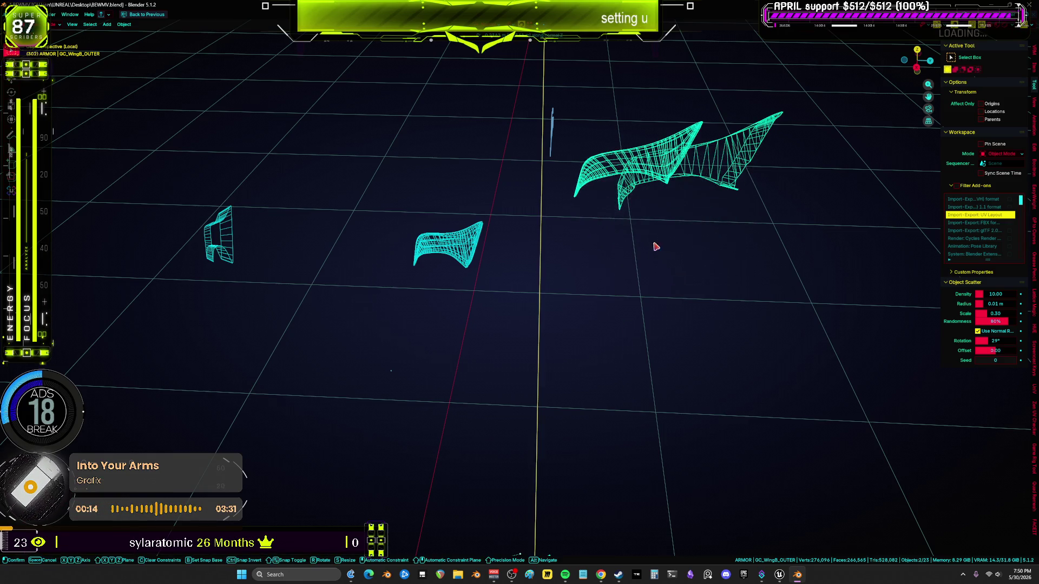
{"action": "key", "text": "Return"}
{"action": "left_click", "coordinate": [961, 32]}
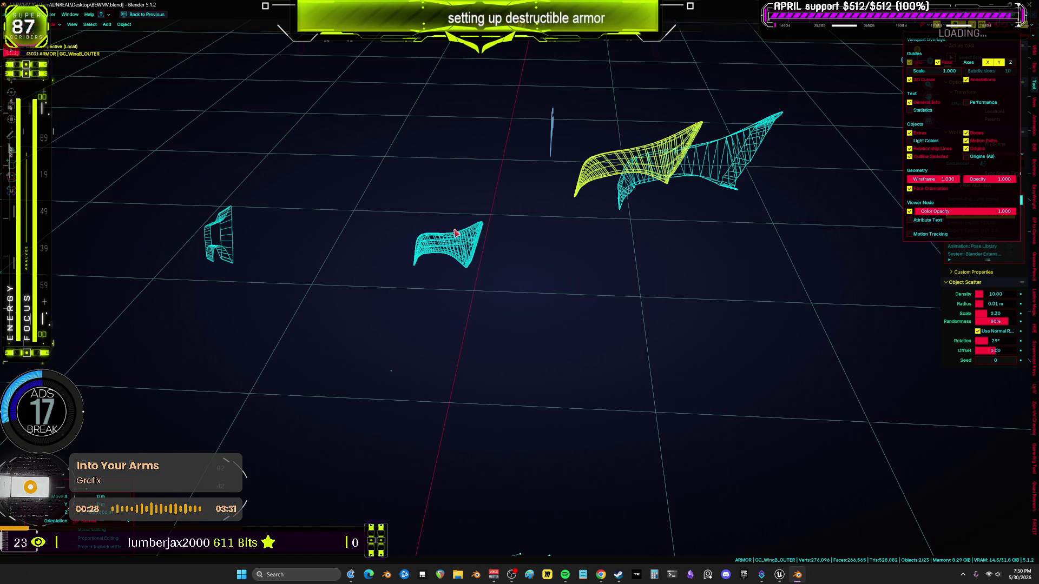
{"action": "scroll", "coordinate": [466, 235], "scroll_direction": "up", "scroll_amount": 4}
- In solid shading, move the middle wing piece to the left and orbit to compare the pieces
{"action": "key", "text": "shift+z"}
{"action": "scroll", "coordinate": [647, 208], "scroll_direction": "up", "scroll_amount": 3}
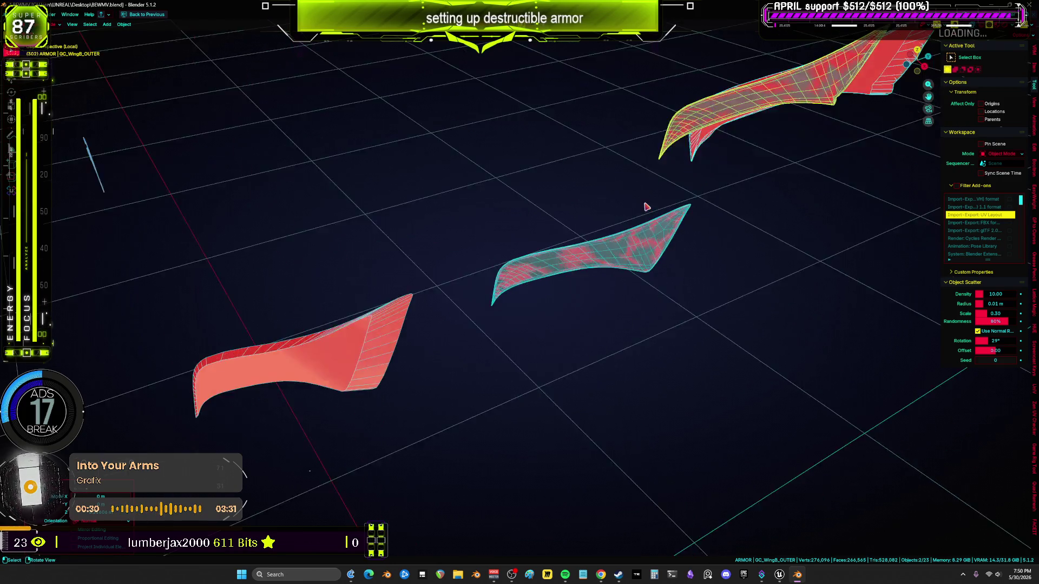
{"action": "left_click", "coordinate": [589, 261]}
{"action": "key", "text": "g"}
{"action": "left_click", "coordinate": [442, 268]}
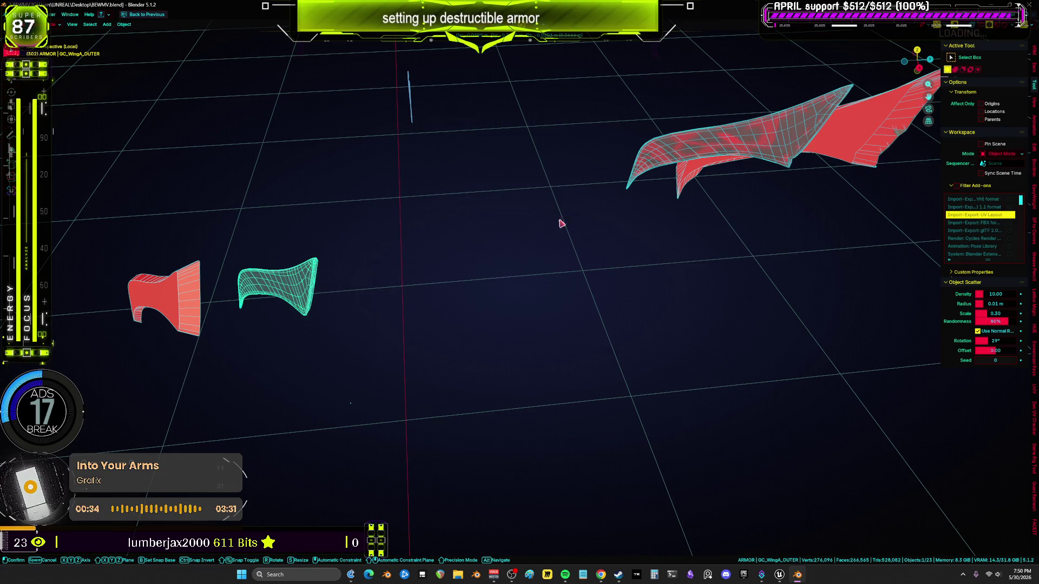
{"action": "mouse_move", "coordinate": [528, 225]}
{"action": "left_mouse_down"}
{"action": "mouse_move", "coordinate": [399, 285]}
{"action": "mouse_move", "coordinate": [455, 267]}
{"action": "left_mouse_up"}
{"action": "scroll", "coordinate": [496, 262], "scroll_direction": "up", "scroll_amount": 5}
{"action": "scroll", "coordinate": [496, 263], "scroll_direction": "down", "scroll_amount": 3}
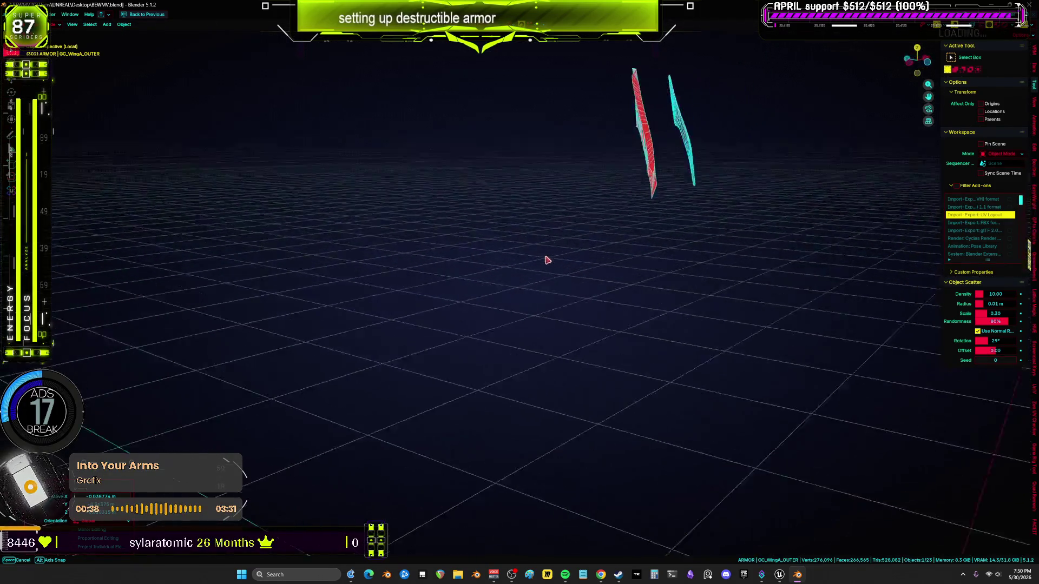
{"action": "mouse_move", "coordinate": [543, 260]}
{"action": "left_mouse_down"}
{"action": "mouse_move", "coordinate": [342, 264]}
{"action": "mouse_move", "coordinate": [352, 267]}
{"action": "left_mouse_up"}
{"action": "scroll", "coordinate": [406, 268], "scroll_direction": "up", "scroll_amount": 5}
{"action": "scroll", "coordinate": [416, 264], "scroll_direction": "down", "scroll_amount": 3}
{"action": "left_click_drag", "start_coordinate": [416, 265], "coordinate": [418, 282]}
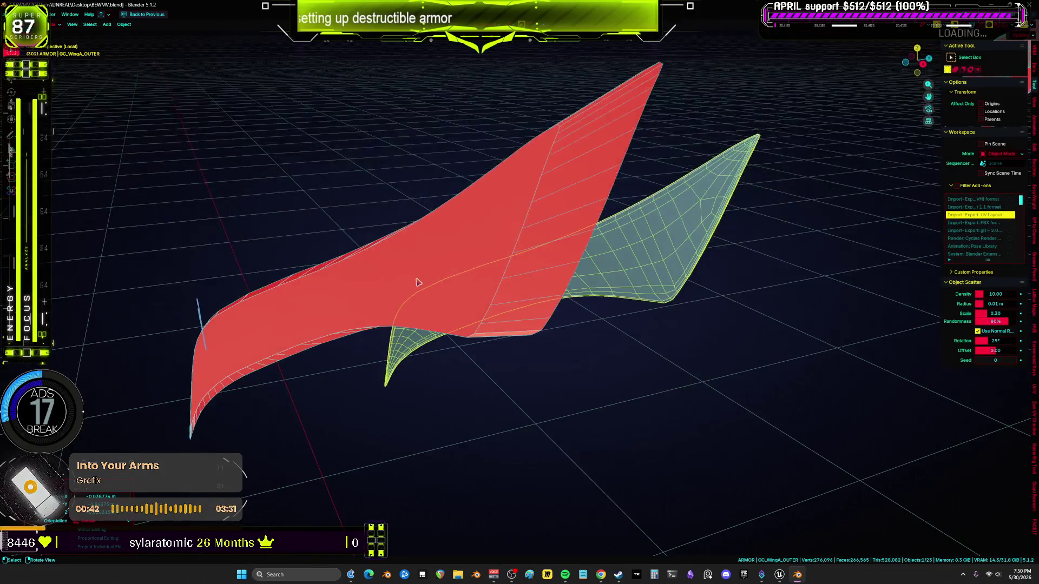
- In Edit Mode, flip all normals on the GC_WingA_OUTERSplitter mesh, then undo and deselect
{"action": "key", "text": "Tab"}
{"action": "key", "text": "a"}
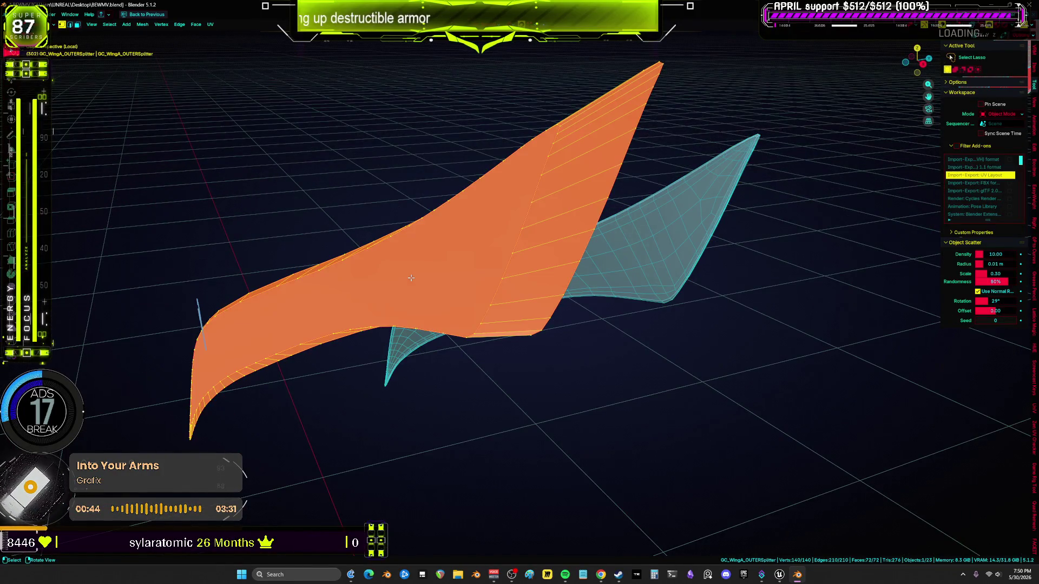
{"action": "key", "text": "alt+n"}
{"action": "left_click", "coordinate": [413, 281]}
{"action": "mouse_move", "coordinate": [412, 282]}
{"action": "left_mouse_down"}
{"action": "mouse_move", "coordinate": [428, 294]}
{"action": "mouse_move", "coordinate": [476, 293]}
{"action": "left_mouse_up"}
{"action": "key", "text": "ctrl+z"}
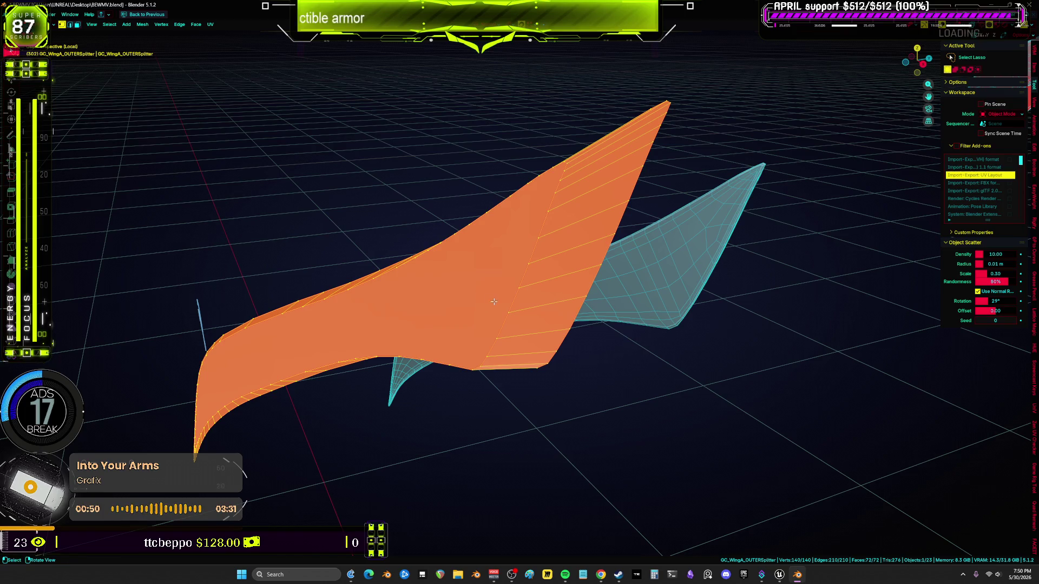
{"action": "key", "text": "alt+a"}
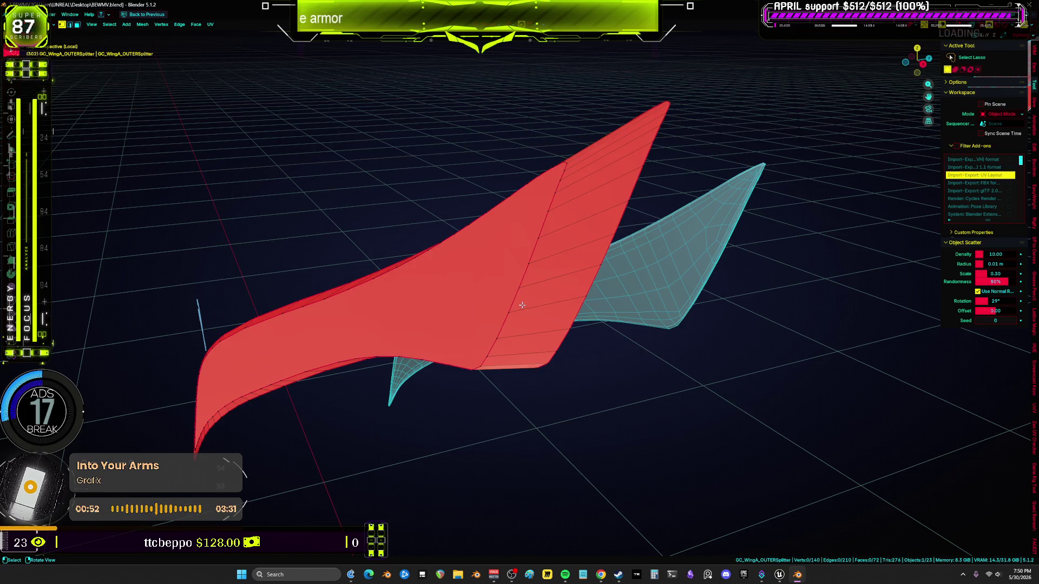
{"action": "left_click_drag", "start_coordinate": [522, 306], "coordinate": [474, 309]}
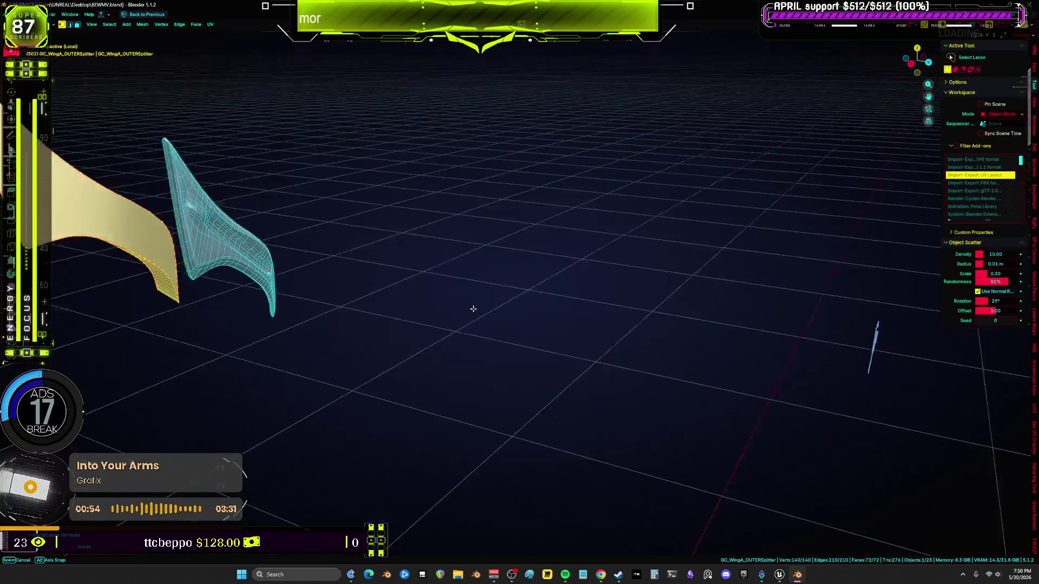
{"action": "scroll", "coordinate": [474, 309], "scroll_direction": "up", "scroll_amount": 5}
{"action": "scroll", "coordinate": [454, 312], "scroll_direction": "down", "scroll_amount": 5}
{"action": "left_click_drag", "start_coordinate": [446, 317], "coordinate": [103, 283]}
- Triangulate the whole splitter mesh via operator search and return to Object Mode
{"action": "key", "text": "a"}
{"action": "key", "text": "KP_Decimal"}
{"action": "key", "text": "F3"}
{"action": "left_click", "coordinate": [428, 297]}
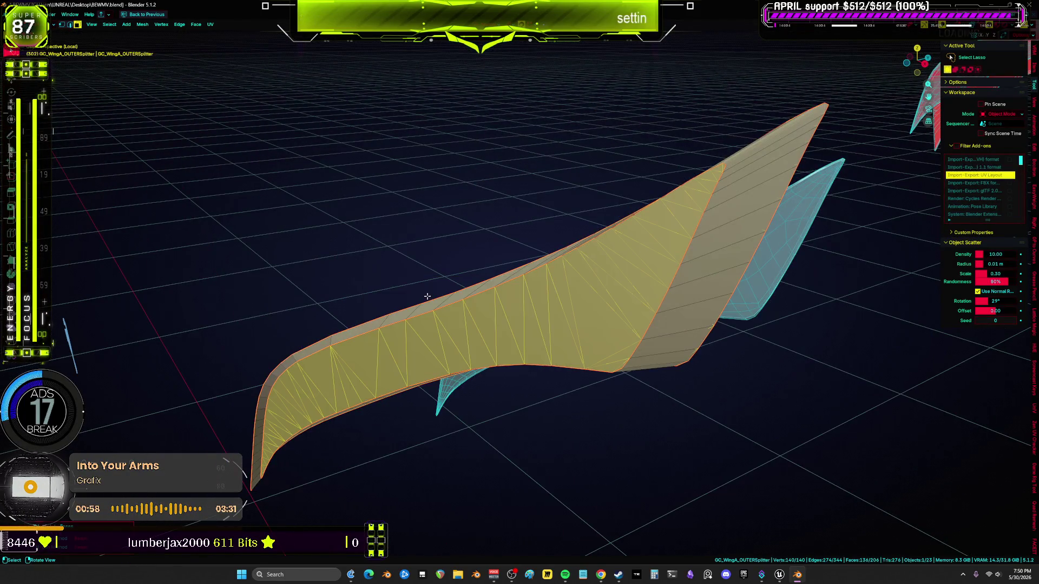
{"action": "mouse_move", "coordinate": [576, 389]}
{"action": "left_mouse_down"}
{"action": "mouse_move", "coordinate": [505, 398]}
{"action": "mouse_move", "coordinate": [630, 370]}
{"action": "mouse_move", "coordinate": [556, 324]}
{"action": "left_mouse_up"}
{"action": "key", "text": "ctrl+Tab"}
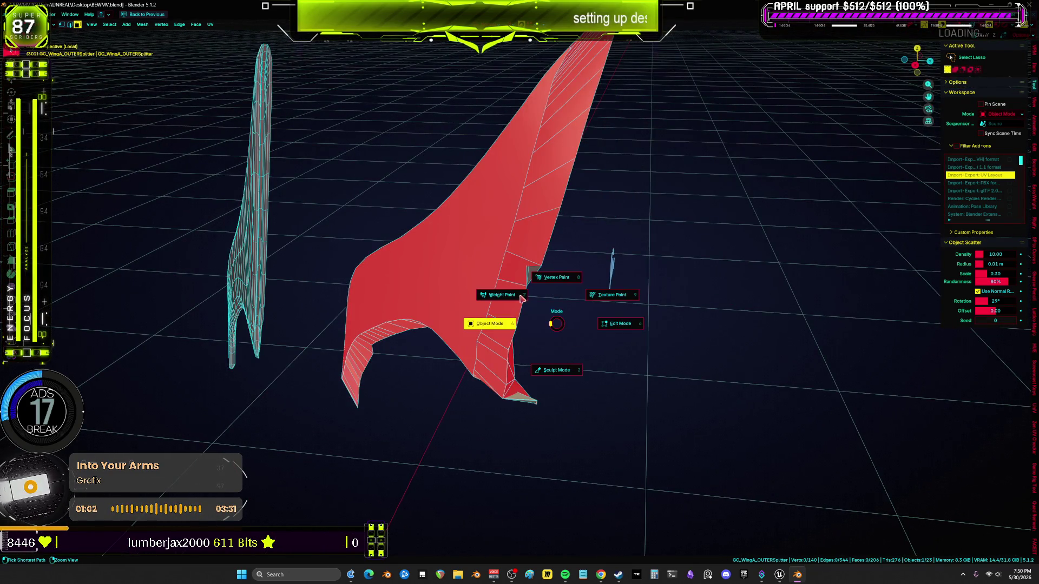
{"action": "left_click", "coordinate": [522, 299]}
- Edit GC_WingB_OUTERSplitter, select its faces in X-ray and reorient them to face outward
{"action": "key", "text": "Tab"}
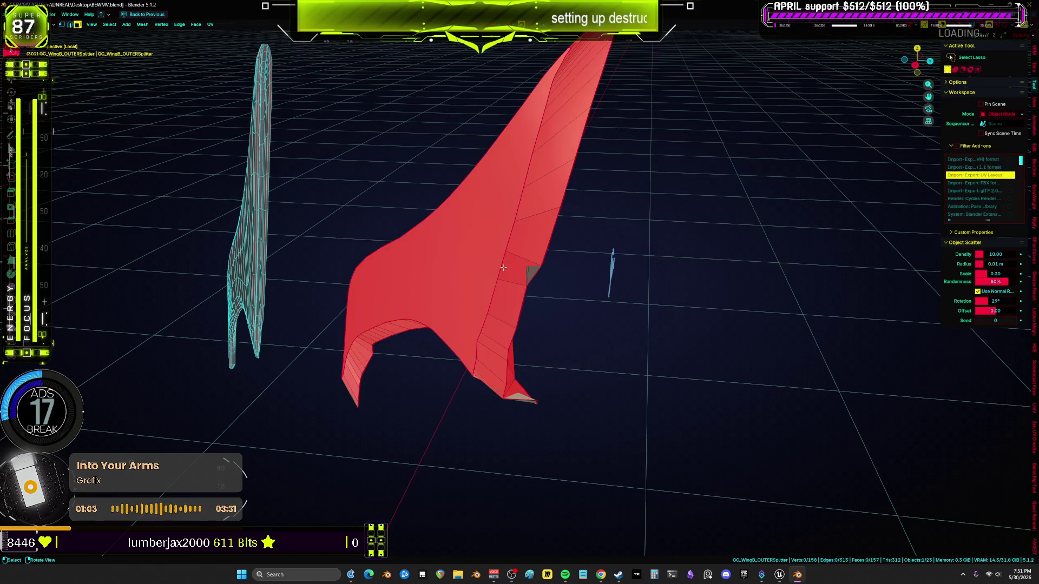
{"action": "mouse_move", "coordinate": [529, 273]}
{"action": "left_mouse_down"}
{"action": "mouse_move", "coordinate": [390, 297]}
{"action": "mouse_move", "coordinate": [591, 262]}
{"action": "left_mouse_up"}
{"action": "left_click", "coordinate": [591, 261]}
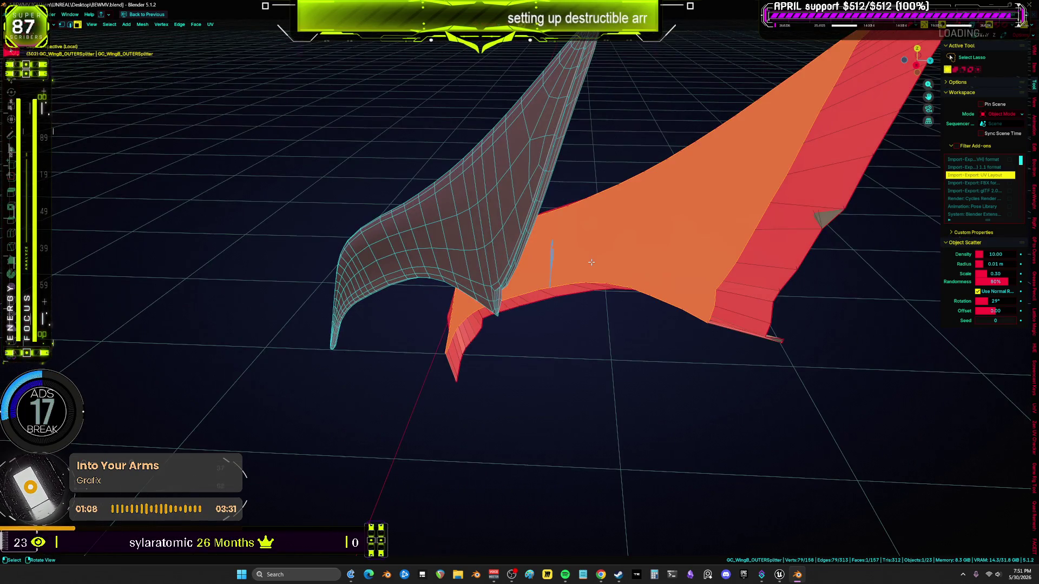
{"action": "right_click", "coordinate": [593, 266]}
{"action": "left_click", "coordinate": [622, 281]}
{"action": "mouse_move", "coordinate": [550, 353]}
{"action": "left_mouse_down"}
{"action": "mouse_move", "coordinate": [539, 355]}
{"action": "mouse_move", "coordinate": [540, 379]}
{"action": "left_mouse_up"}
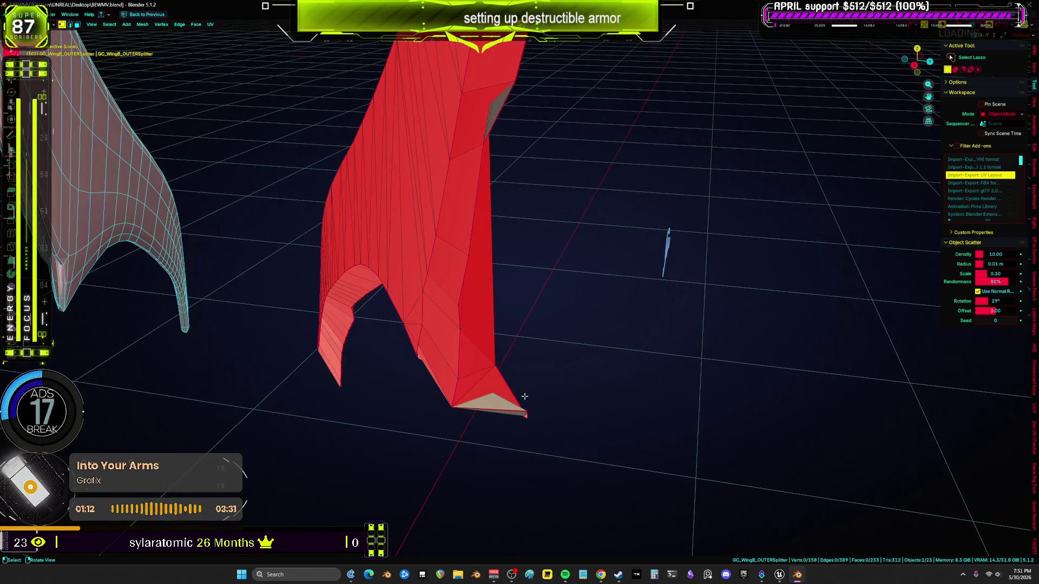
{"action": "key", "text": "alt+z"}
{"action": "key", "text": "alt+z"}
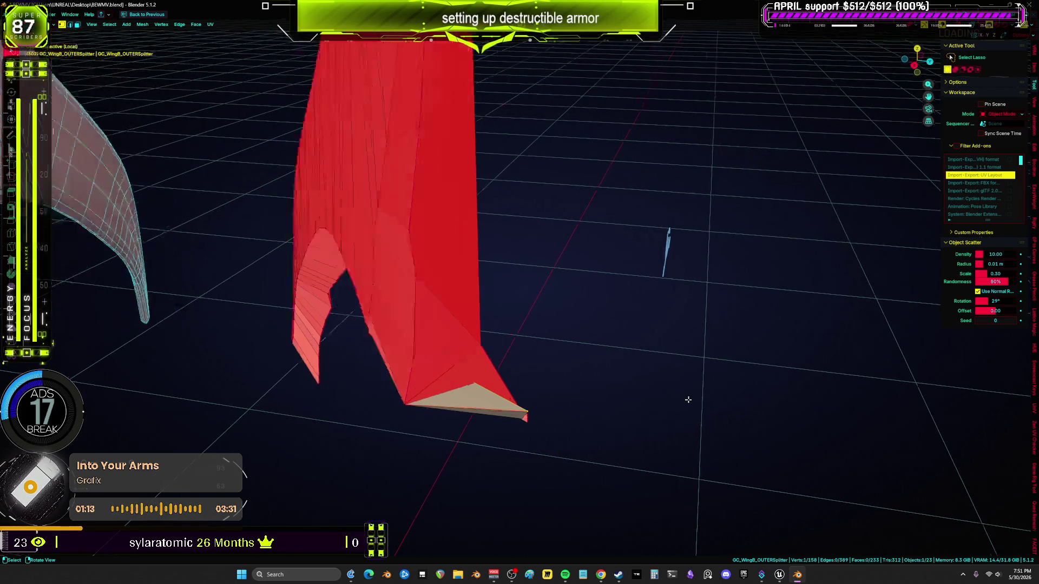
{"action": "scroll", "coordinate": [686, 398], "scroll_direction": "up", "scroll_amount": 5}
{"action": "left_click_drag", "start_coordinate": [654, 389], "coordinate": [612, 412]}
{"action": "key", "text": "a"}
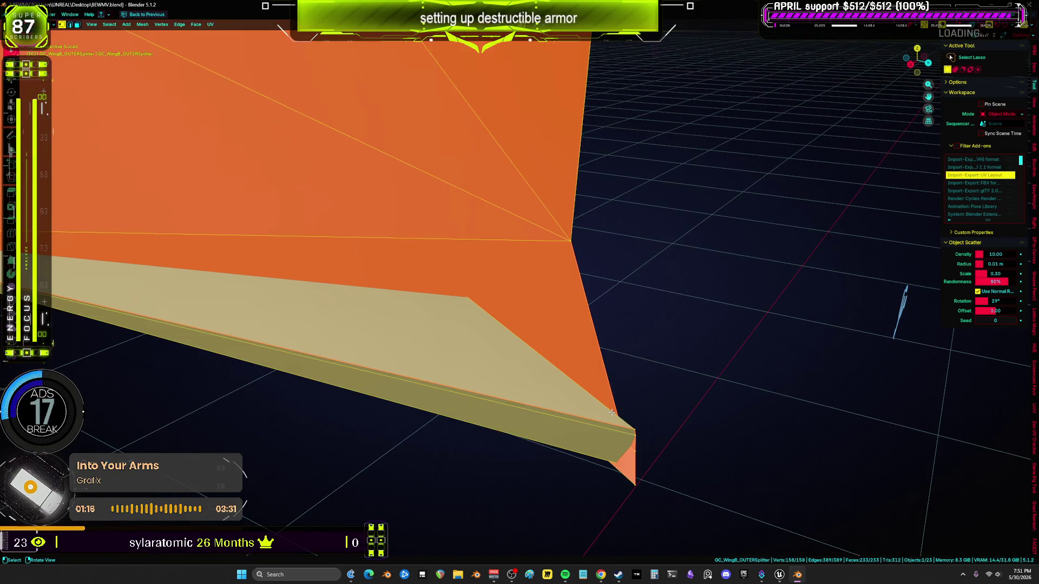
{"action": "left_click", "coordinate": [673, 413]}
- Check the splitter's corner edge in X-ray, inspect the flipped faces and return to Object Mode
{"action": "mouse_move", "coordinate": [529, 394]}
{"action": "left_mouse_down"}
{"action": "mouse_move", "coordinate": [476, 360]}
{"action": "mouse_move", "coordinate": [471, 327]}
{"action": "left_mouse_up"}
{"action": "scroll", "coordinate": [410, 324], "scroll_direction": "up", "scroll_amount": 3}
{"action": "key", "text": "alt+z"}
{"action": "key", "text": "a"}
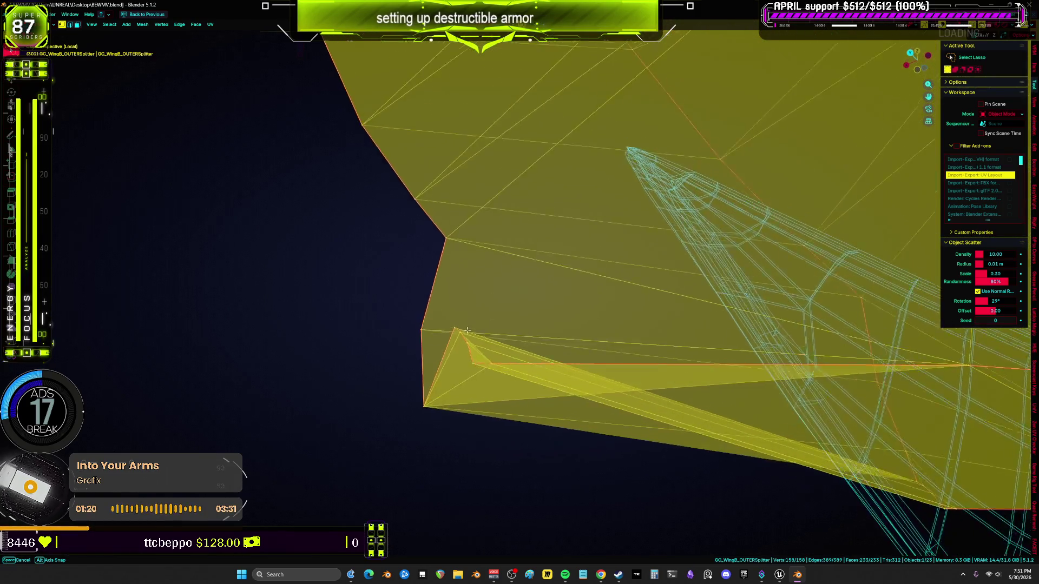
{"action": "scroll", "coordinate": [471, 327], "scroll_direction": "up", "scroll_amount": 3}
{"action": "left_click", "coordinate": [473, 403]}
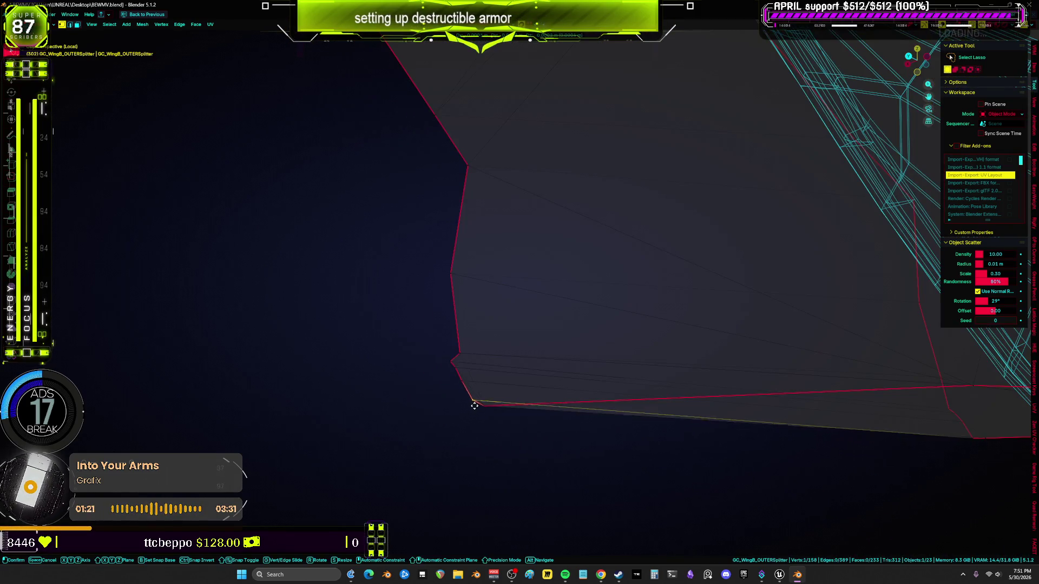
{"action": "scroll", "coordinate": [479, 401], "scroll_direction": "down", "scroll_amount": 3}
{"action": "key", "text": "alt+z"}
{"action": "scroll", "coordinate": [475, 413], "scroll_direction": "down", "scroll_amount": 5}
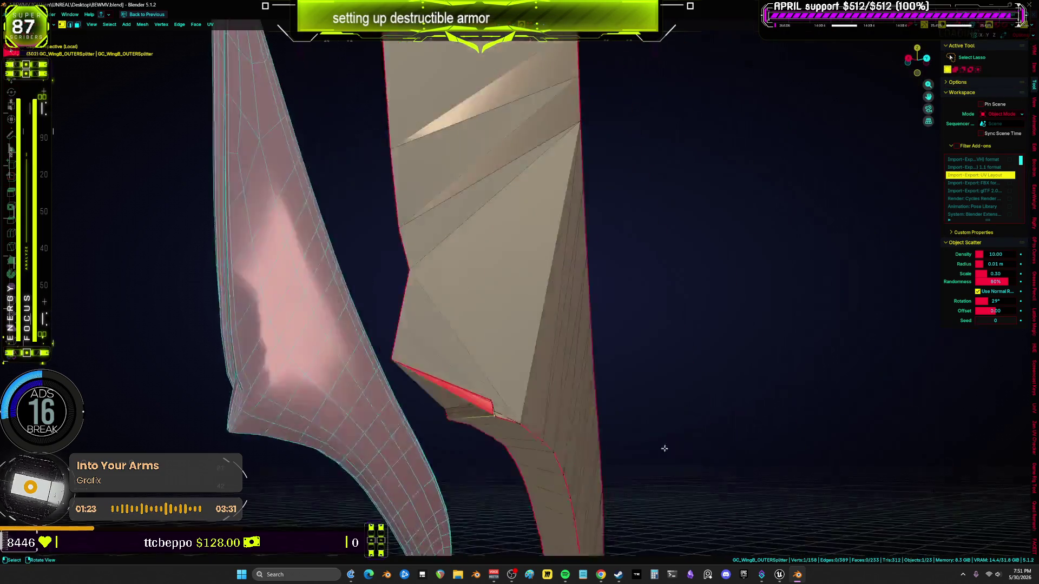
{"action": "left_click_drag", "start_coordinate": [476, 413], "coordinate": [700, 462]}
{"action": "key", "text": "ctrl+Tab"}
{"action": "left_click", "coordinate": [432, 390]}
{"action": "scroll", "coordinate": [430, 390], "scroll_direction": "down", "scroll_amount": 3}
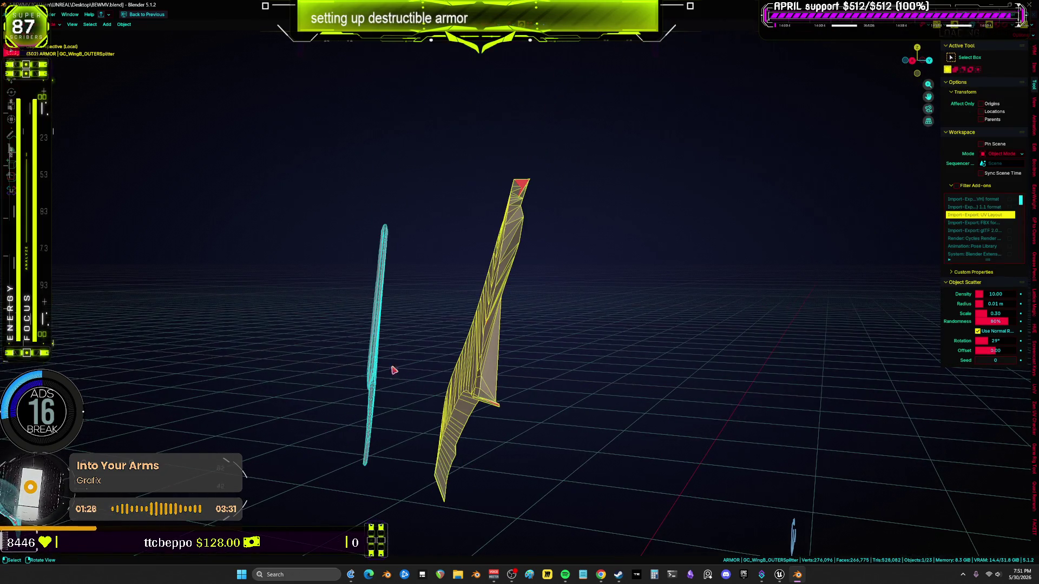
- Select the GC_WingB_OUTER armor plus its splitter and edit both meshes together
{"action": "left_click", "coordinate": [490, 344]}
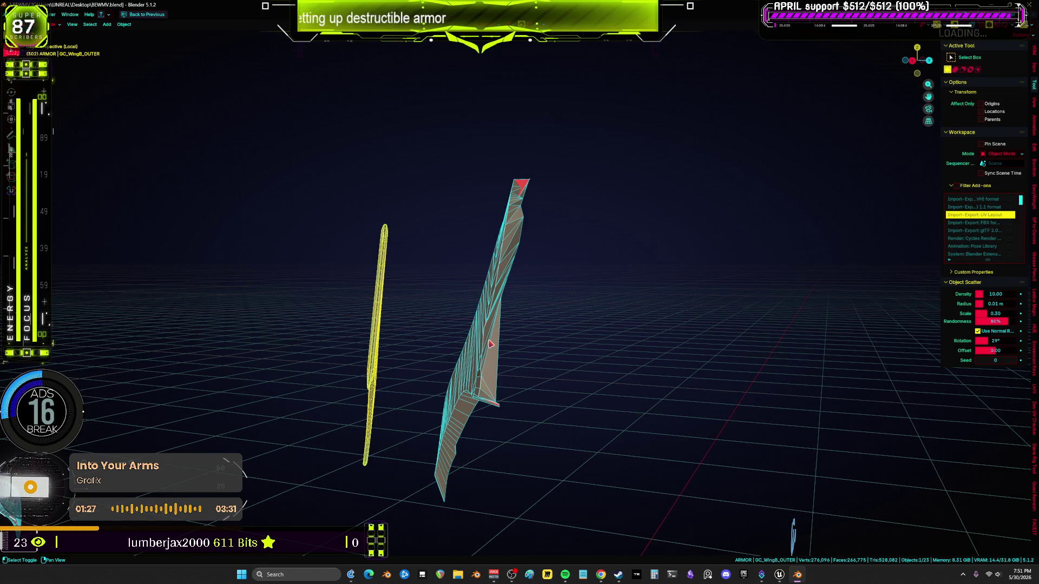
{"action": "left_click", "coordinate": [493, 345], "text": "shift"}
{"action": "left_click_drag", "start_coordinate": [494, 345], "coordinate": [536, 279]}
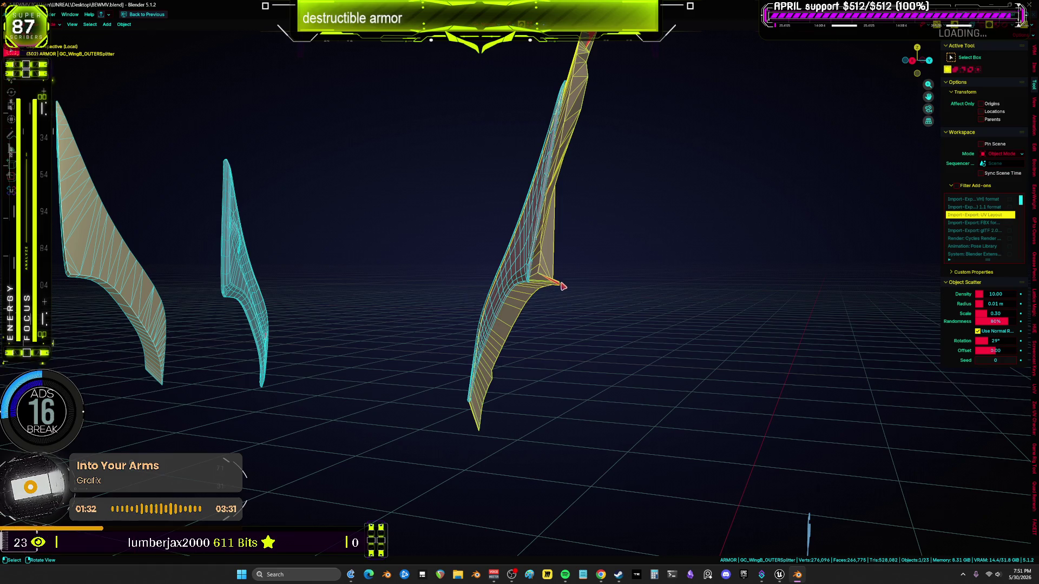
{"action": "key", "text": "Tab"}
{"action": "key", "text": "KP_Decimal"}
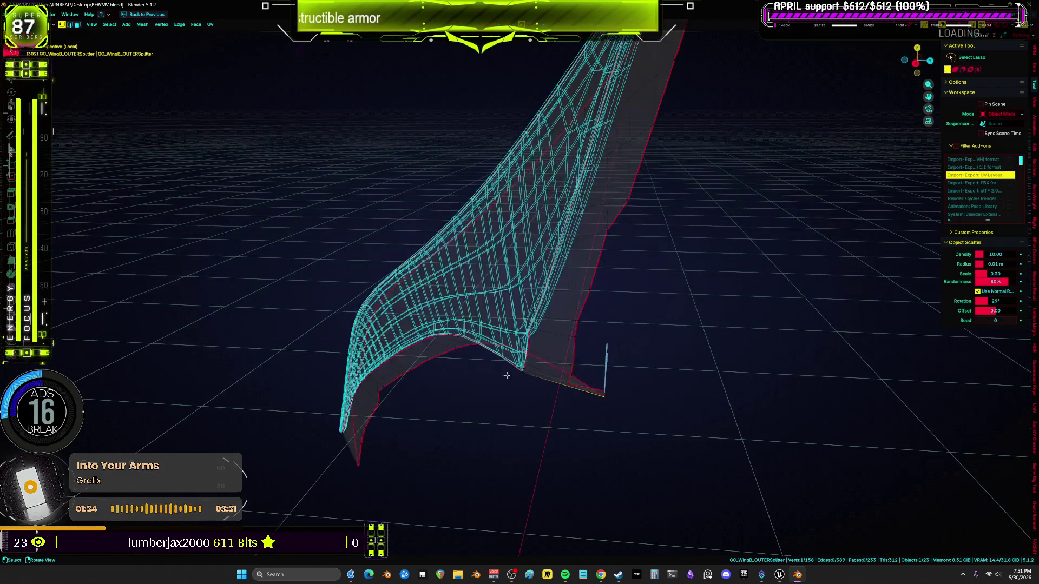
- Nudge one splitter vertex slightly and confirm its new position
{"action": "left_click_drag", "start_coordinate": [569, 328], "coordinate": [608, 376]}
{"action": "key", "text": "g"}
{"action": "left_click", "coordinate": [610, 372]}
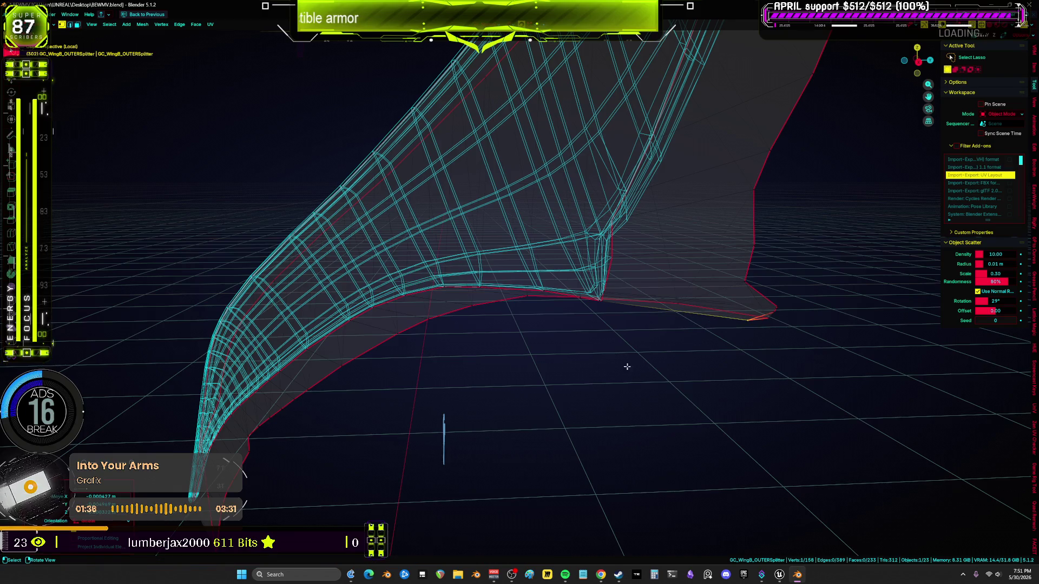
- Move the red face's vertex at the wing corner, then undo the misplaced move
{"action": "key", "text": "g"}
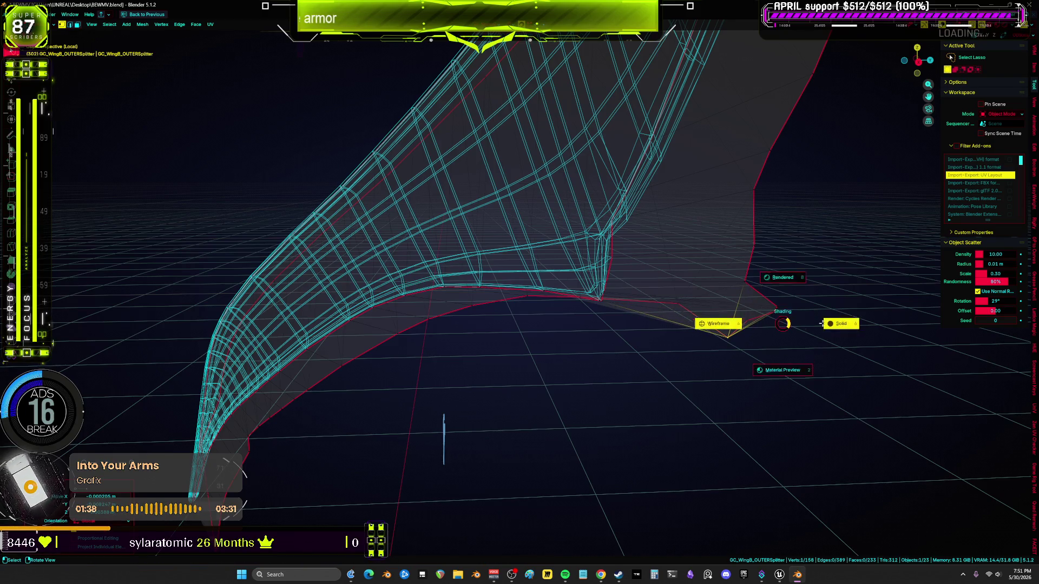
{"action": "key", "text": "alt+z"}
{"action": "left_click_drag", "start_coordinate": [773, 332], "coordinate": [734, 338]}
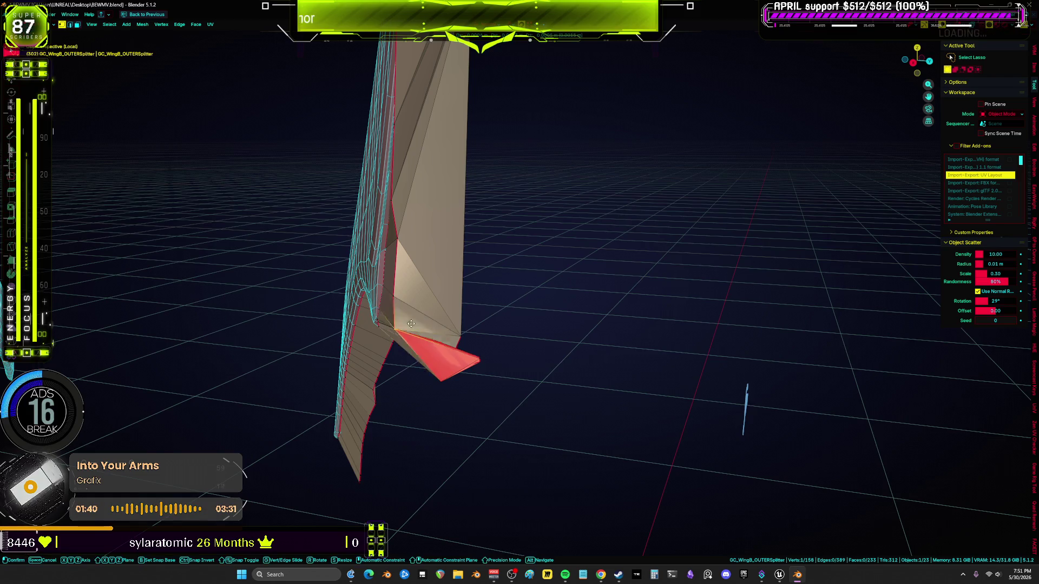
{"action": "left_click_drag", "start_coordinate": [398, 329], "coordinate": [452, 274]}
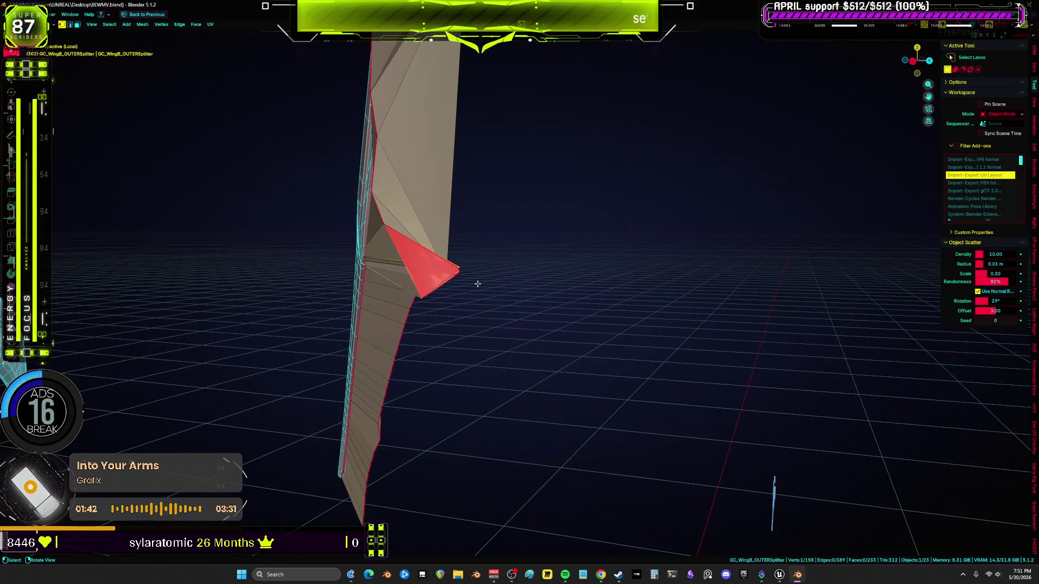
{"action": "key", "text": "g"}
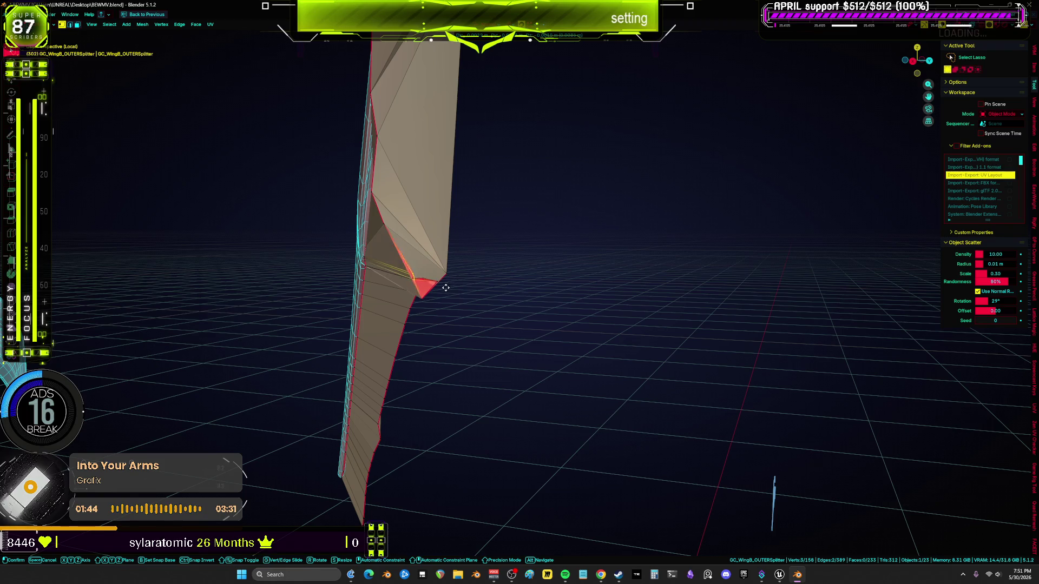
{"action": "scroll", "coordinate": [488, 262], "scroll_direction": "up", "scroll_amount": 5}
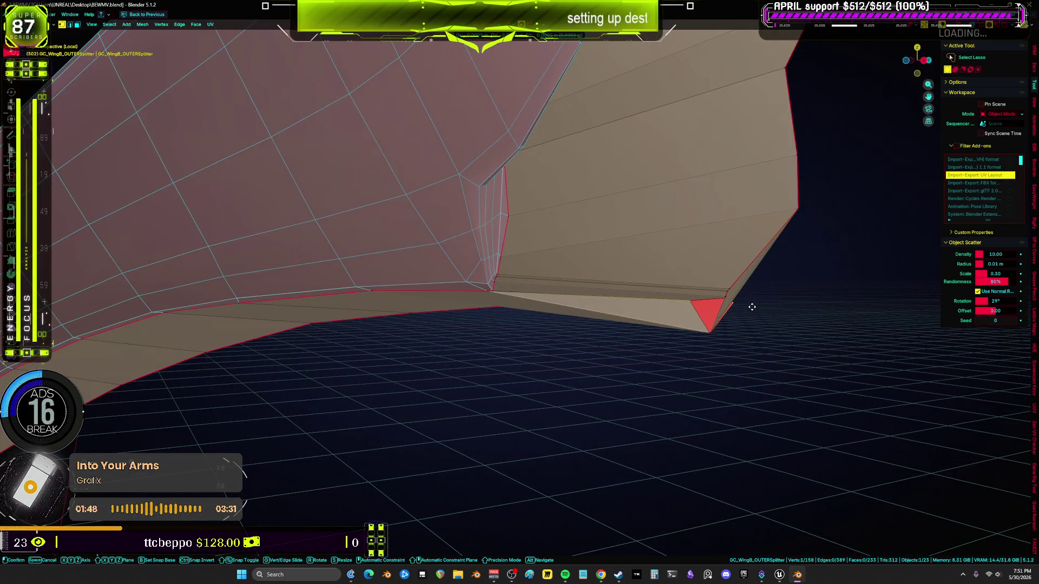
{"action": "left_click", "coordinate": [706, 313]}
{"action": "left_click_drag", "start_coordinate": [649, 314], "coordinate": [541, 322]}
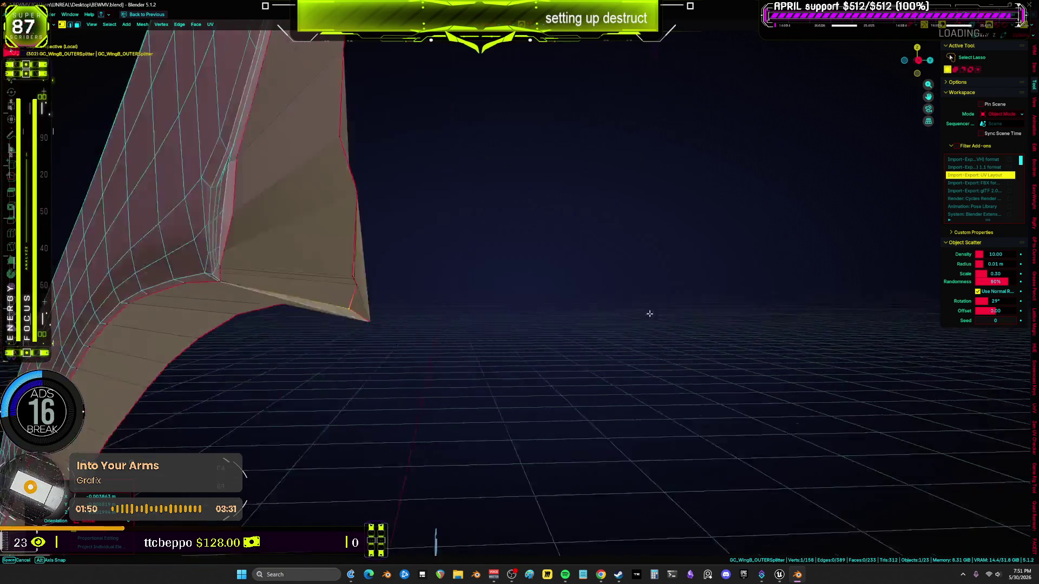
{"action": "key", "text": "ctrl+z"}
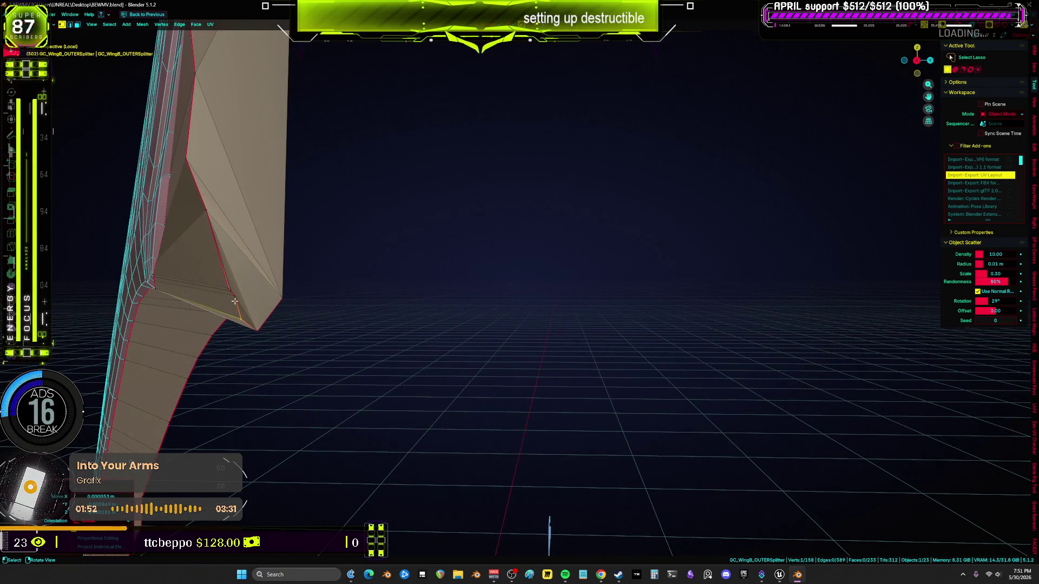
- Cancel a grab of the corner vertex, then pull the nearby vertex into place to reshape the inner corner
{"action": "key", "text": "g"}
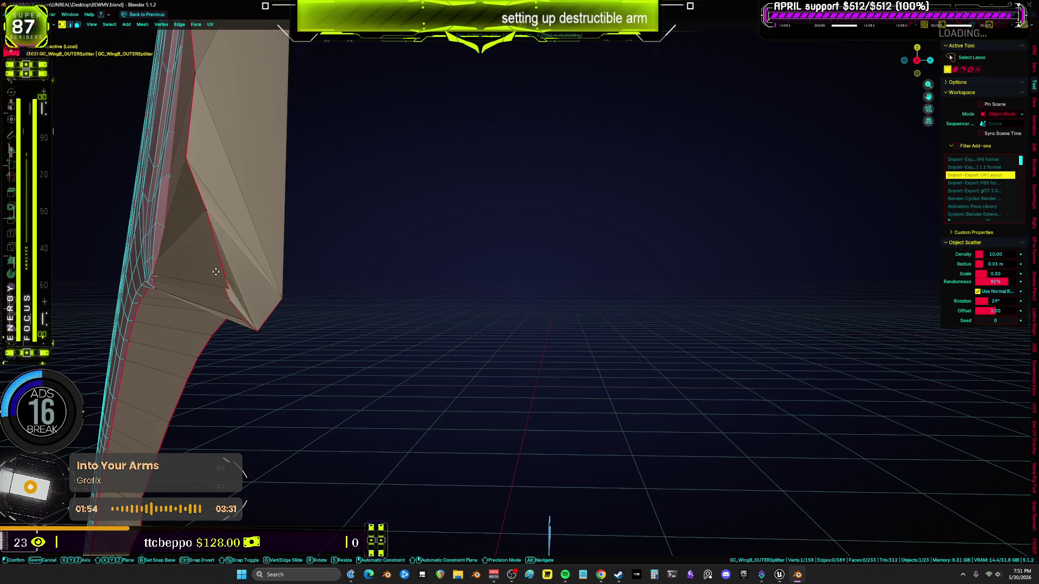
{"action": "key", "text": "Escape"}
{"action": "scroll", "coordinate": [307, 277], "scroll_direction": "up", "scroll_amount": 5}
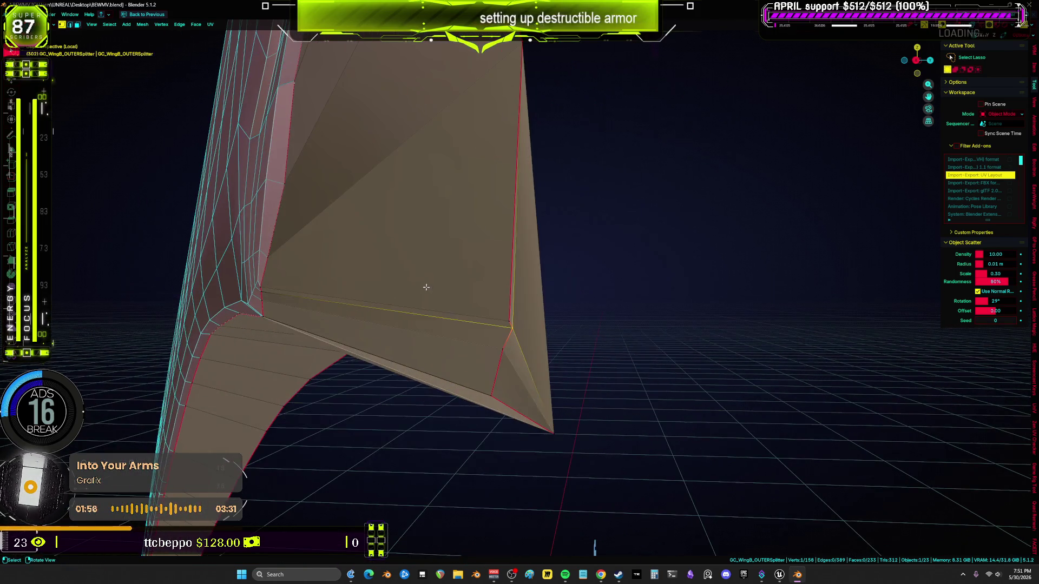
{"action": "key", "text": "g"}
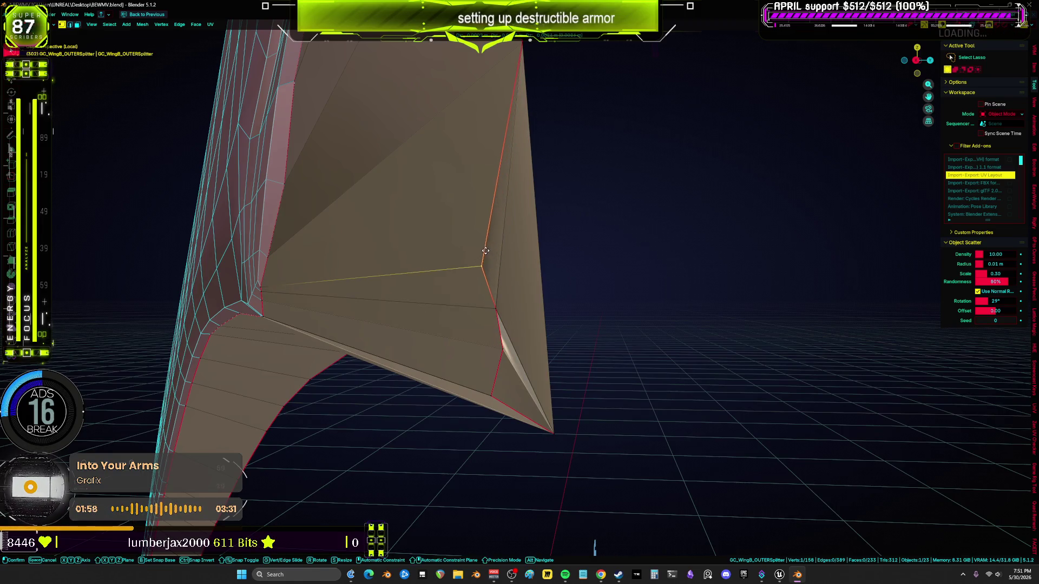
{"action": "left_click", "coordinate": [510, 311]}
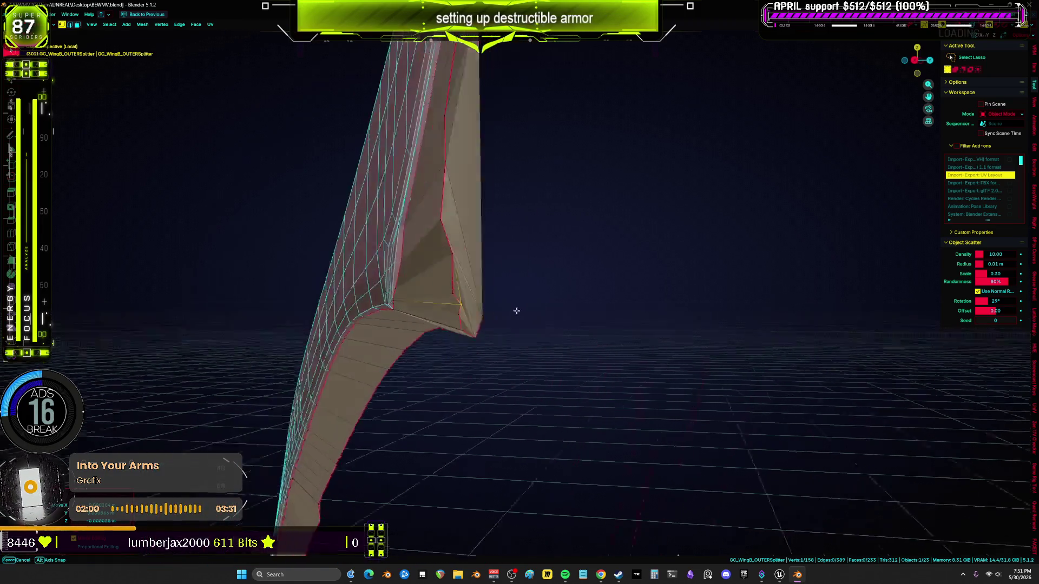
{"action": "mouse_move", "coordinate": [510, 310]}
{"action": "left_mouse_down"}
{"action": "mouse_move", "coordinate": [454, 261]}
{"action": "mouse_move", "coordinate": [441, 210]}
{"action": "mouse_move", "coordinate": [571, 239]}
{"action": "mouse_move", "coordinate": [625, 300]}
{"action": "mouse_move", "coordinate": [631, 290]}
{"action": "mouse_move", "coordinate": [541, 306]}
{"action": "mouse_move", "coordinate": [508, 297]}
{"action": "left_mouse_up"}
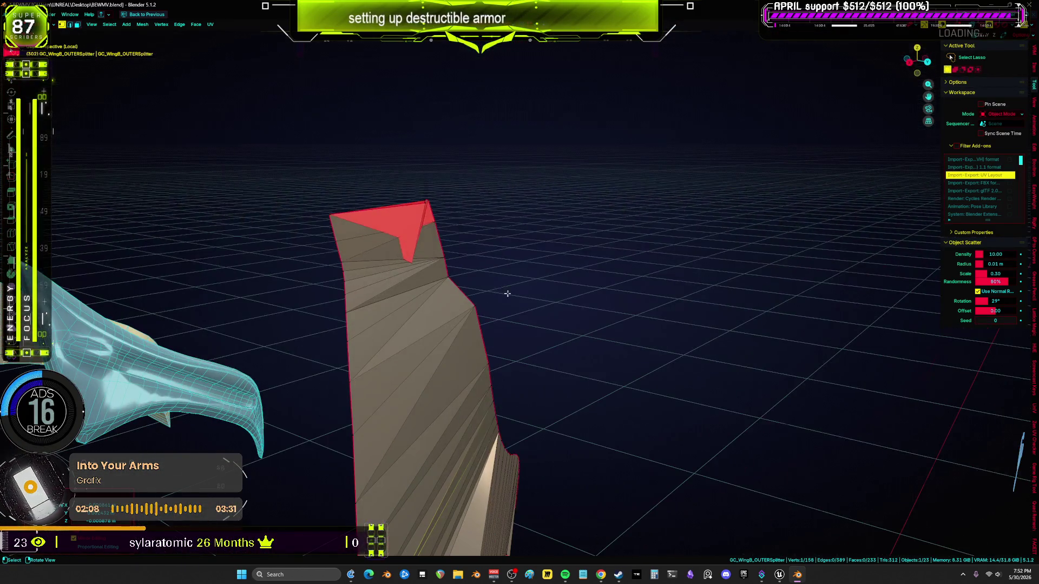
- Move the selected wing geometry twice so the splitter's outer edge follows the armor
{"action": "left_click_drag", "start_coordinate": [423, 209], "coordinate": [501, 255]}
{"action": "key", "text": "g"}
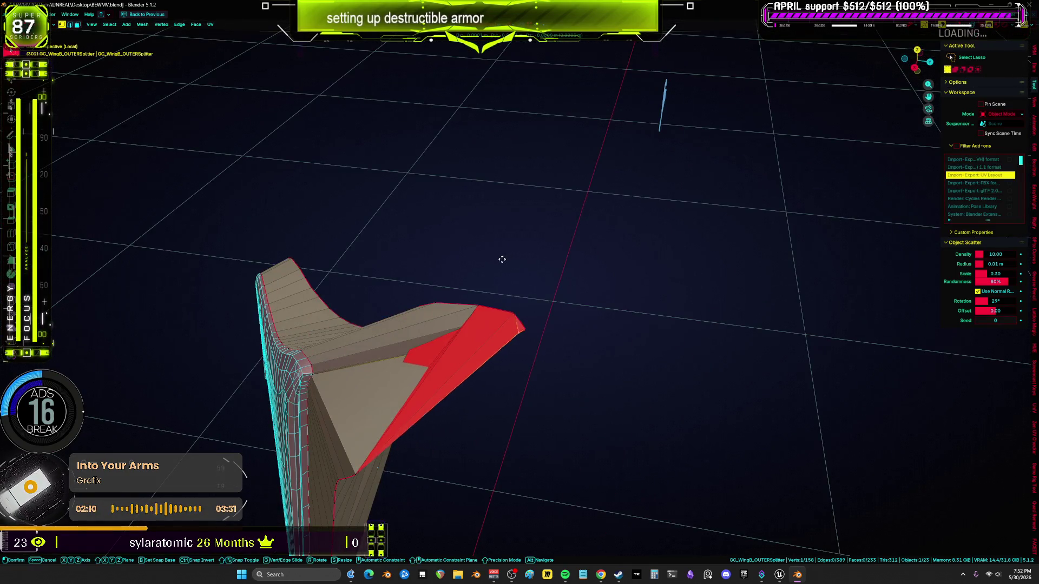
{"action": "left_click", "coordinate": [503, 313]}
{"action": "left_click_drag", "start_coordinate": [480, 307], "coordinate": [482, 294]}
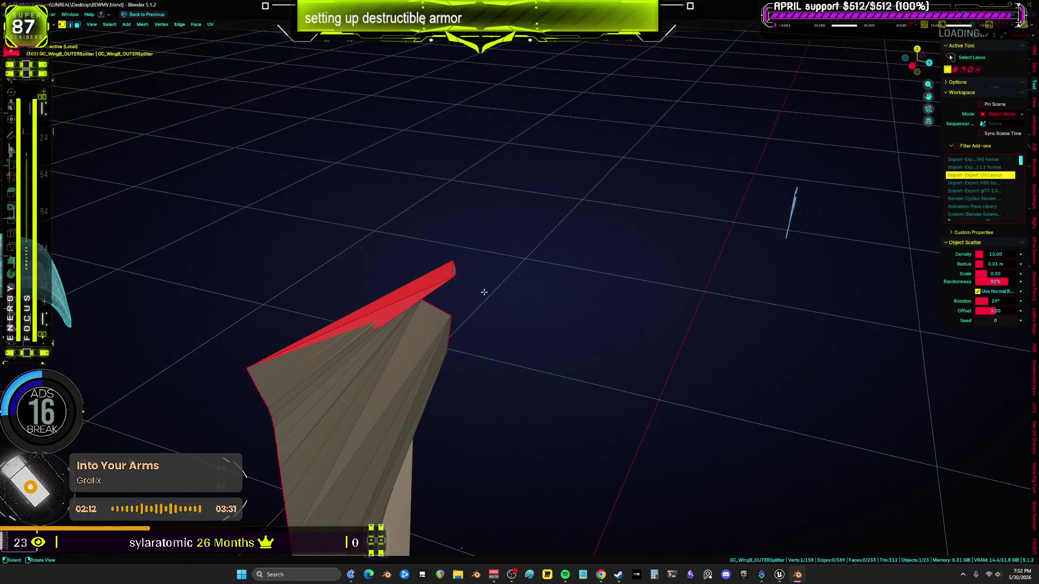
{"action": "key", "text": "g"}
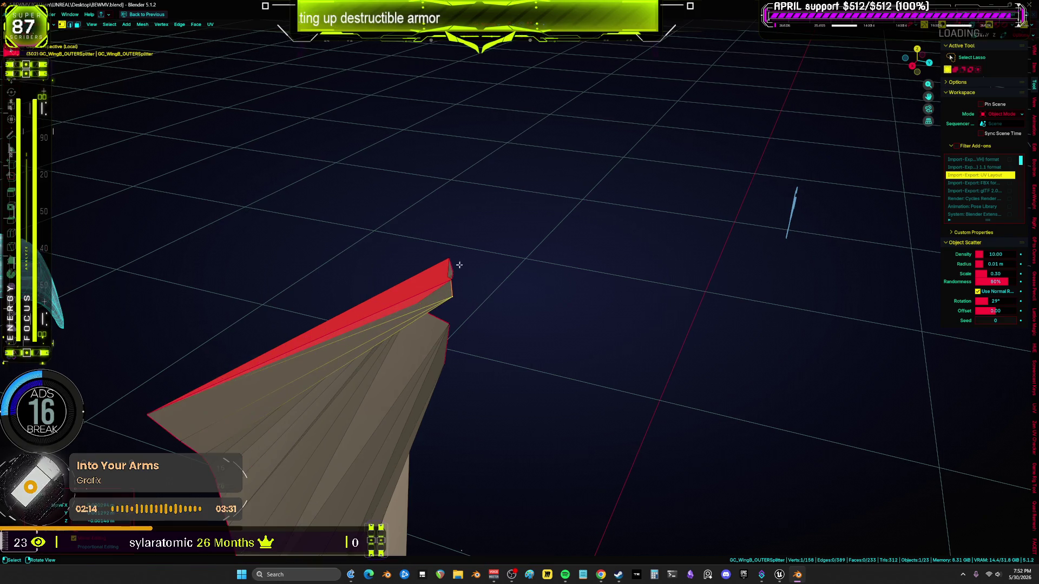
{"action": "left_click", "coordinate": [479, 287]}
{"action": "left_click_drag", "start_coordinate": [479, 287], "coordinate": [455, 274]}
- Check the fit in wireframe and solid shading, cancelling a stray vertex grab
{"action": "key", "text": "z"}
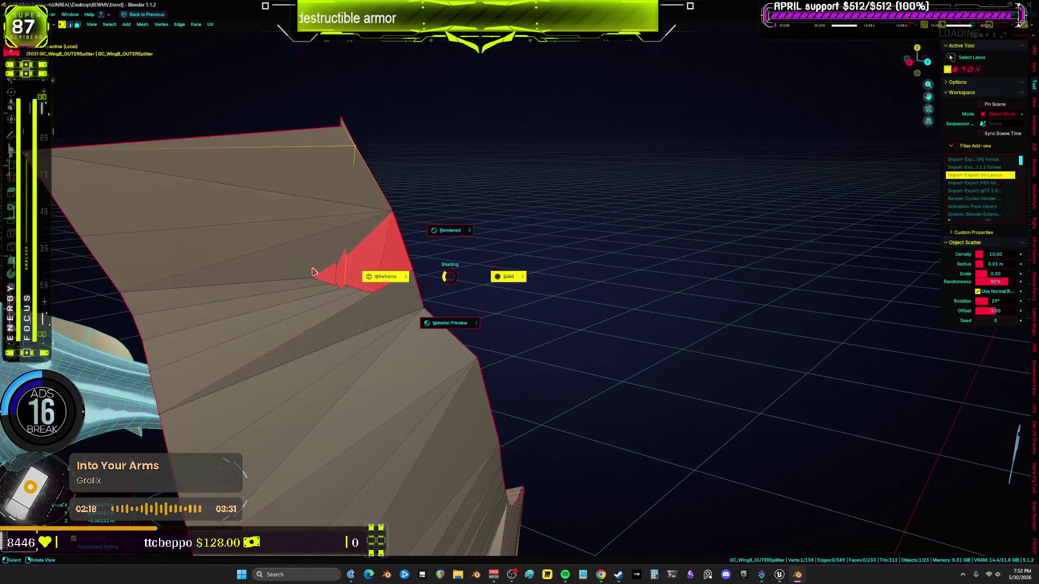
{"action": "left_click", "coordinate": [355, 278]}
{"action": "key", "text": "z"}
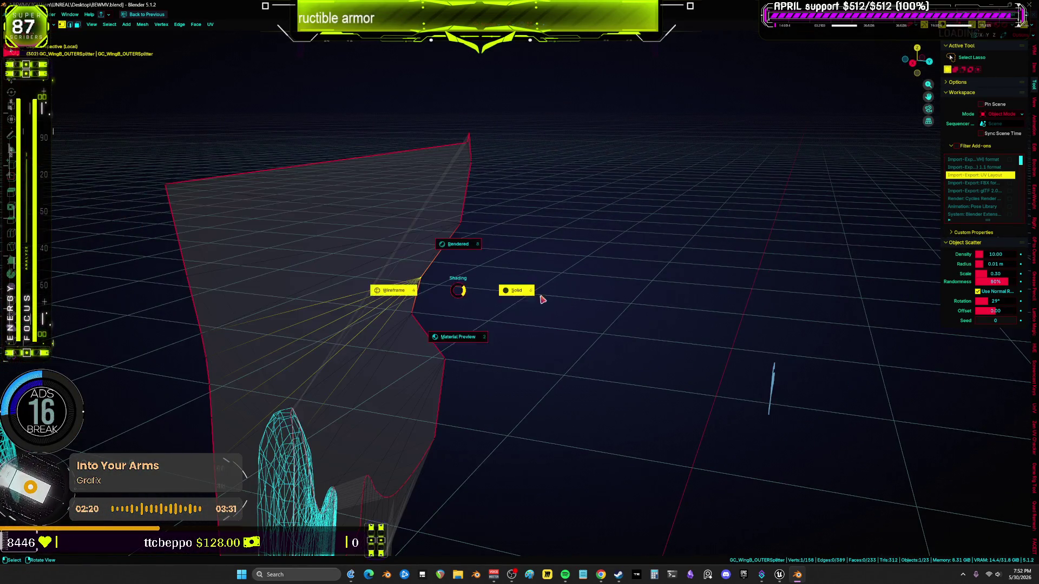
{"action": "left_click", "coordinate": [547, 297]}
{"action": "scroll", "coordinate": [553, 279], "scroll_direction": "up", "scroll_amount": 3}
{"action": "mouse_move", "coordinate": [553, 279]}
{"action": "left_mouse_down"}
{"action": "mouse_move", "coordinate": [503, 302]}
{"action": "mouse_move", "coordinate": [595, 316]}
{"action": "mouse_move", "coordinate": [362, 179]}
{"action": "left_mouse_up"}
{"action": "key", "text": "g"}
{"action": "key", "text": "Escape"}
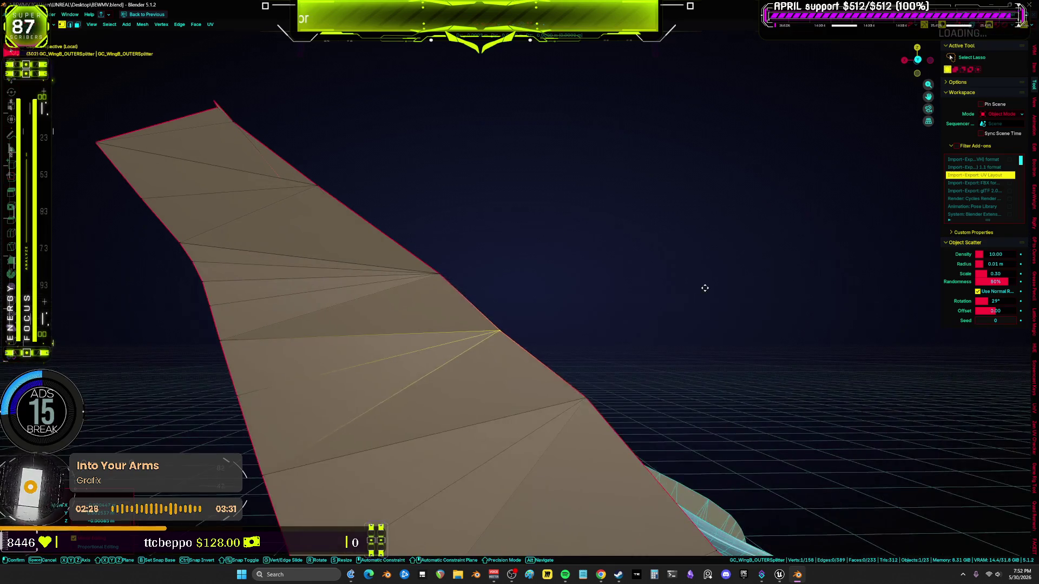
- Move the wing-tip vertex into place and orbit around the wing to inspect it
{"action": "left_click", "coordinate": [208, 109]}
{"action": "key", "text": "g"}
{"action": "left_click_drag", "start_coordinate": [309, 135], "coordinate": [495, 254]}
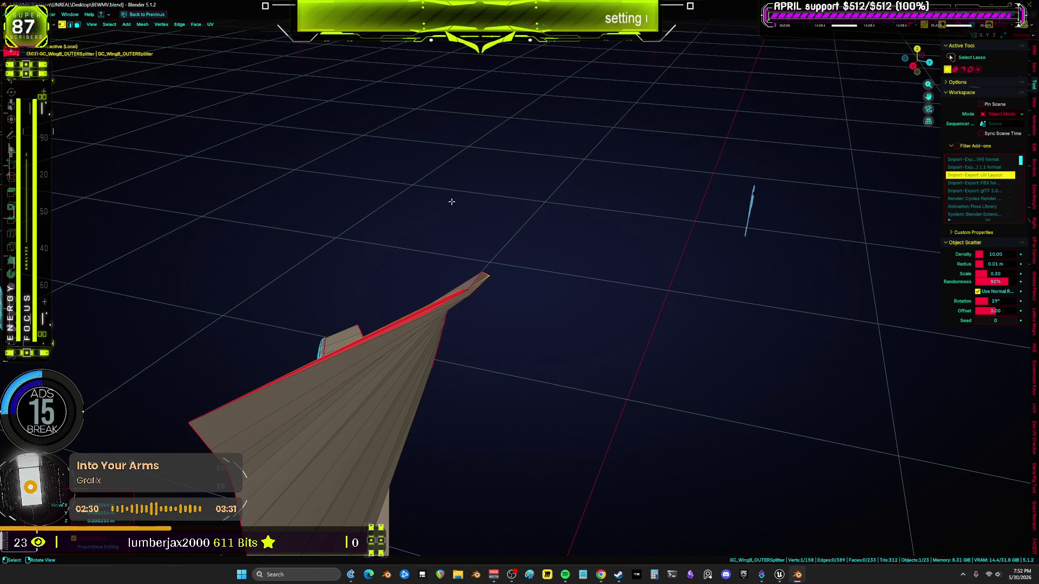
{"action": "left_click_drag", "start_coordinate": [490, 301], "coordinate": [504, 314]}
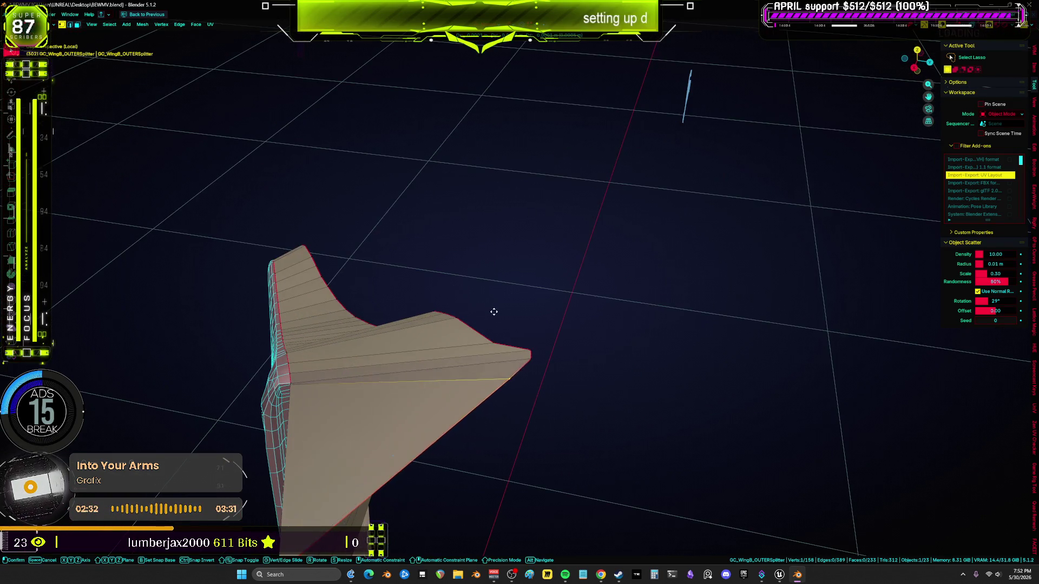
{"action": "scroll", "coordinate": [455, 303], "scroll_direction": "up", "scroll_amount": 5}
{"action": "mouse_move", "coordinate": [440, 301]}
{"action": "left_mouse_down"}
{"action": "mouse_move", "coordinate": [586, 150]}
{"action": "mouse_move", "coordinate": [556, 292]}
{"action": "mouse_move", "coordinate": [391, 260]}
{"action": "mouse_move", "coordinate": [646, 299]}
{"action": "mouse_move", "coordinate": [629, 281]}
{"action": "left_mouse_up"}
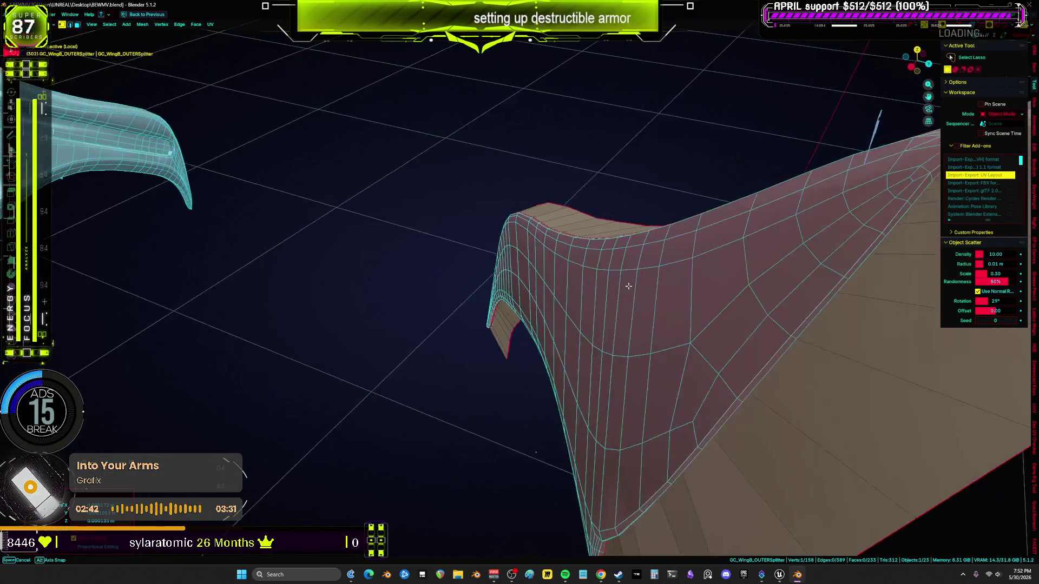
- Switch from Edit Mode back to Object Mode via the mode pie menu
{"action": "key", "text": "ctrl+Tab"}
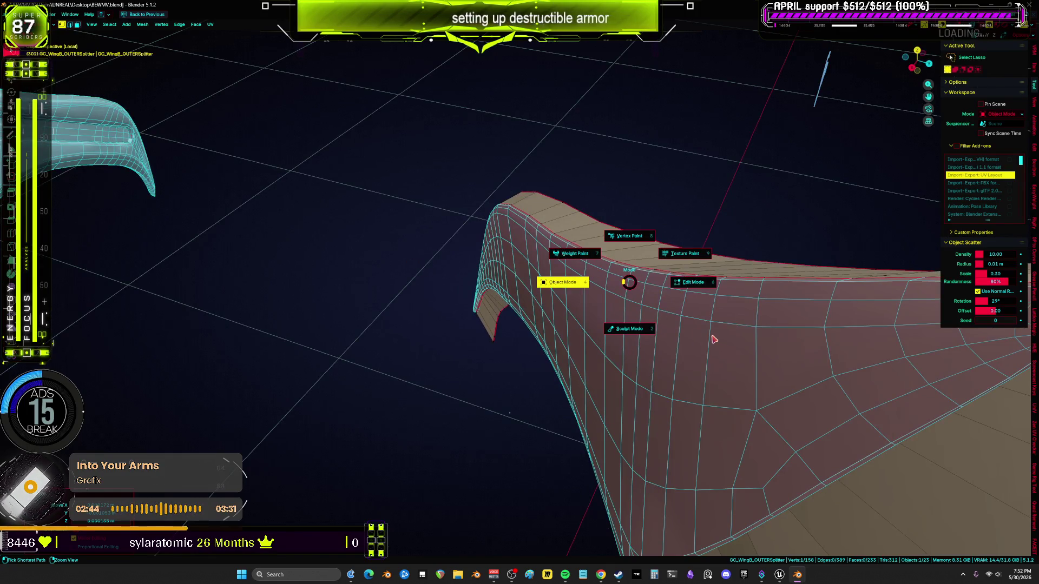
{"action": "left_click", "coordinate": [732, 343]}
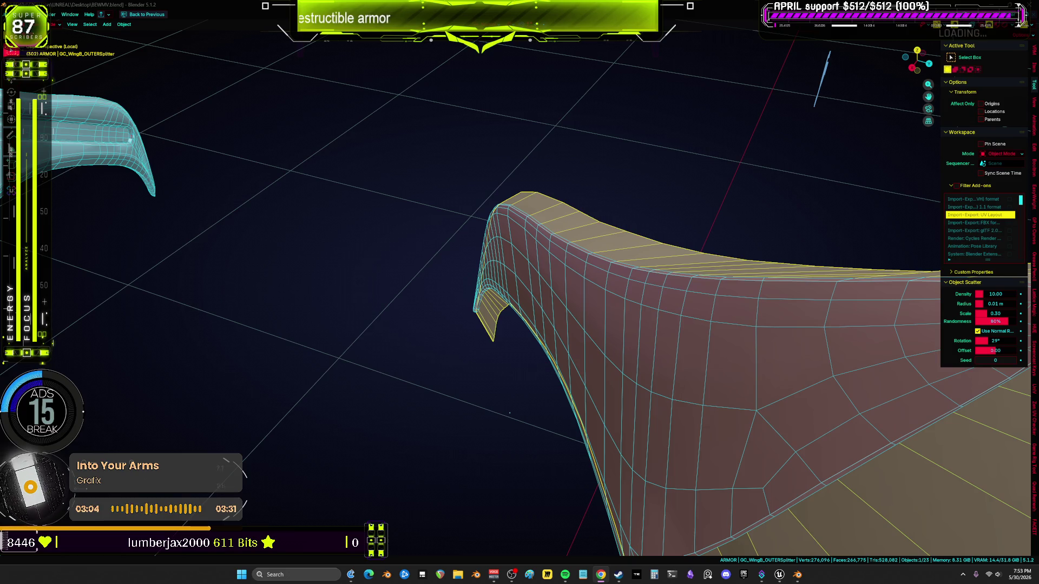
{"action": "scroll", "coordinate": [446, 260], "scroll_direction": "down", "scroll_amount": 5}
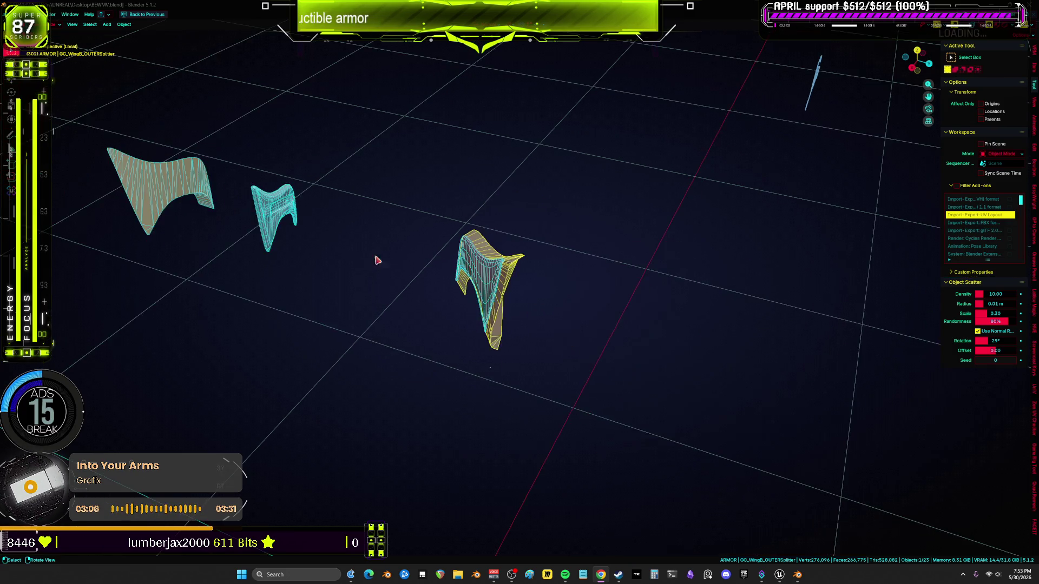
- Inspect the wing meshes in wireframe and solid shading and reframe the view on them
{"action": "mouse_move", "coordinate": [395, 261]}
{"action": "left_mouse_down"}
{"action": "mouse_move", "coordinate": [597, 287]}
{"action": "mouse_move", "coordinate": [550, 281]}
{"action": "left_mouse_up"}
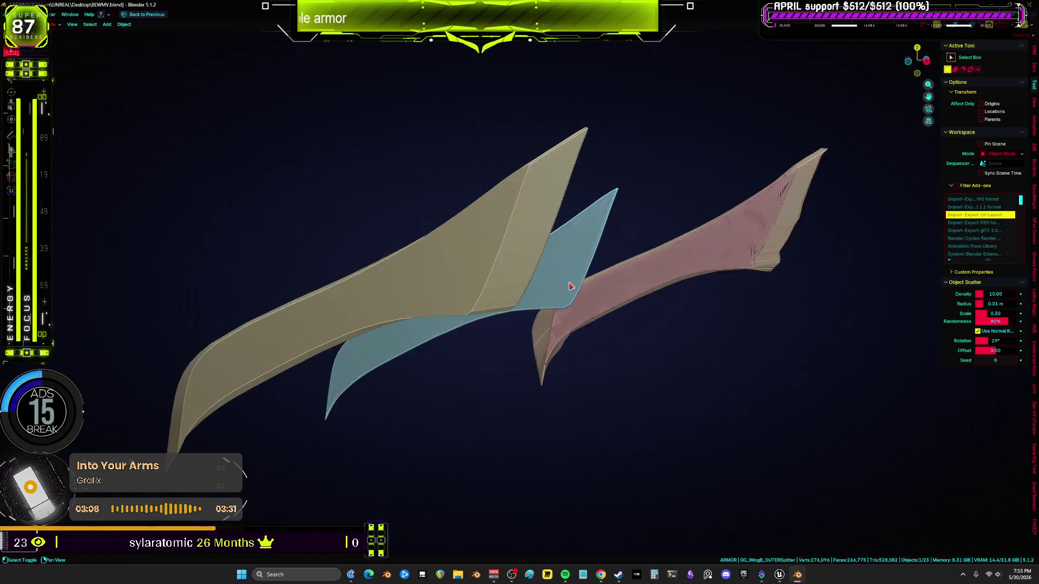
{"action": "scroll", "coordinate": [512, 301], "scroll_direction": "up", "scroll_amount": 3}
{"action": "key", "text": "z"}
{"action": "left_click", "coordinate": [292, 292]}
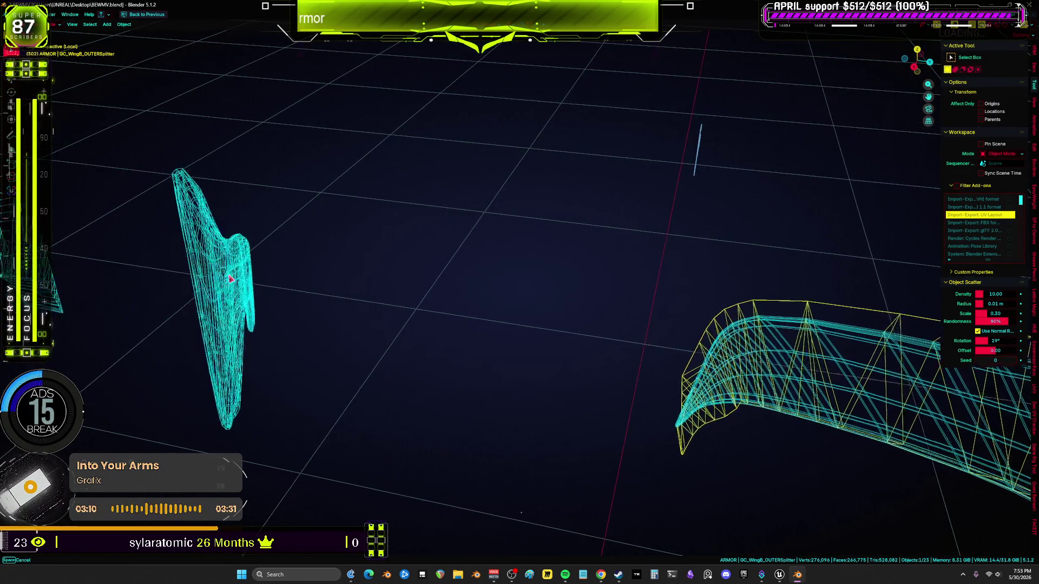
{"action": "left_click_drag", "start_coordinate": [291, 292], "coordinate": [444, 287]}
{"action": "key", "text": "z"}
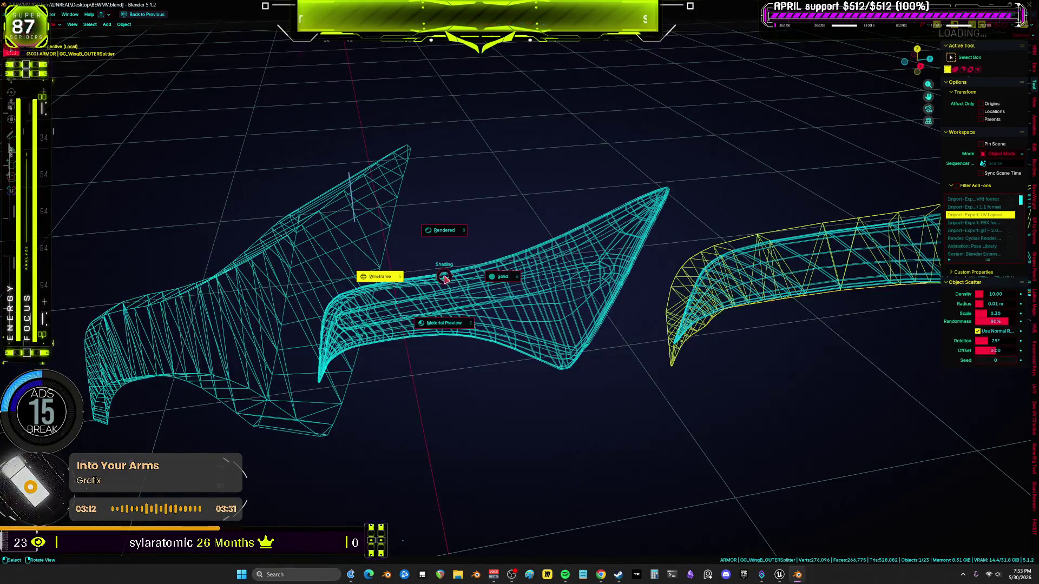
{"action": "left_click", "coordinate": [656, 273]}
{"action": "key", "text": "KP_Divide"}
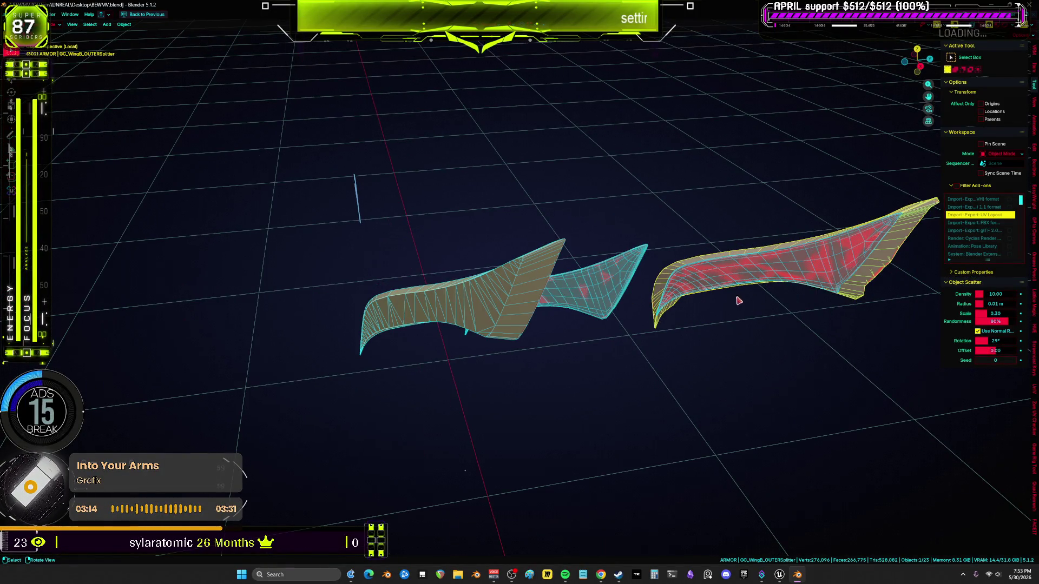
- Delete the extra left wing mesh and restore the layout with outliner and modifiers
{"action": "left_click", "coordinate": [538, 303]}
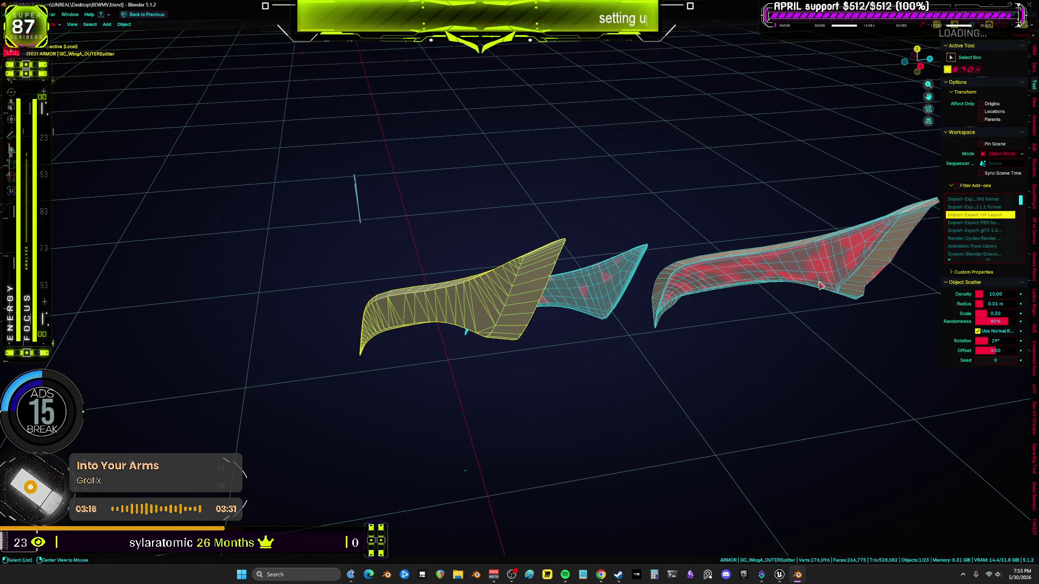
{"action": "key", "text": "Delete"}
{"action": "left_click", "coordinate": [862, 294]}
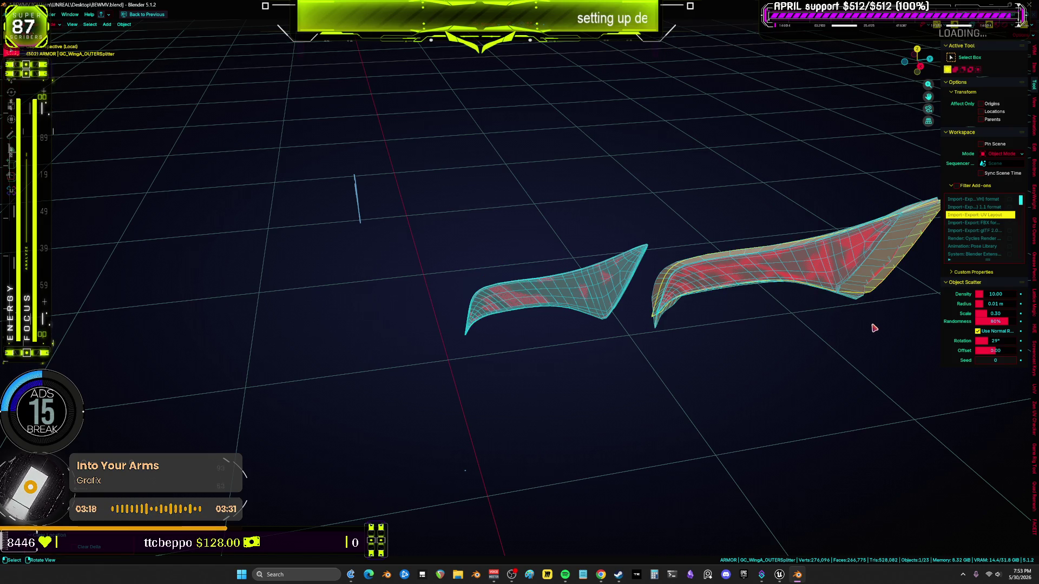
{"action": "mouse_move", "coordinate": [895, 279]}
{"action": "left_mouse_down"}
{"action": "mouse_move", "coordinate": [795, 290]}
{"action": "mouse_move", "coordinate": [808, 287]}
{"action": "left_mouse_up"}
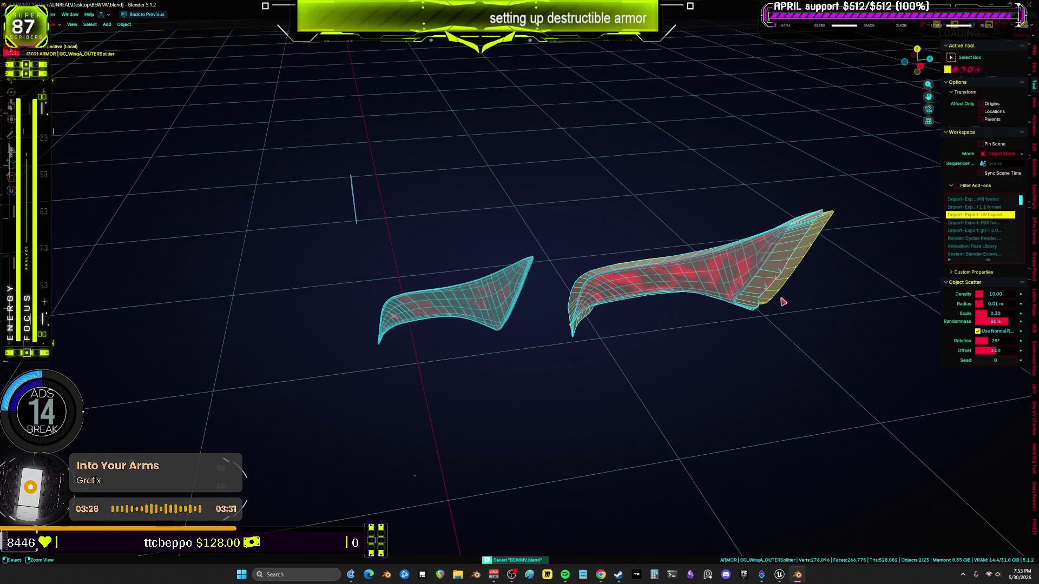
{"action": "key", "text": "ctrl+space"}
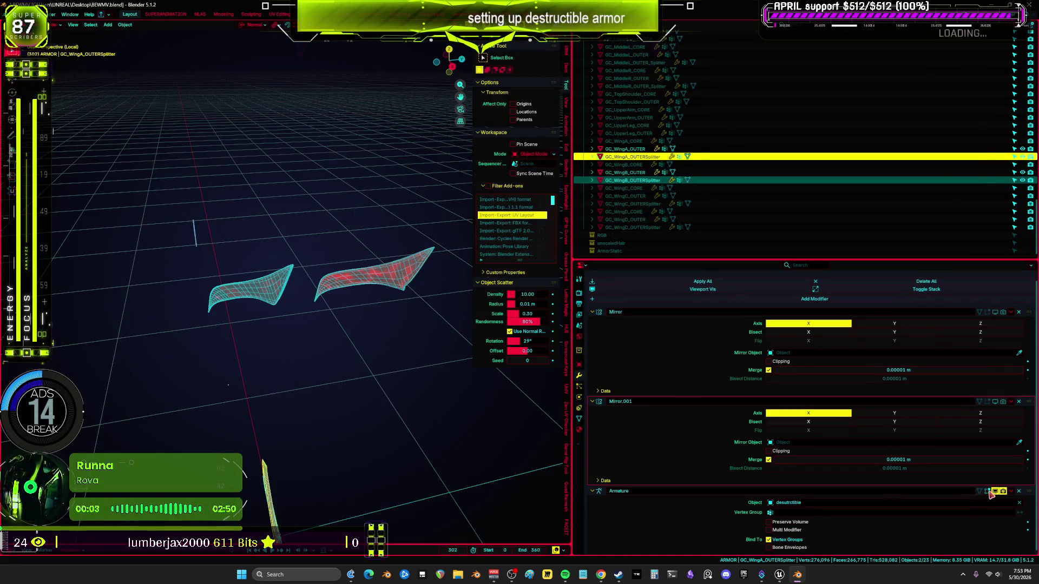
- Maximize the 3D view and select the upper wing mesh
{"action": "key", "text": "KP_3"}
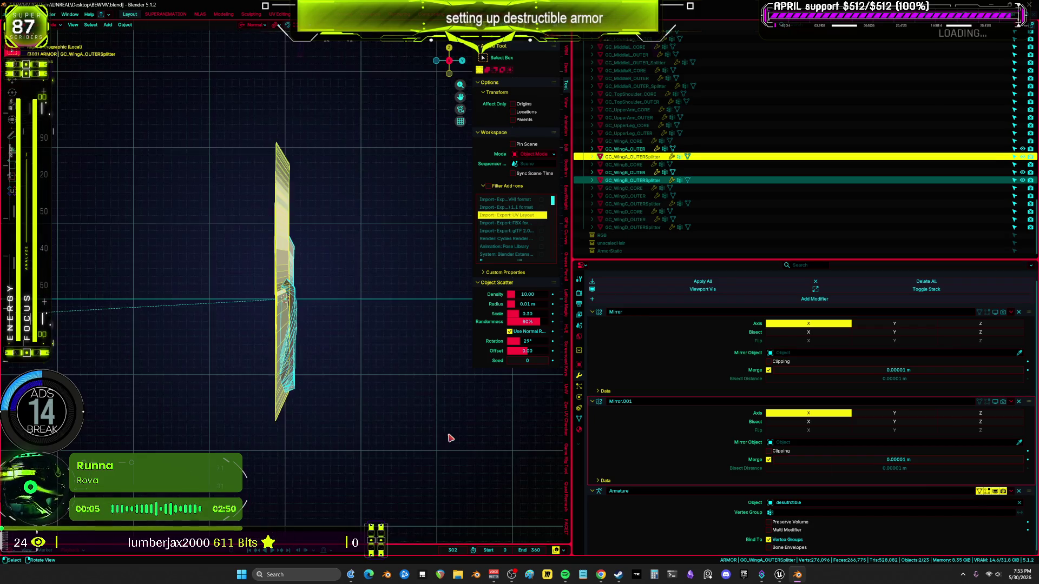
{"action": "left_click_drag", "start_coordinate": [328, 333], "coordinate": [318, 330]}
{"action": "key", "text": "ctrl+space"}
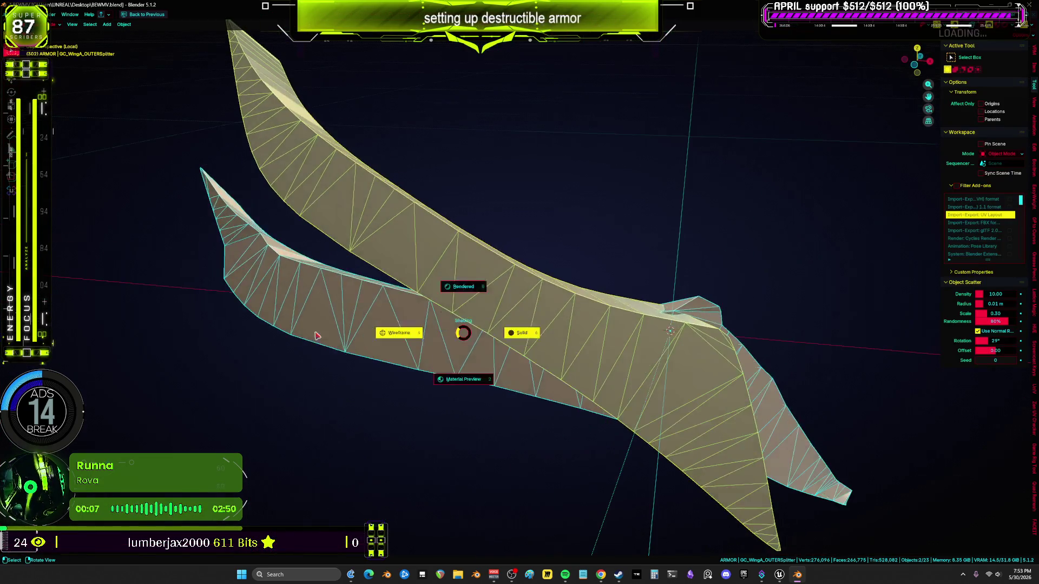
{"action": "left_click", "coordinate": [416, 220], "text": "shift"}
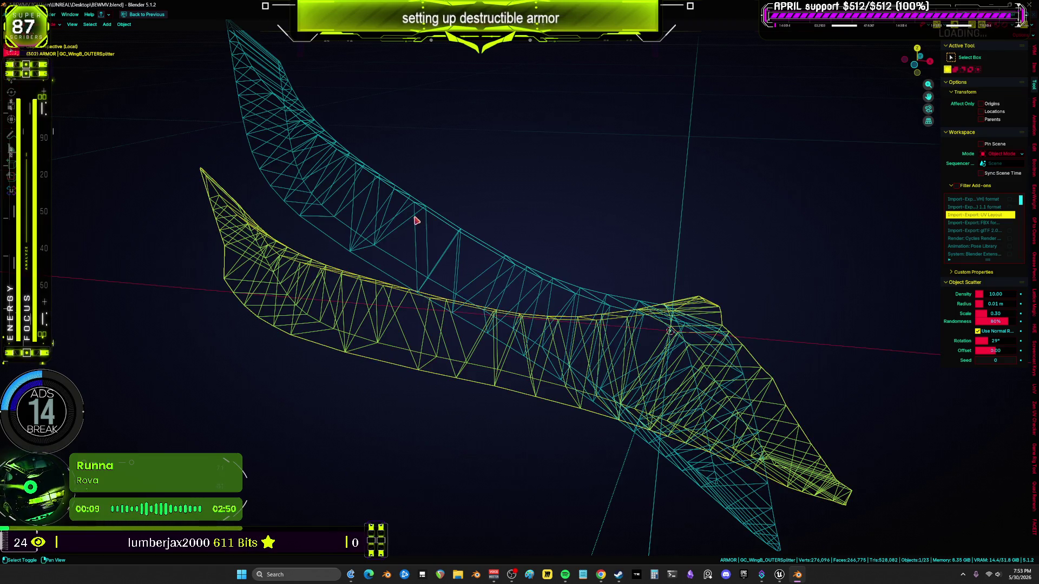
{"action": "left_click", "coordinate": [414, 231]}
- Convert the upper wing piece to a plain mesh via F3 search and leave only it selected
{"action": "key", "text": "F3"}
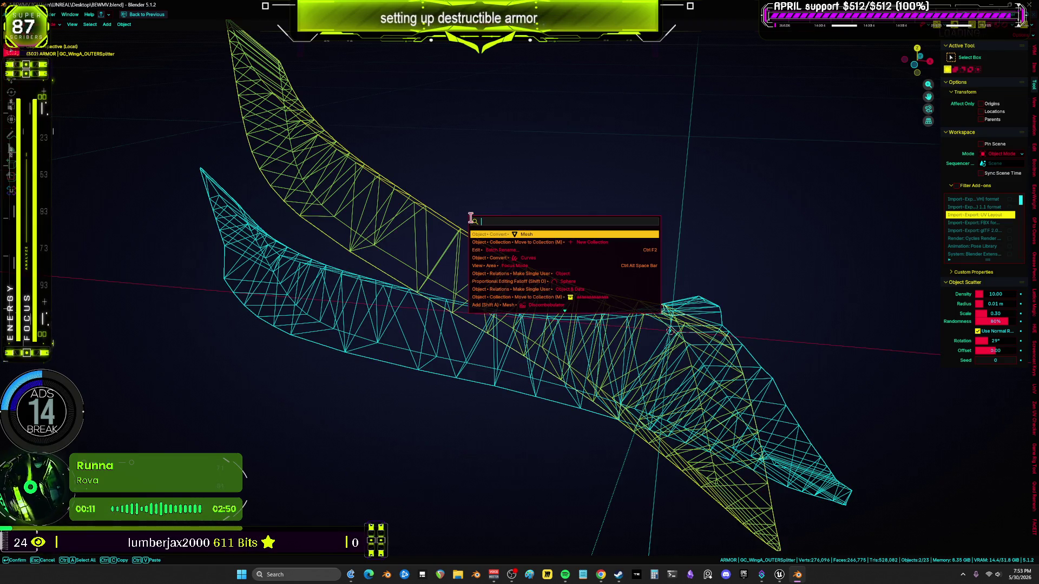
{"action": "key", "text": "Return"}
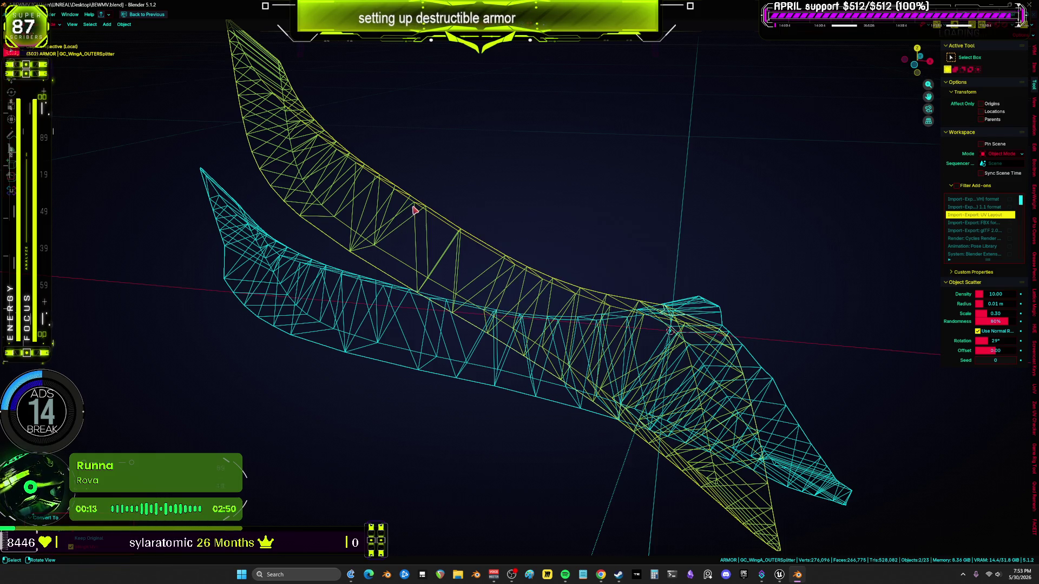
{"action": "left_click", "coordinate": [515, 211]}
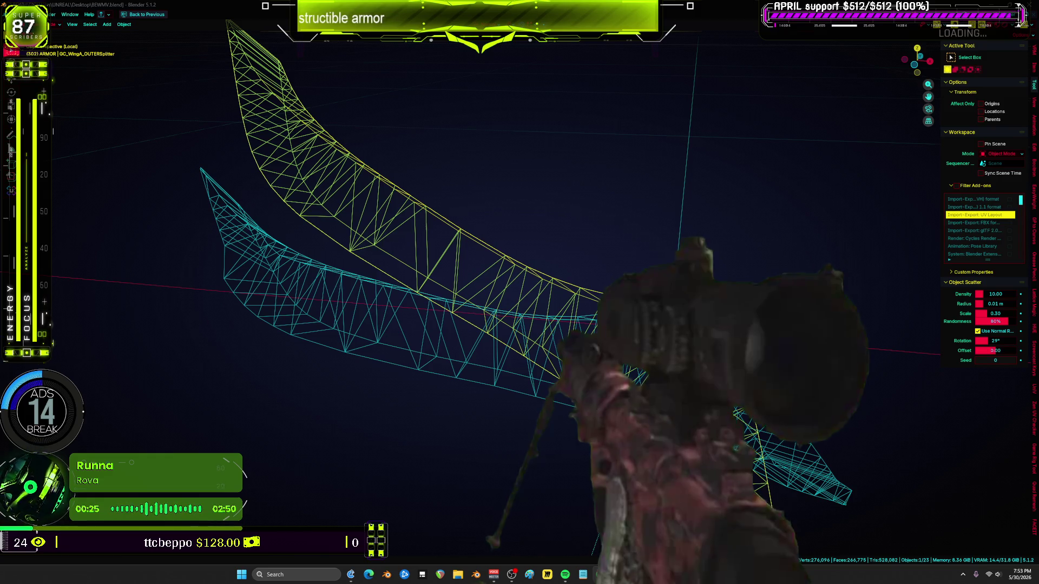
{"action": "scroll", "coordinate": [519, 293], "scroll_direction": "up", "scroll_amount": 2}
{"action": "left_click_drag", "start_coordinate": [649, 308], "coordinate": [680, 294]}
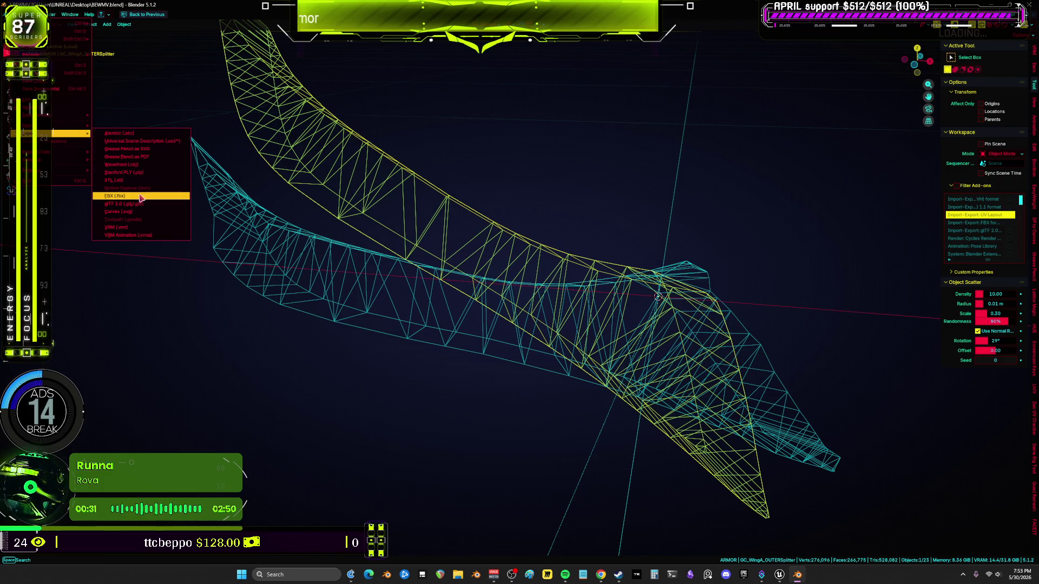
- Start an FBX export and browse to Documents/3D - BLENDER/CHARACTER/BewmV/GC
{"action": "left_click", "coordinate": [140, 198]}
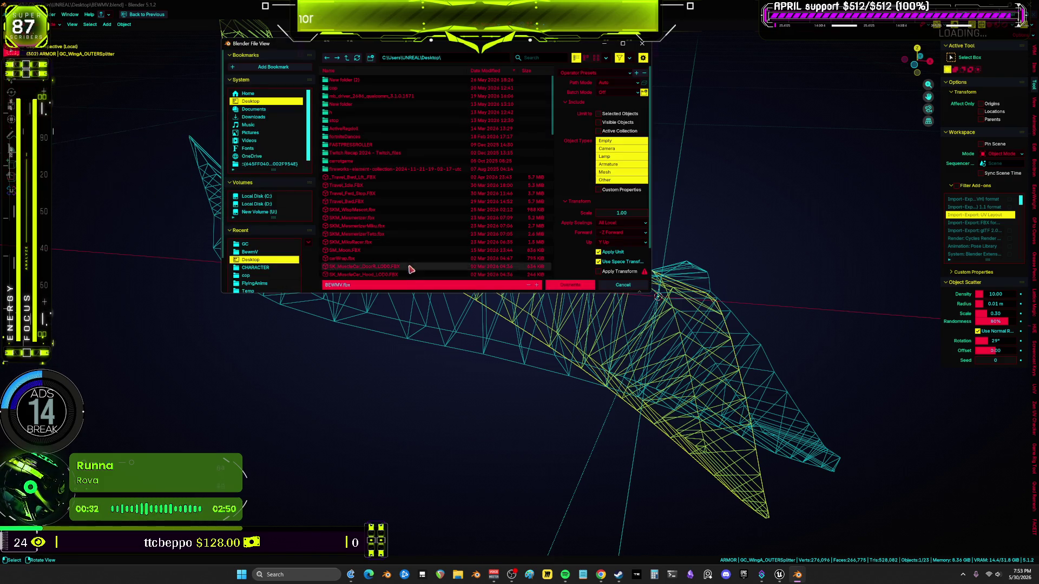
{"action": "left_click", "coordinate": [265, 110]}
{"action": "left_click", "coordinate": [355, 84]}
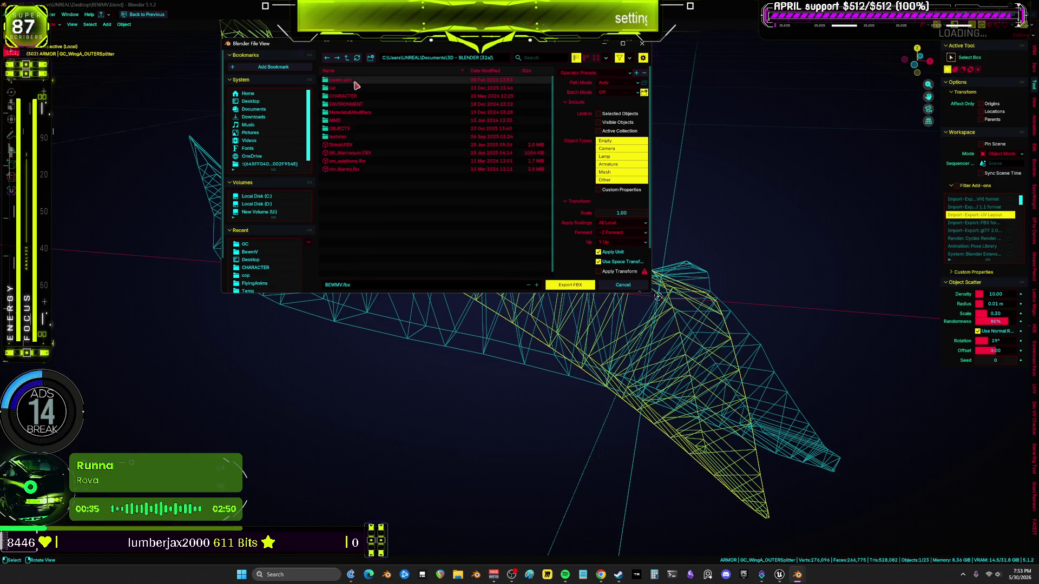
{"action": "left_click", "coordinate": [353, 98]}
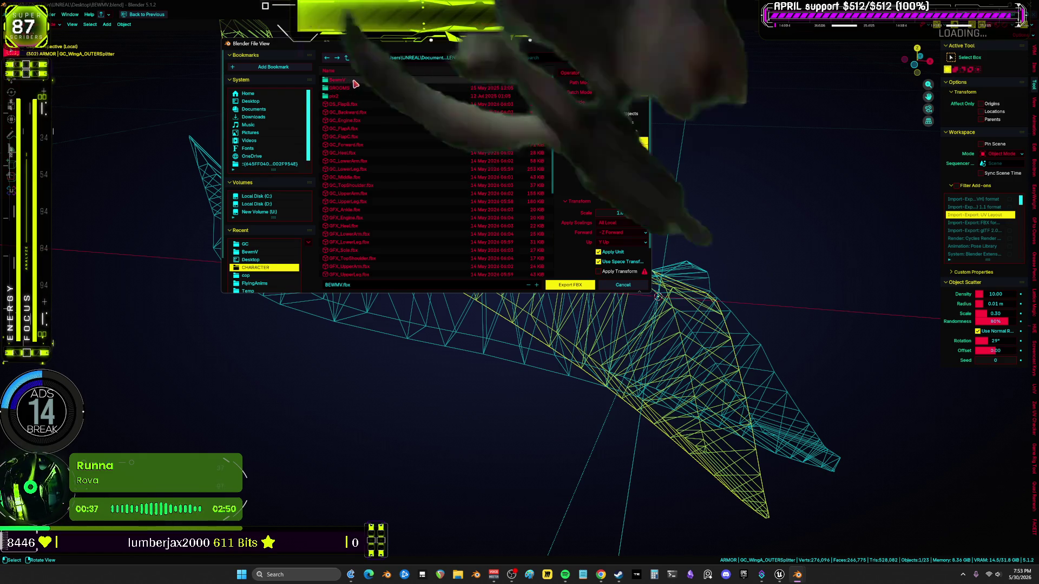
{"action": "left_click", "coordinate": [355, 89]}
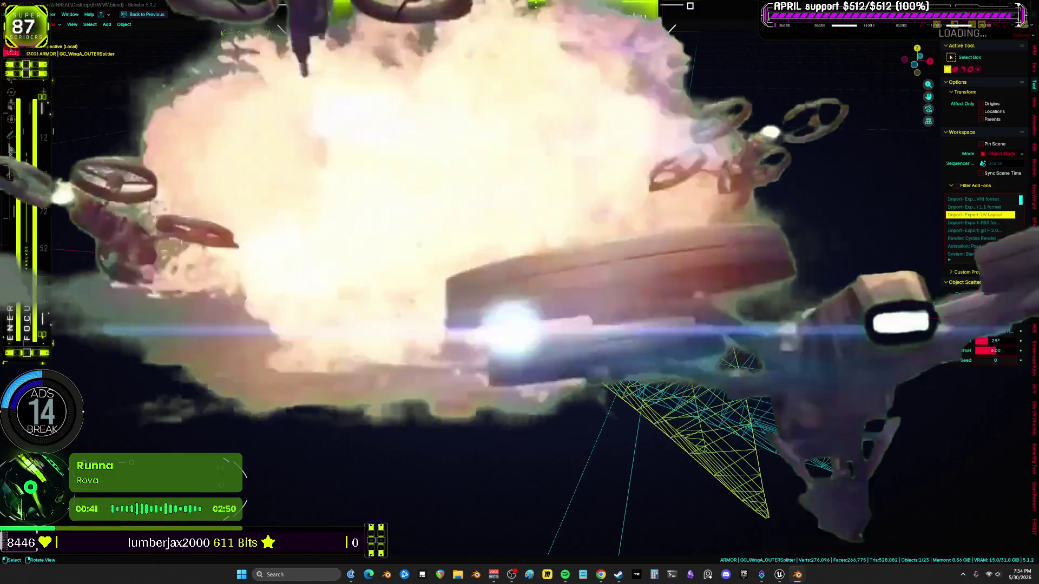
- Export the upper wing piece as FBX with Selected Objects and Mesh only
{"action": "left_click", "coordinate": [357, 275]}
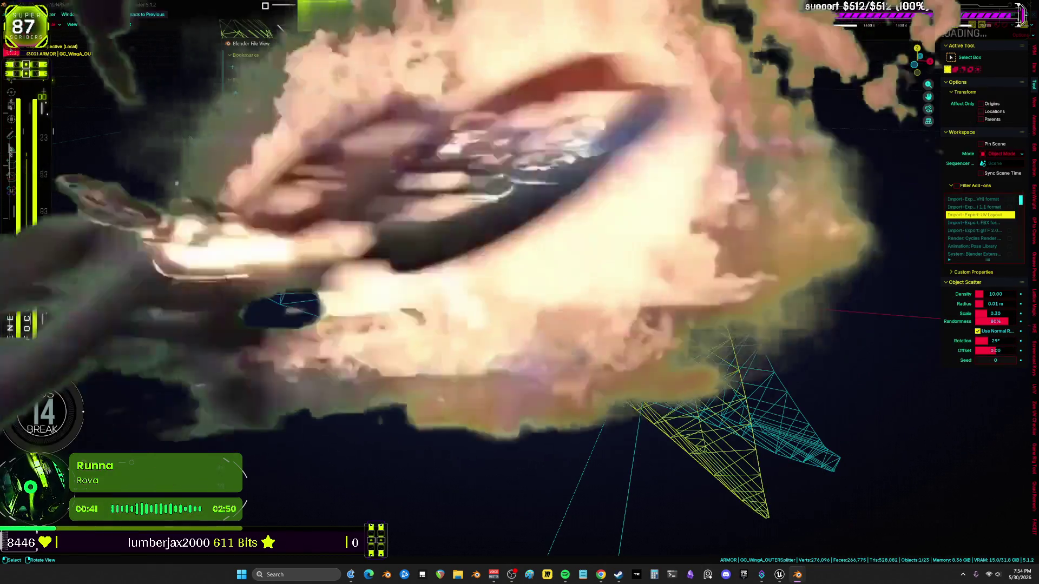
{"action": "left_click", "coordinate": [621, 171]}
{"action": "left_click", "coordinate": [598, 114]}
{"action": "left_click", "coordinate": [577, 286]}
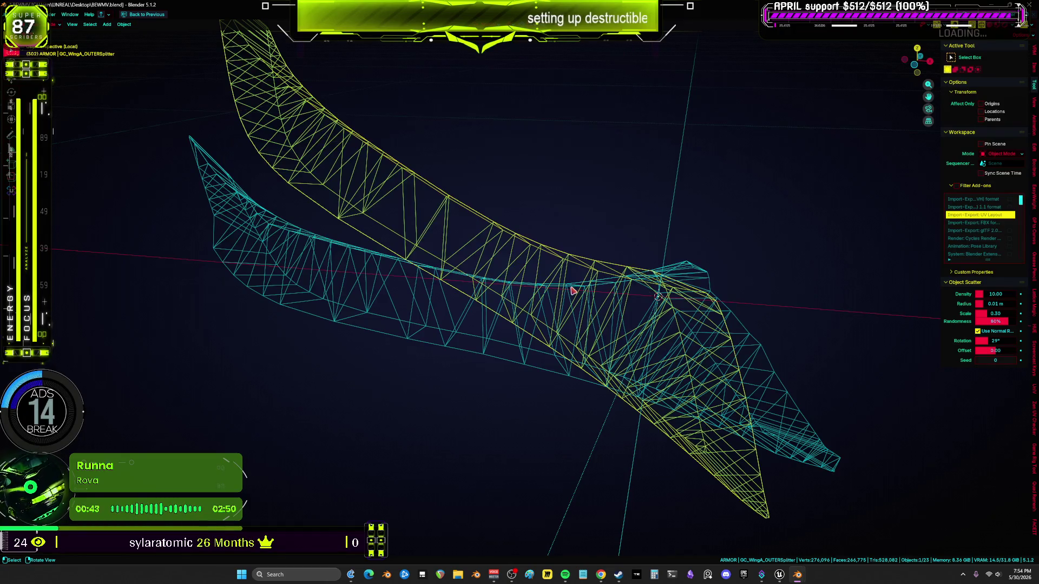
- Select the lower wing piece and export it as GC_WingB_OUTERSplitter FBX the same way
{"action": "left_click", "coordinate": [382, 277]}
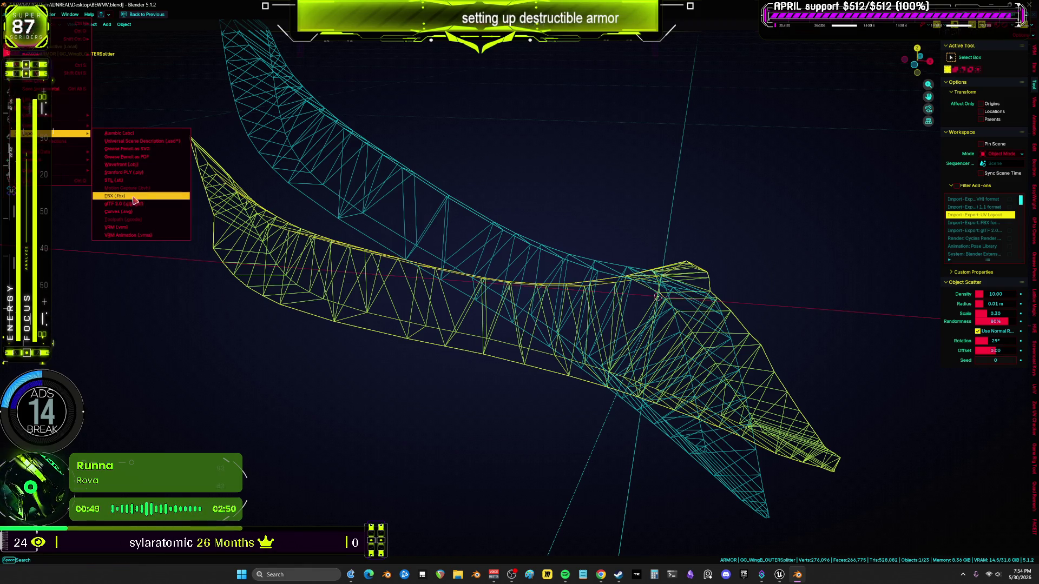
{"action": "left_click", "coordinate": [136, 200]}
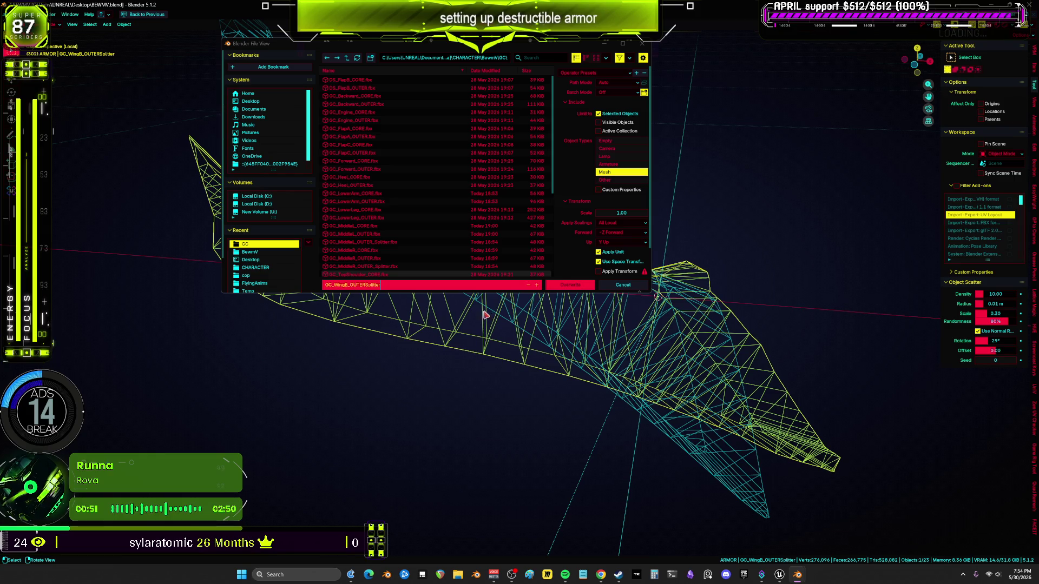
{"action": "left_click", "coordinate": [583, 287]}
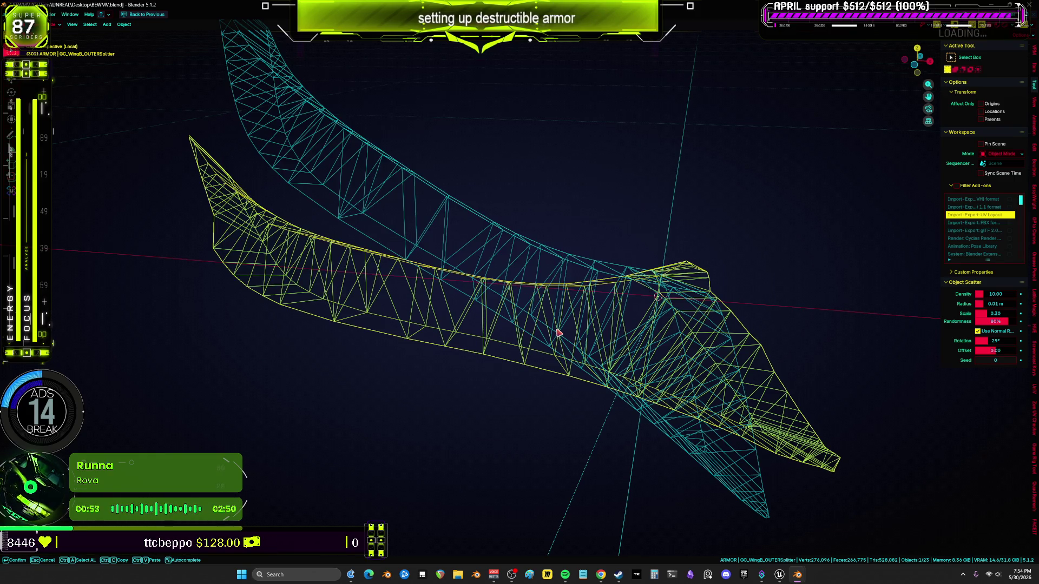
- Switch to solid shading and exit Local View to show the full armored character again
{"action": "left_click_drag", "start_coordinate": [583, 292], "coordinate": [532, 286]}
{"action": "key", "text": "z"}
{"action": "left_click", "coordinate": [654, 295]}
{"action": "mouse_move", "coordinate": [654, 294]}
{"action": "left_mouse_down"}
{"action": "mouse_move", "coordinate": [679, 313]}
{"action": "mouse_move", "coordinate": [739, 267]}
{"action": "mouse_move", "coordinate": [706, 301]}
{"action": "mouse_move", "coordinate": [717, 271]}
{"action": "mouse_move", "coordinate": [681, 299]}
{"action": "mouse_move", "coordinate": [733, 260]}
{"action": "mouse_move", "coordinate": [709, 290]}
{"action": "mouse_move", "coordinate": [719, 261]}
{"action": "mouse_move", "coordinate": [285, 287]}
{"action": "mouse_move", "coordinate": [111, 279]}
{"action": "mouse_move", "coordinate": [688, 463]}
{"action": "left_mouse_up"}
{"action": "mouse_move", "coordinate": [779, 574]}
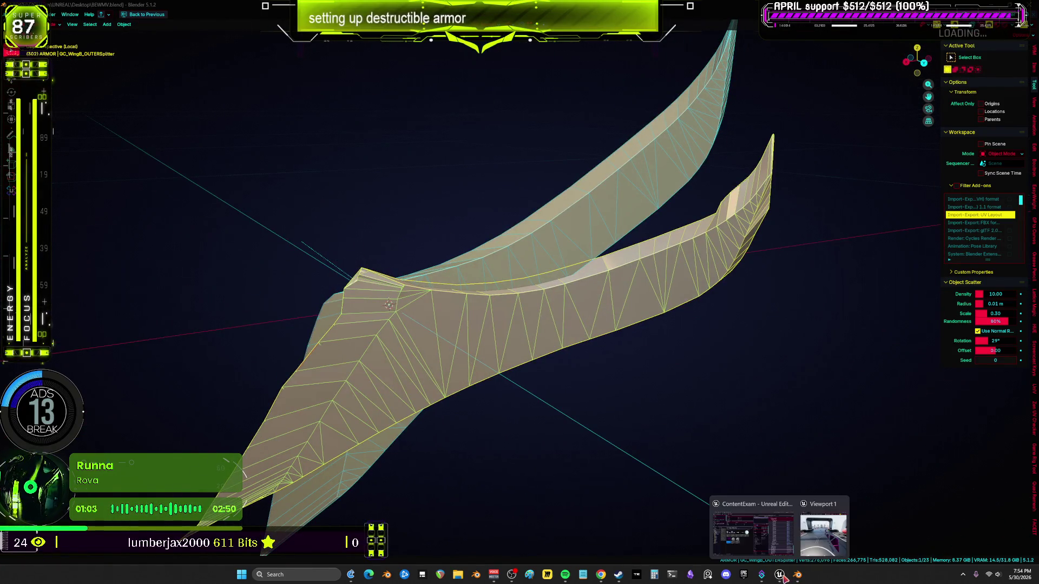
{"action": "left_click_drag", "start_coordinate": [603, 360], "coordinate": [604, 358]}
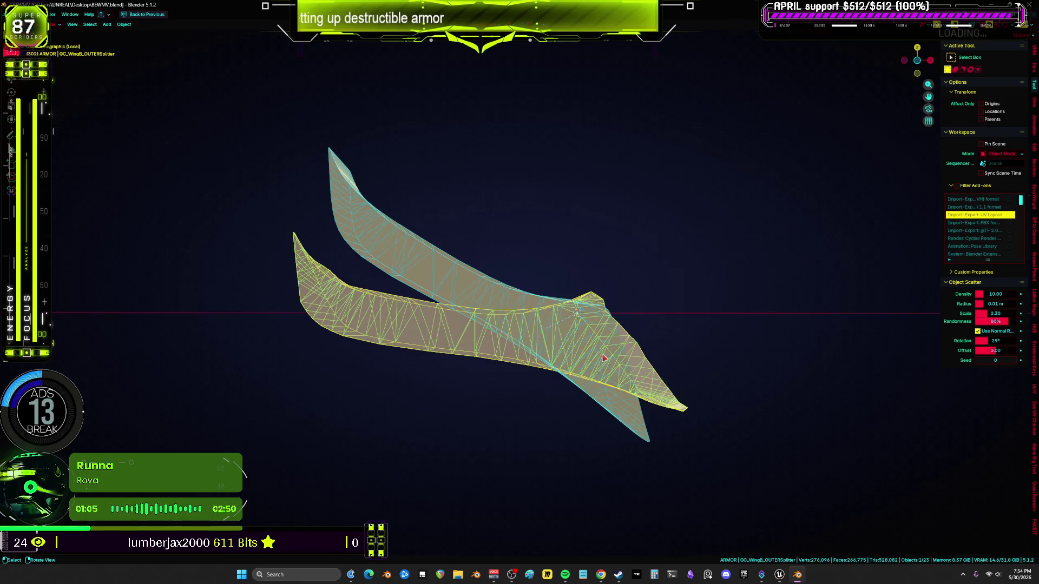
{"action": "key", "text": "KP_Divide"}
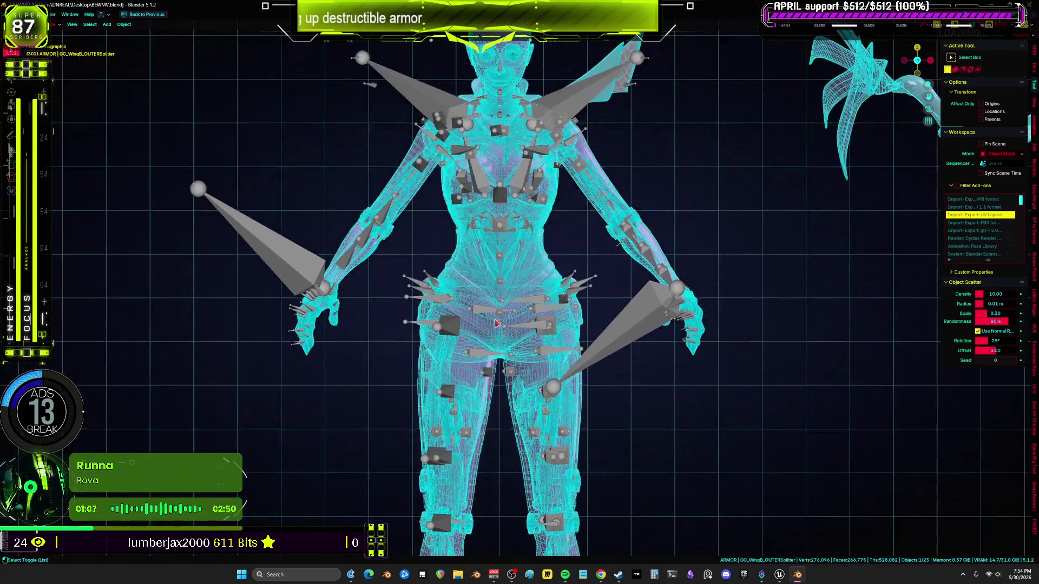
{"action": "key", "text": "shift+z"}
{"action": "left_click_drag", "start_coordinate": [540, 212], "coordinate": [437, 349]}
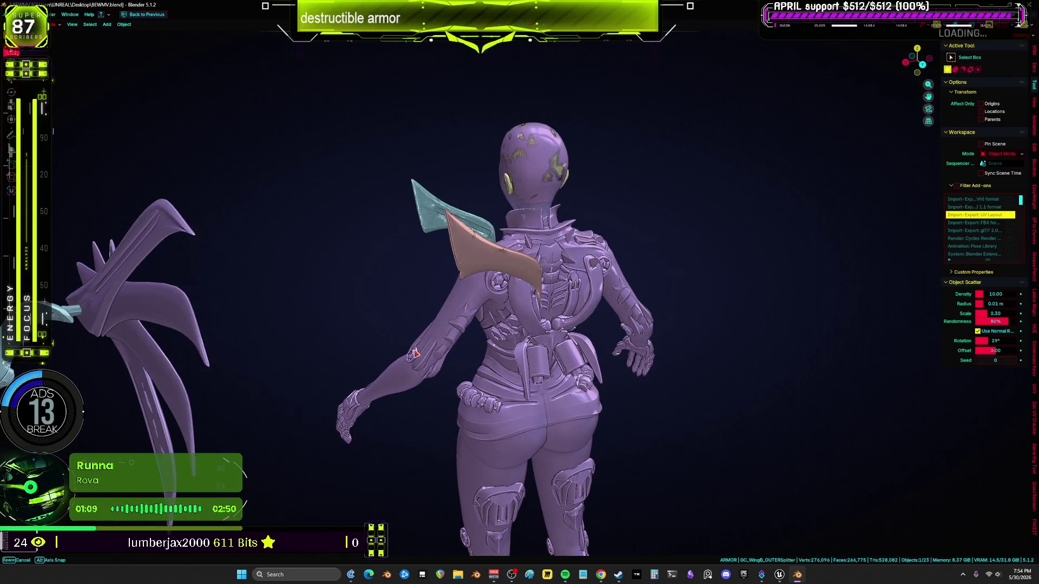
{"action": "key", "text": "z"}
{"action": "left_click", "coordinate": [554, 360]}
{"action": "left_click_drag", "start_coordinate": [553, 361], "coordinate": [560, 309]}
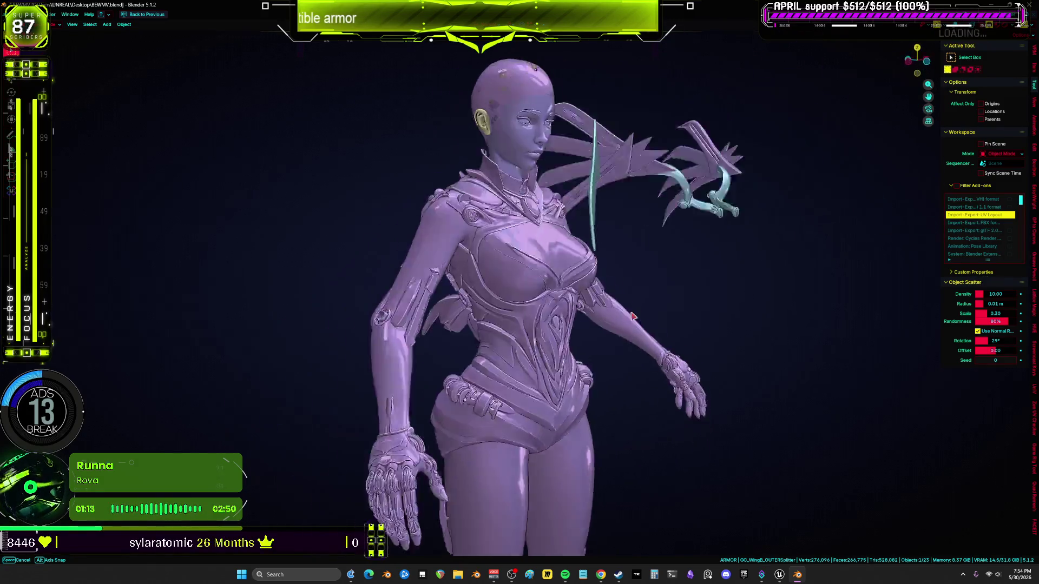
{"action": "mouse_move", "coordinate": [560, 308]}
{"action": "left_mouse_down"}
{"action": "mouse_move", "coordinate": [195, 330]}
{"action": "mouse_move", "coordinate": [276, 309]}
{"action": "mouse_move", "coordinate": [366, 343]}
{"action": "mouse_move", "coordinate": [616, 343]}
{"action": "mouse_move", "coordinate": [200, 317]}
{"action": "mouse_move", "coordinate": [257, 312]}
{"action": "left_mouse_up"}
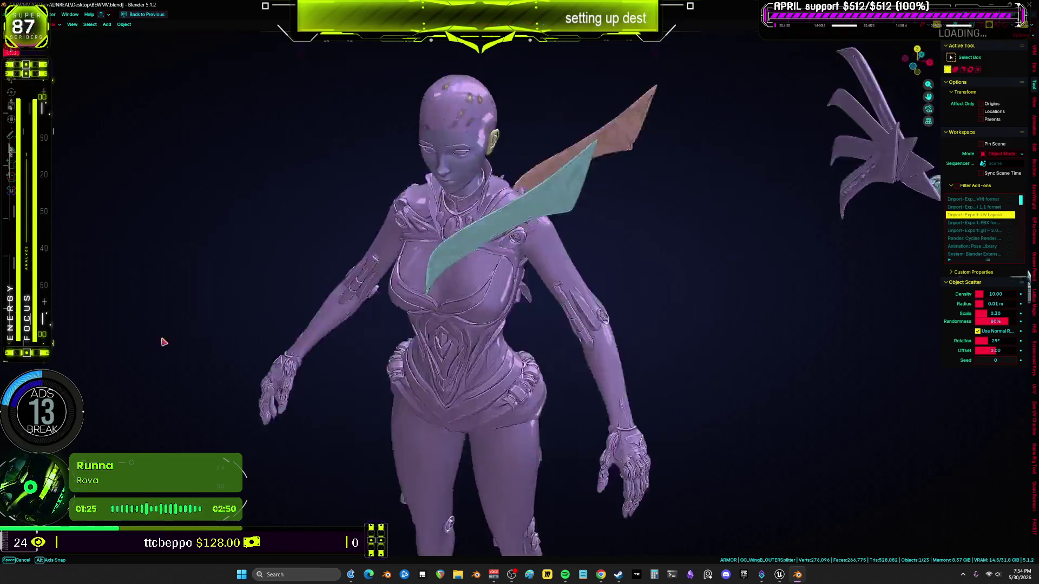
{"action": "mouse_move", "coordinate": [935, 325]}
{"action": "left_mouse_down"}
{"action": "mouse_move", "coordinate": [132, 327]}
{"action": "mouse_move", "coordinate": [266, 320]}
{"action": "left_mouse_up"}
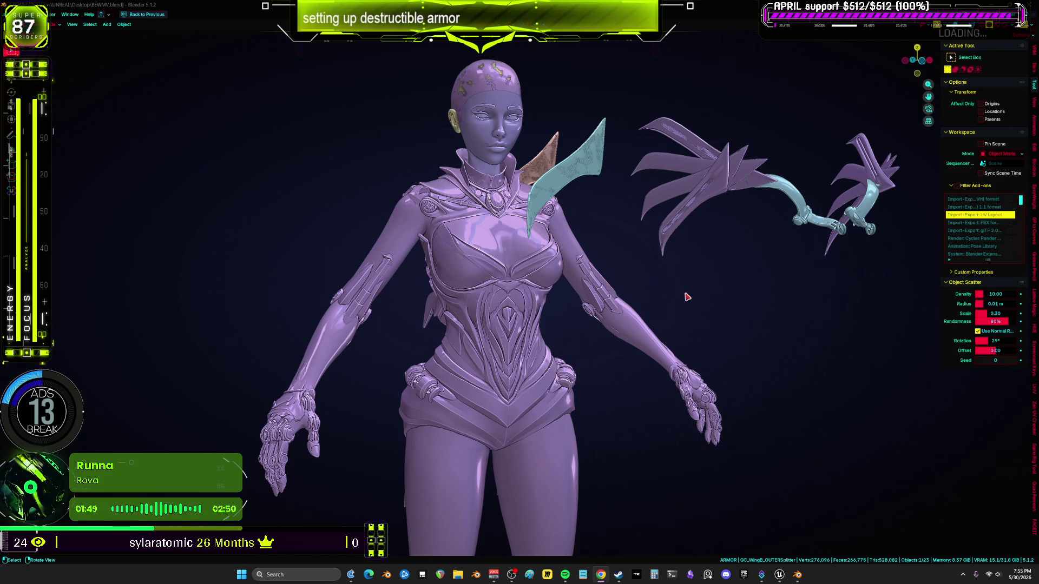
{"action": "left_click_drag", "start_coordinate": [684, 311], "coordinate": [549, 390]}
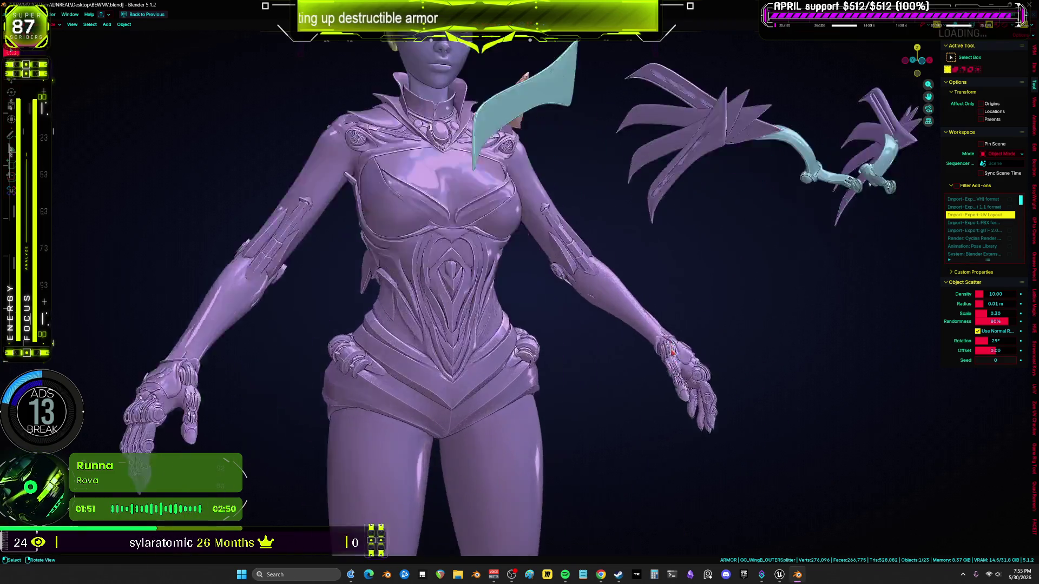
{"action": "key", "text": "KP_Divide"}
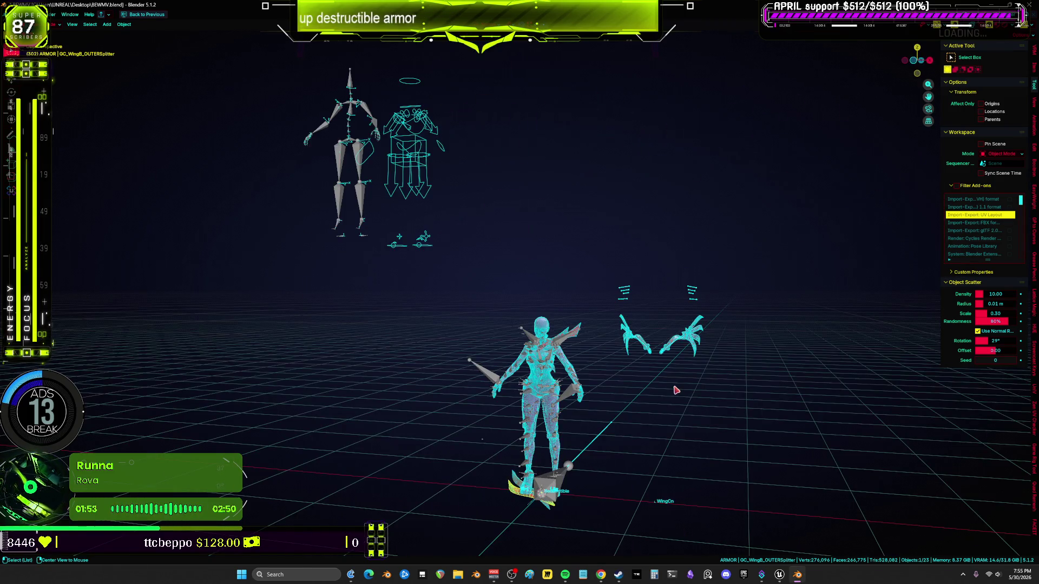
- Restore the editor layout, delete the 39 selected leftover objects, and switch to Unreal Engine
{"action": "key", "text": "KP_Divide"}
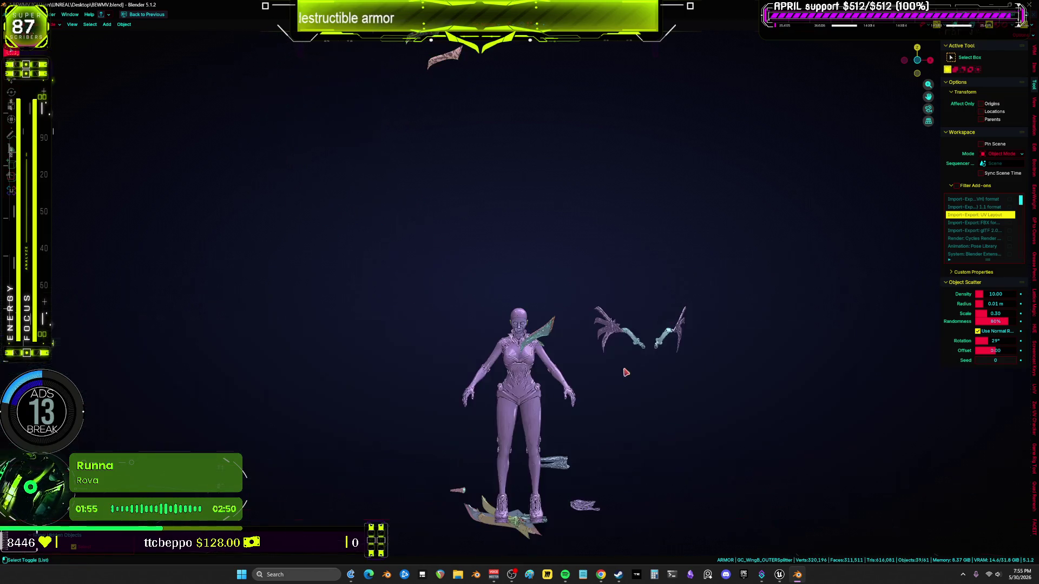
{"action": "key", "text": "KP_Divide"}
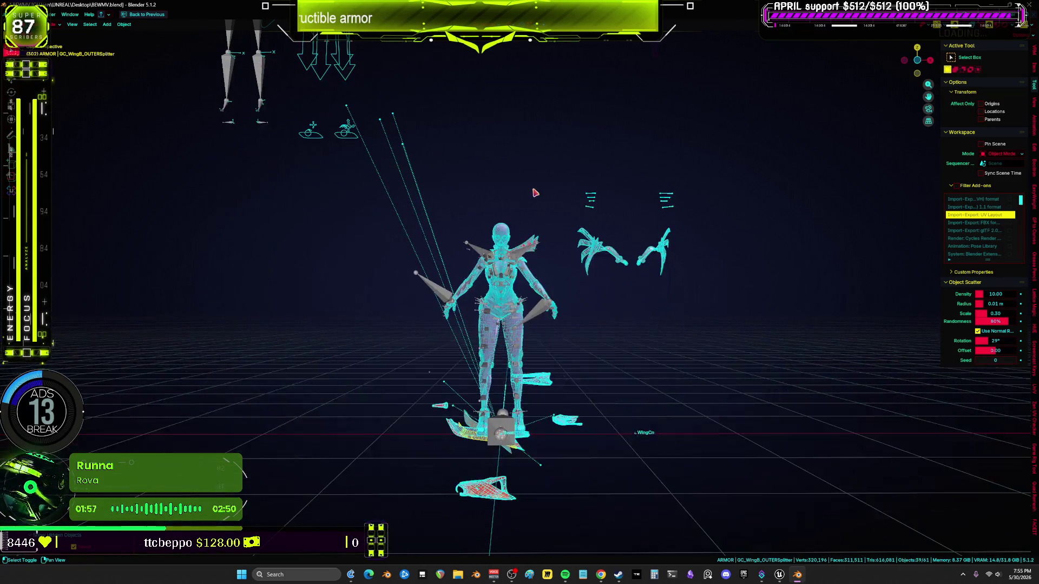
{"action": "scroll", "coordinate": [529, 364], "scroll_direction": "up", "scroll_amount": 2}
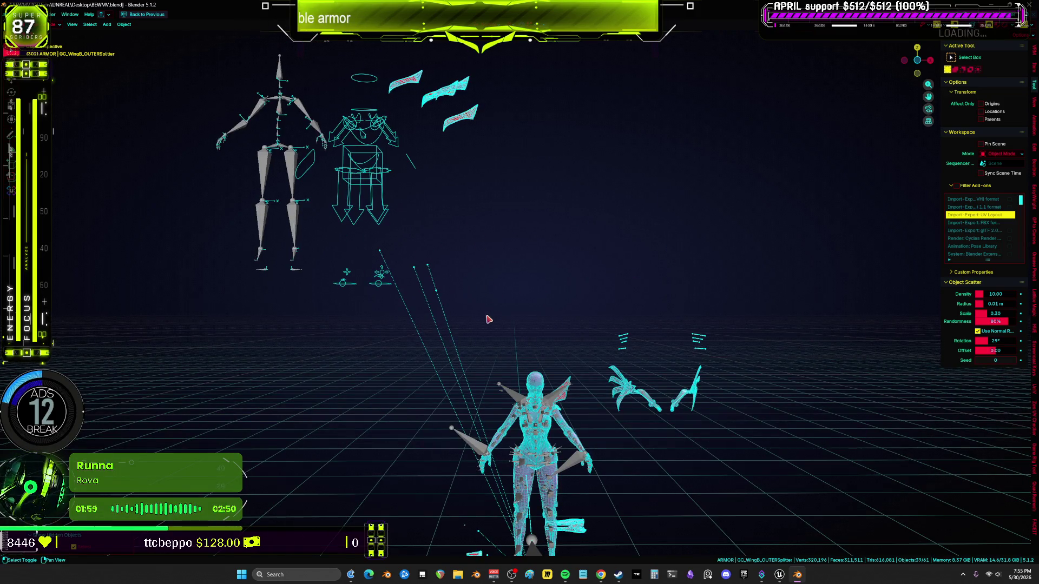
{"action": "scroll", "coordinate": [549, 343], "scroll_direction": "down", "scroll_amount": 4}
{"action": "scroll", "coordinate": [526, 294], "scroll_direction": "up", "scroll_amount": 2}
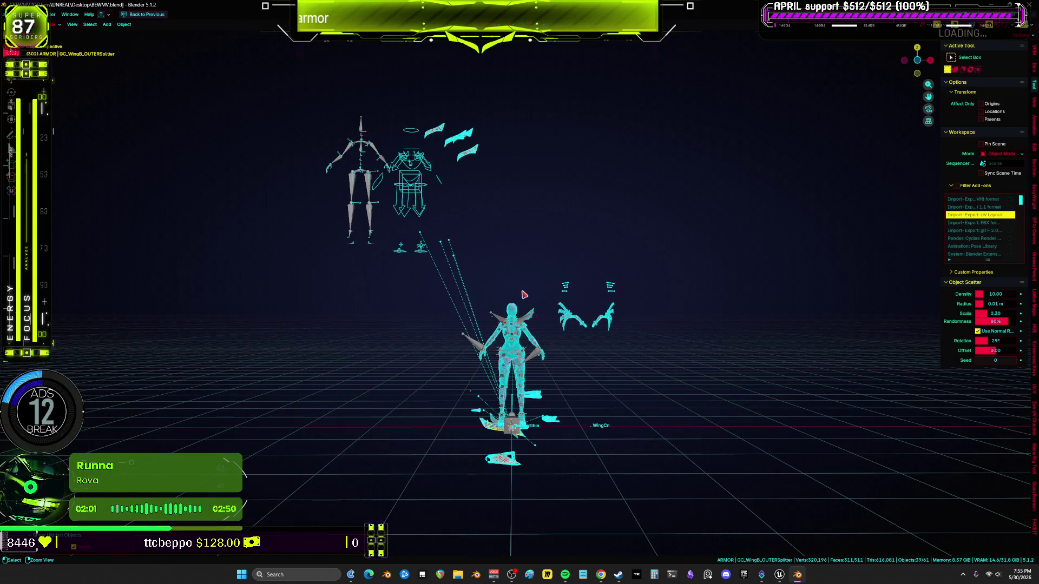
{"action": "key", "text": "ctrl+space"}
{"action": "scroll", "coordinate": [730, 207], "scroll_direction": "down", "scroll_amount": 1}
{"action": "scroll", "coordinate": [726, 204], "scroll_direction": "down", "scroll_amount": 2}
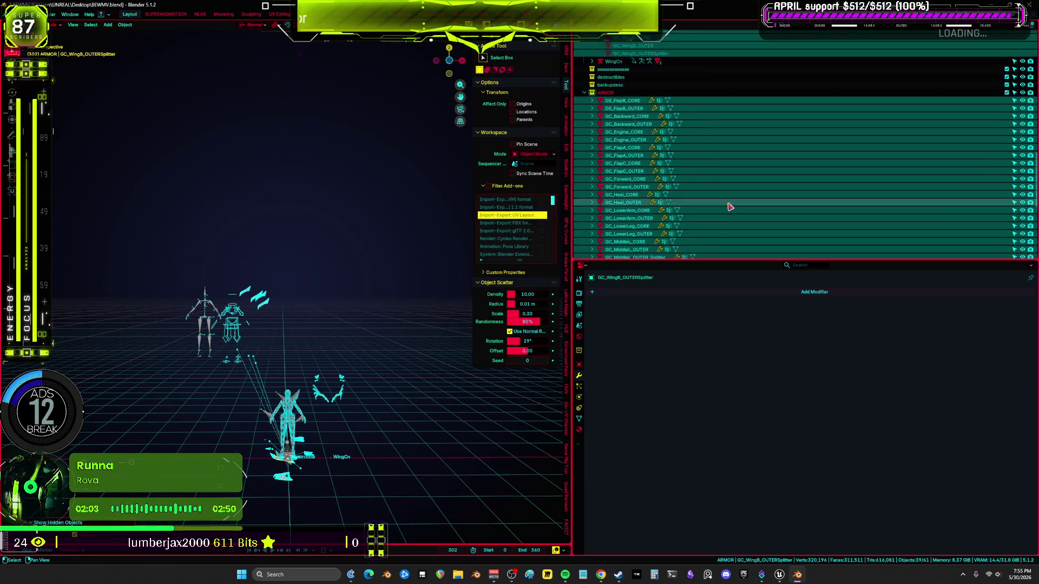
{"action": "scroll", "coordinate": [331, 209], "scroll_direction": "up", "scroll_amount": 2}
{"action": "scroll", "coordinate": [382, 355], "scroll_direction": "up", "scroll_amount": 3}
{"action": "scroll", "coordinate": [337, 239], "scroll_direction": "up", "scroll_amount": 3}
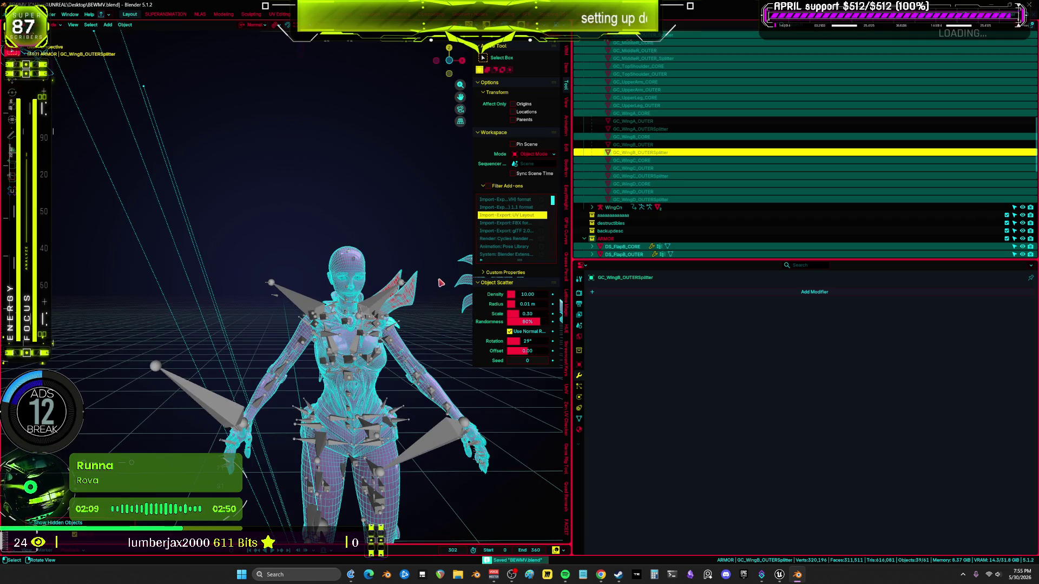
{"action": "key", "text": "Delete"}
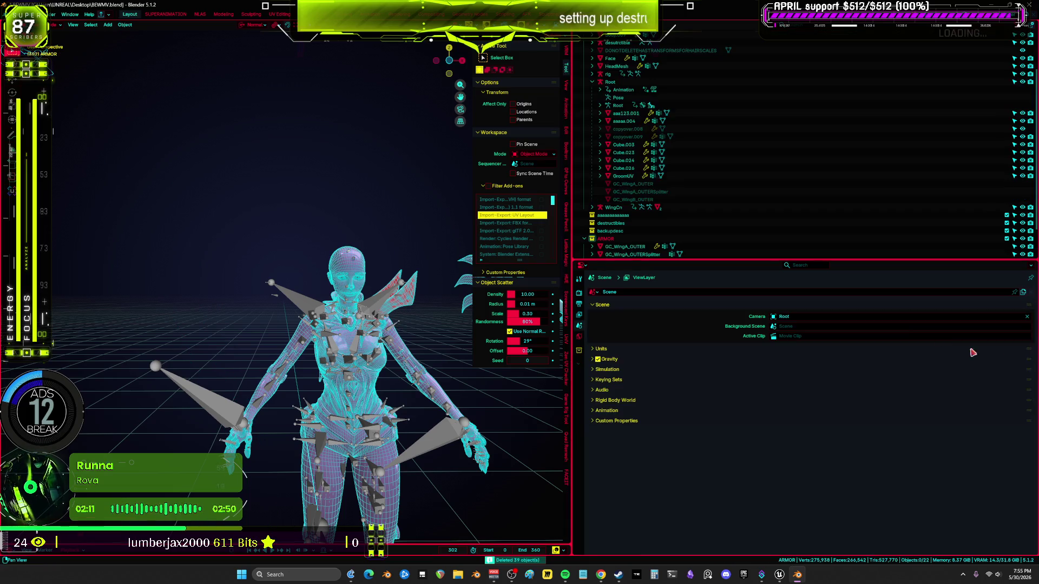
{"action": "left_click", "coordinate": [779, 575]}
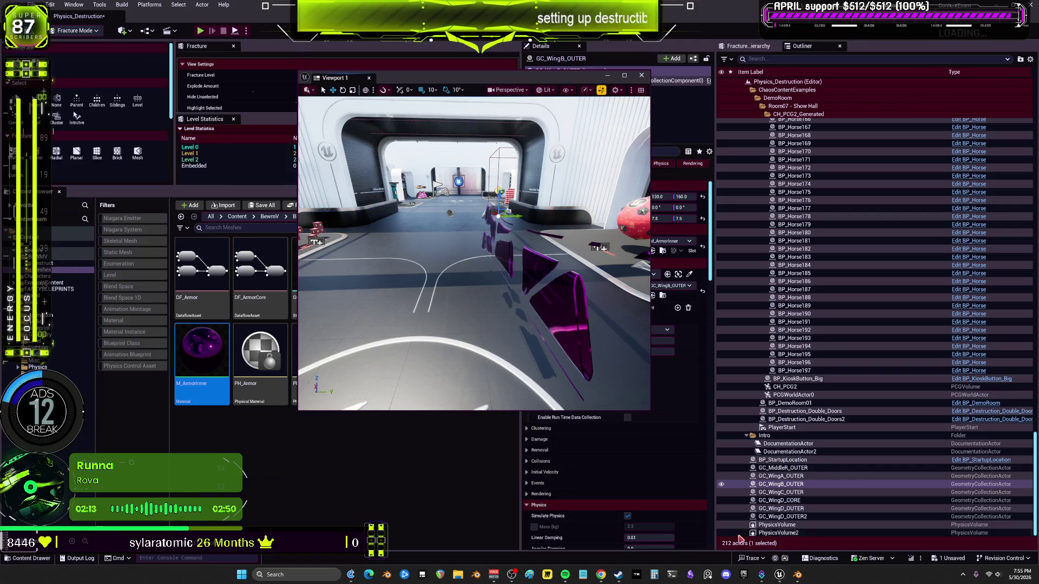
- Close Viewport 1, return to Selection Mode, and browse the Destruct folder's wing meshes
{"action": "left_click", "coordinate": [641, 74]}
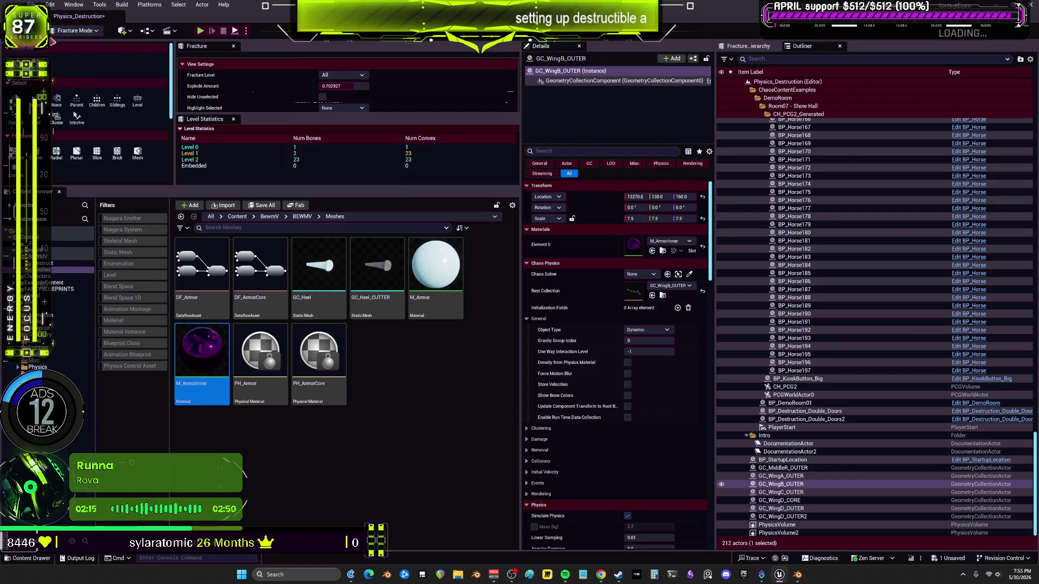
{"action": "left_click", "coordinate": [91, 45]}
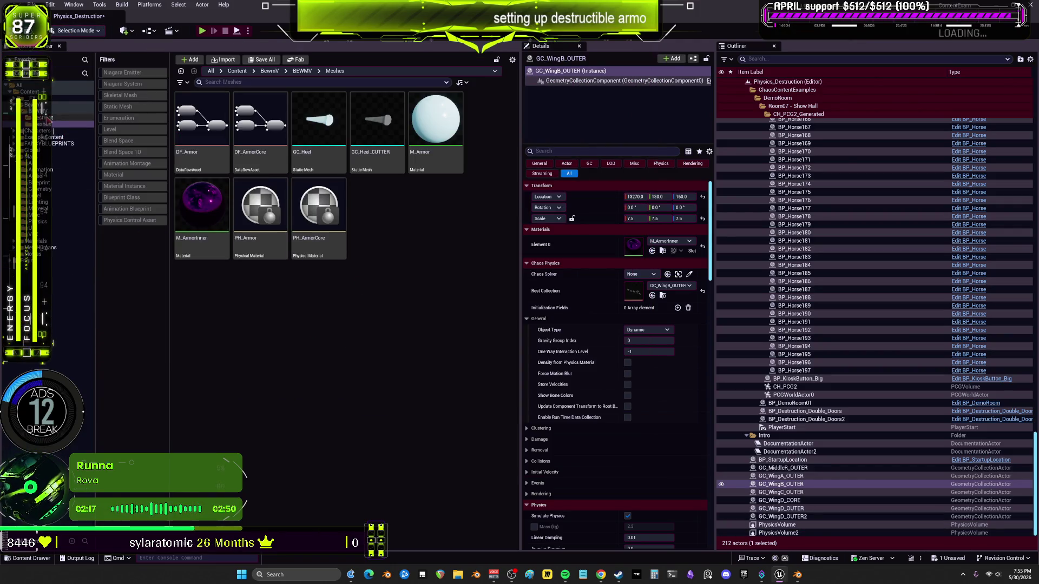
{"action": "left_click", "coordinate": [65, 117]}
{"action": "scroll", "coordinate": [373, 325], "scroll_direction": "down", "scroll_amount": 3}
{"action": "right_click", "coordinate": [372, 306]}
{"action": "scroll", "coordinate": [373, 301], "scroll_direction": "down", "scroll_amount": 3}
{"action": "scroll", "coordinate": [375, 297], "scroll_direction": "down", "scroll_amount": 2}
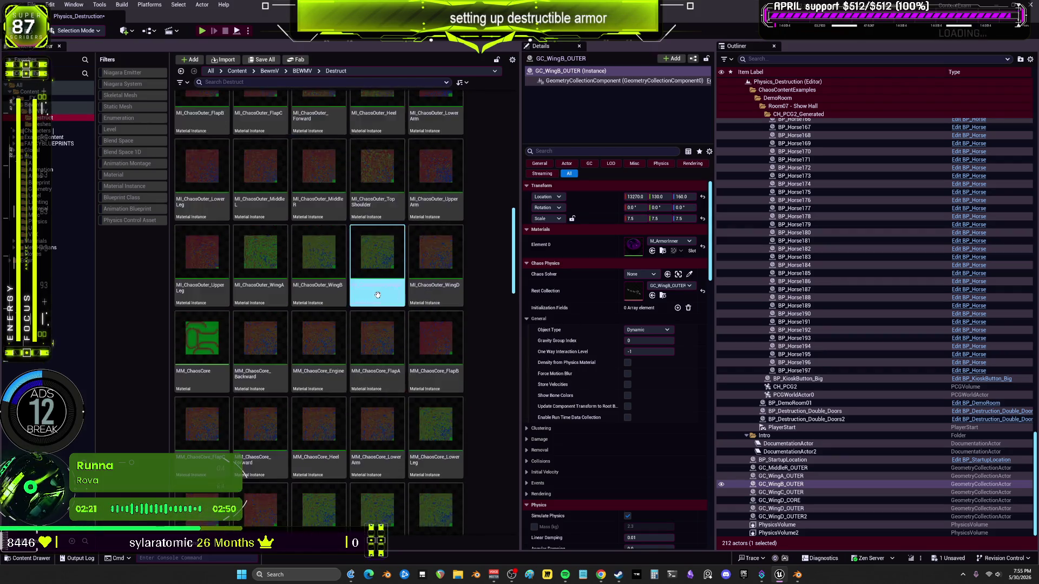
{"action": "scroll", "coordinate": [406, 325], "scroll_direction": "down", "scroll_amount": 3}
{"action": "scroll", "coordinate": [434, 374], "scroll_direction": "down", "scroll_amount": 2}
{"action": "scroll", "coordinate": [439, 325], "scroll_direction": "down", "scroll_amount": 2}
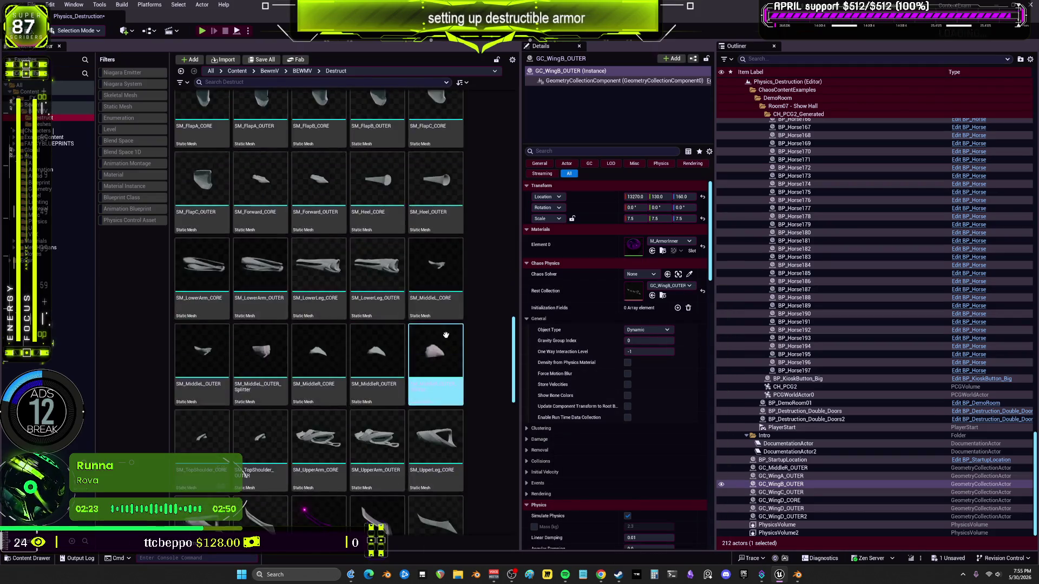
{"action": "scroll", "coordinate": [445, 336], "scroll_direction": "down", "scroll_amount": 1}
{"action": "scroll", "coordinate": [455, 339], "scroll_direction": "down", "scroll_amount": 2}
{"action": "scroll", "coordinate": [467, 343], "scroll_direction": "down", "scroll_amount": 1}
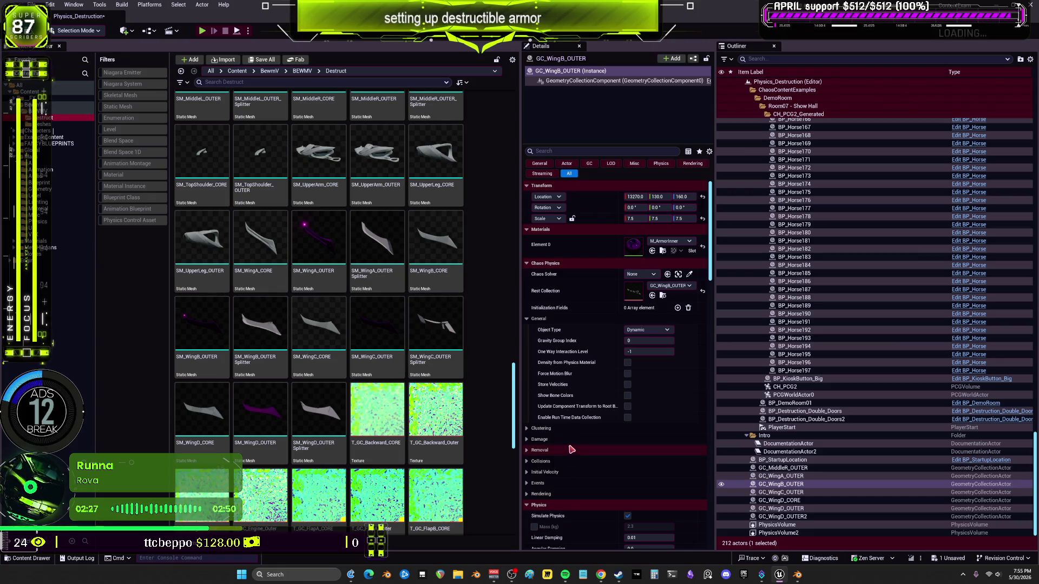
- Reimport the updated WingA and WingB outer splitter meshes from Blender
{"action": "right_click", "coordinate": [397, 253]}
{"action": "mouse_move", "coordinate": [432, 242]}
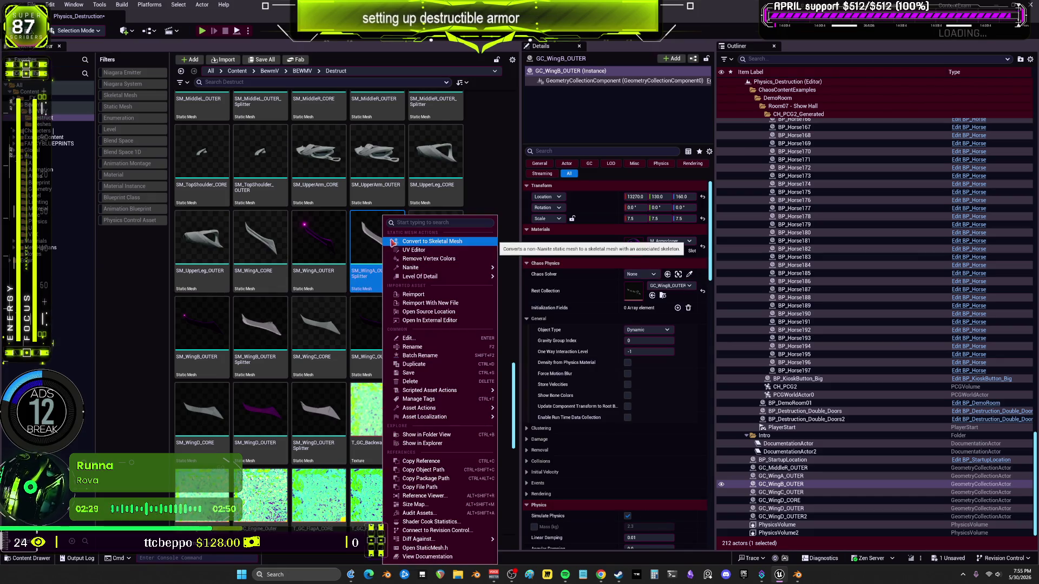
{"action": "left_click", "coordinate": [447, 297]}
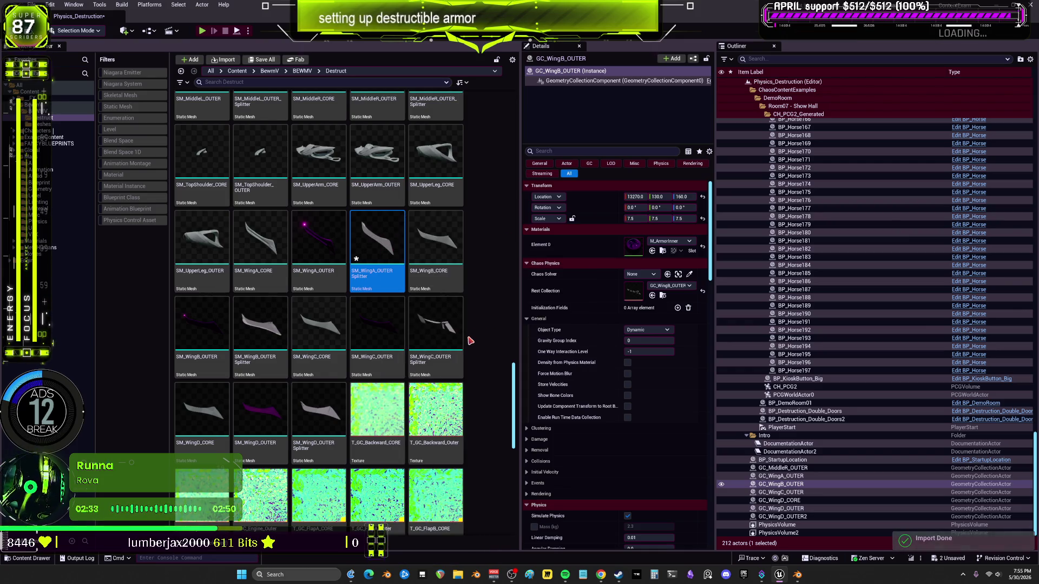
{"action": "left_click", "coordinate": [333, 425]}
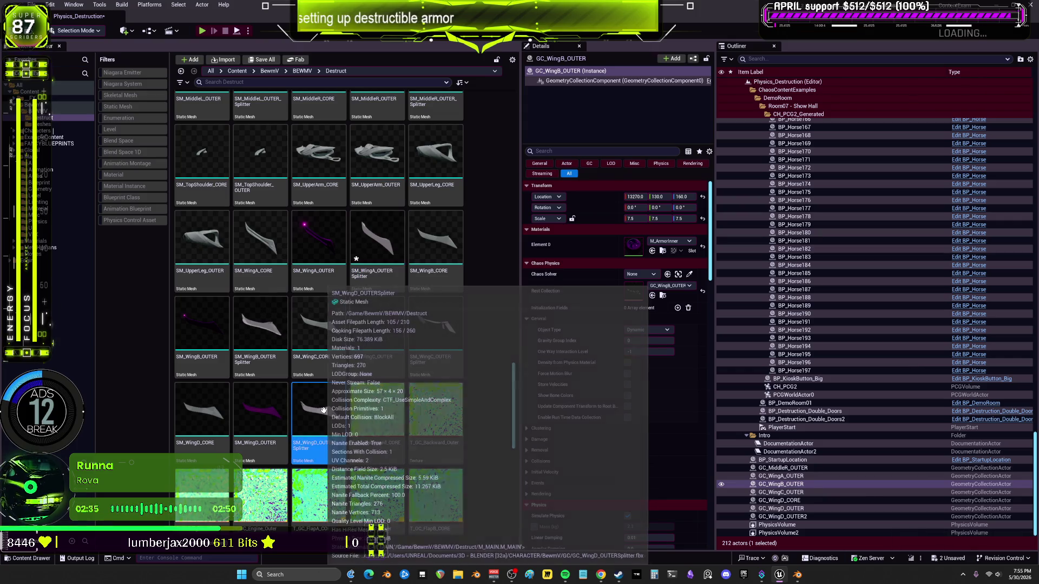
{"action": "right_click", "coordinate": [273, 329]}
{"action": "left_click", "coordinate": [330, 296]}
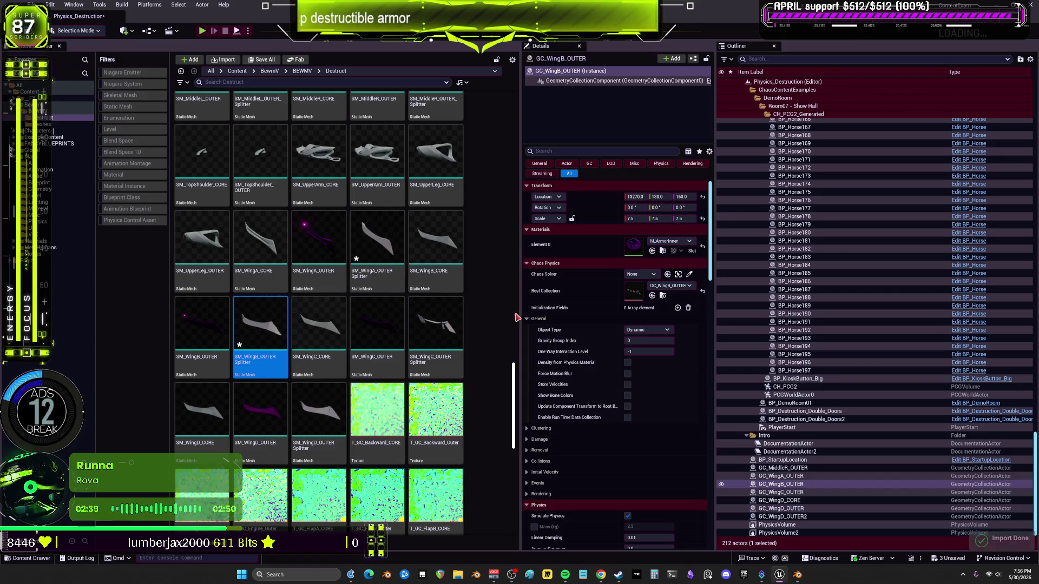
- Save all changes and open the GC_WingB_OUTER geometry collection editor
{"action": "left_click", "coordinate": [34, 3]}
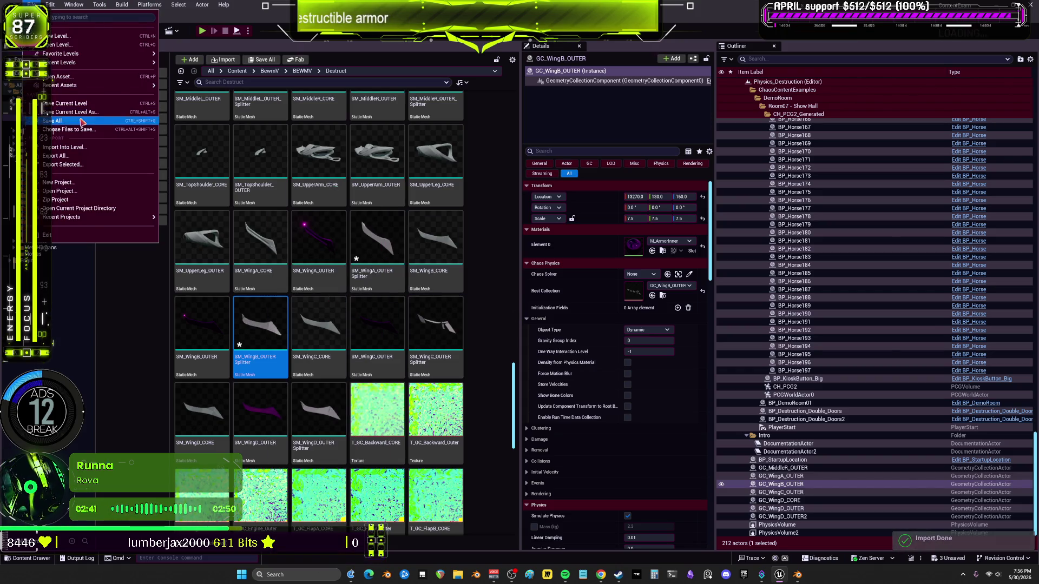
{"action": "left_click", "coordinate": [81, 122]}
{"action": "scroll", "coordinate": [375, 382], "scroll_direction": "up", "scroll_amount": 3}
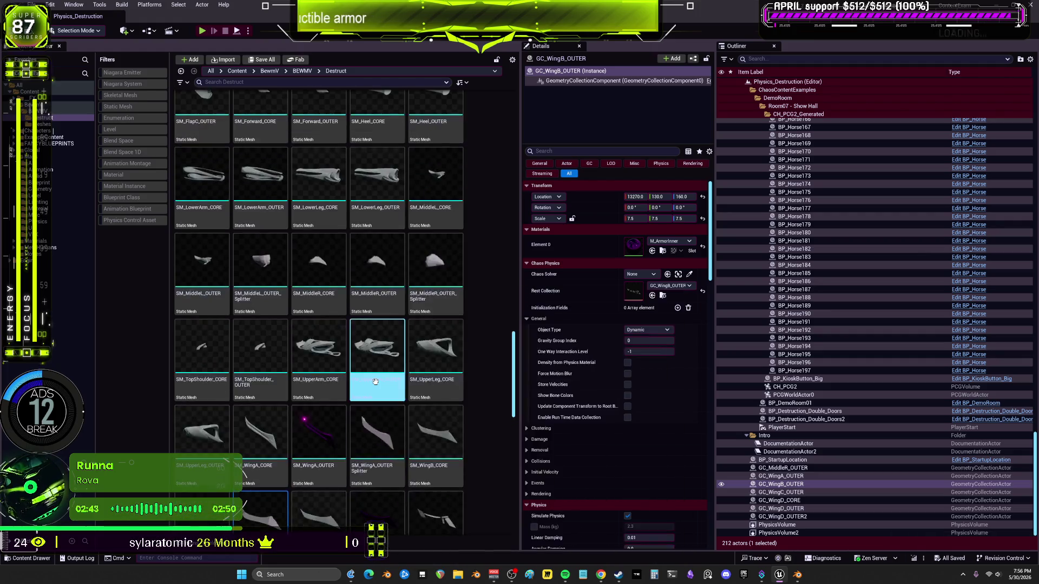
{"action": "scroll", "coordinate": [376, 381], "scroll_direction": "up", "scroll_amount": 2}
{"action": "scroll", "coordinate": [438, 357], "scroll_direction": "up", "scroll_amount": 3}
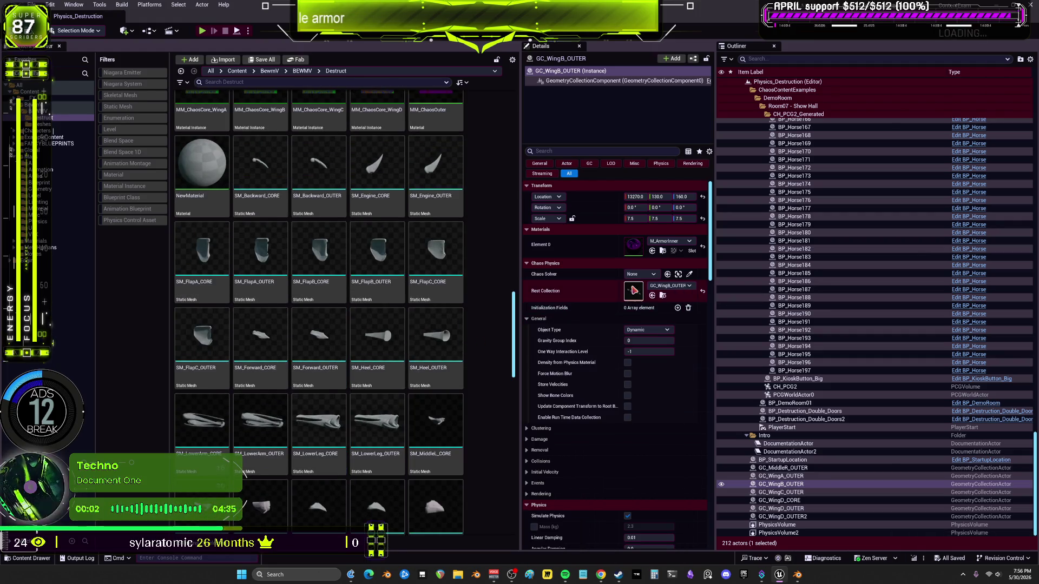
{"action": "double_click", "coordinate": [634, 291]}
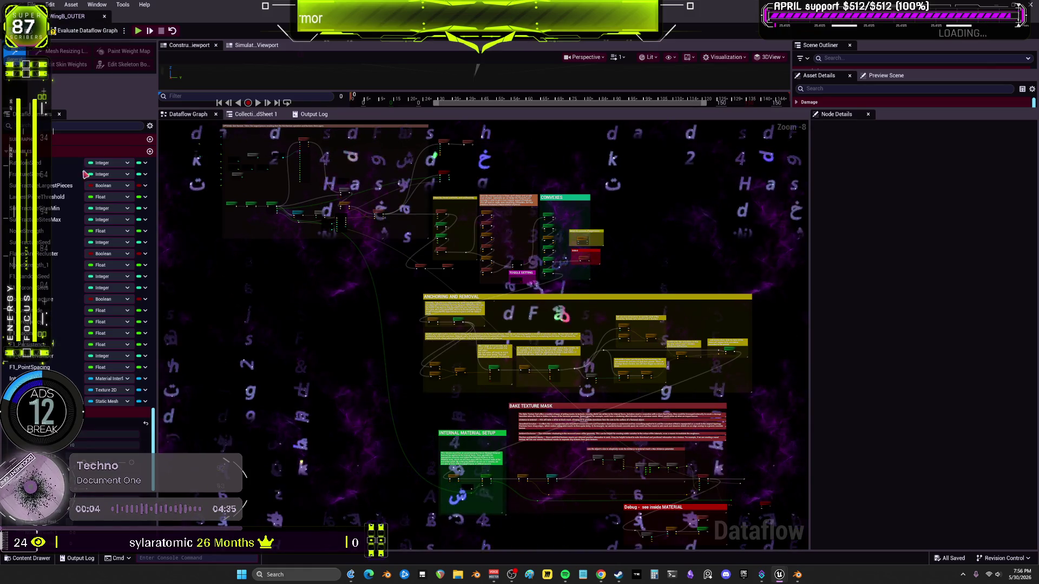
- Save and close GC_WingB_OUTER, then check and close GC_WingA_OUTER
{"action": "key", "text": "ctrl+s"}
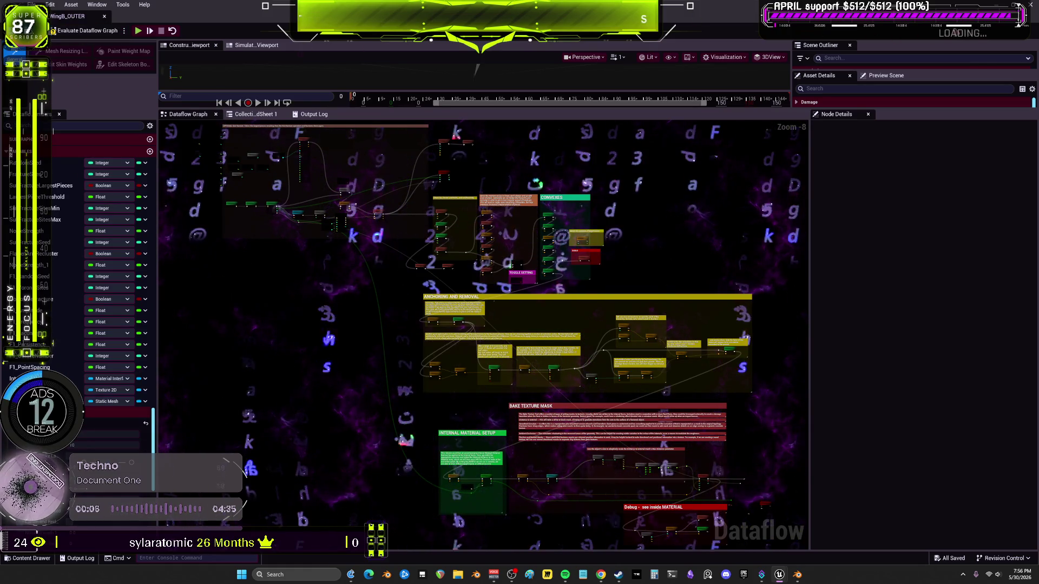
{"action": "left_click", "coordinate": [104, 16]}
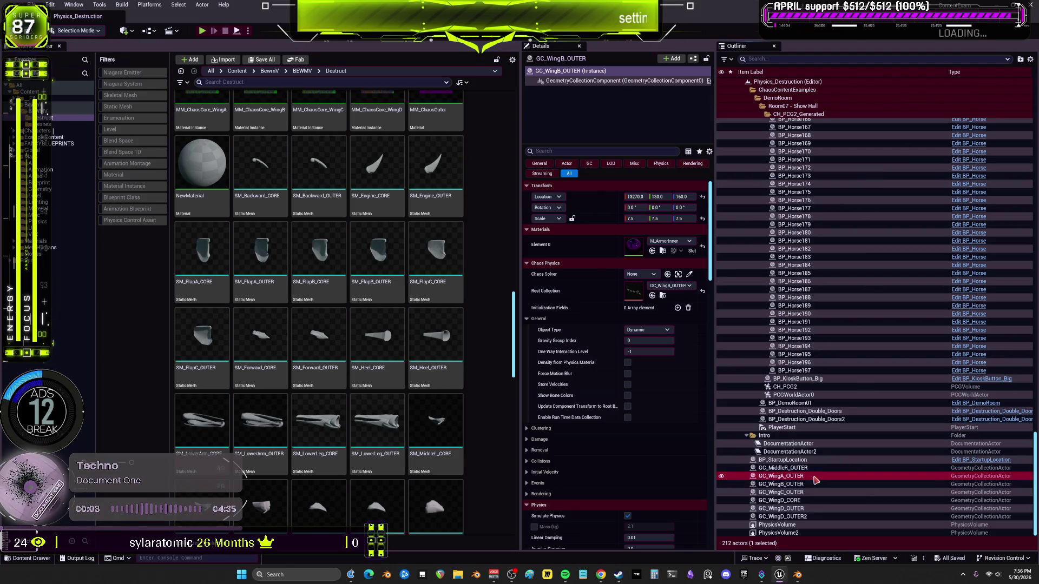
{"action": "double_click", "coordinate": [632, 292]}
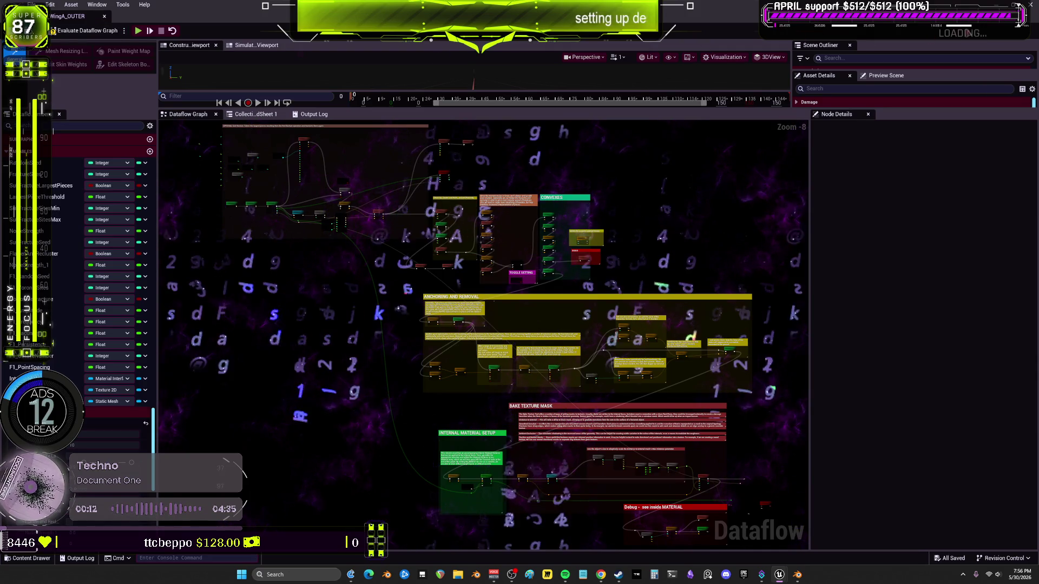
{"action": "left_click", "coordinate": [104, 15]}
- Open an additional Viewport 1 level view of the hall scene
{"action": "left_click", "coordinate": [74, 4]}
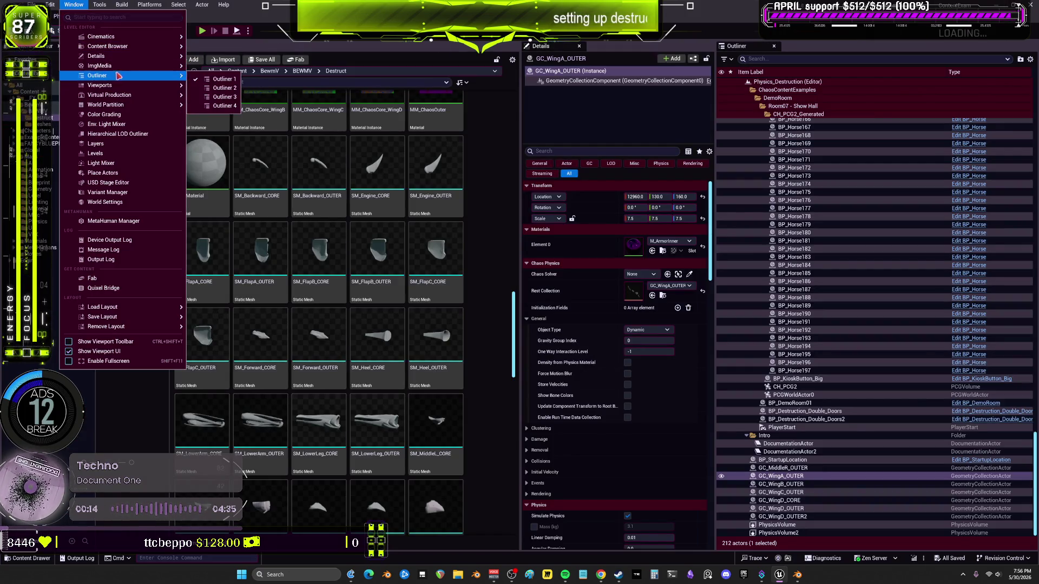
{"action": "mouse_move", "coordinate": [100, 84]}
{"action": "left_click", "coordinate": [217, 91]}
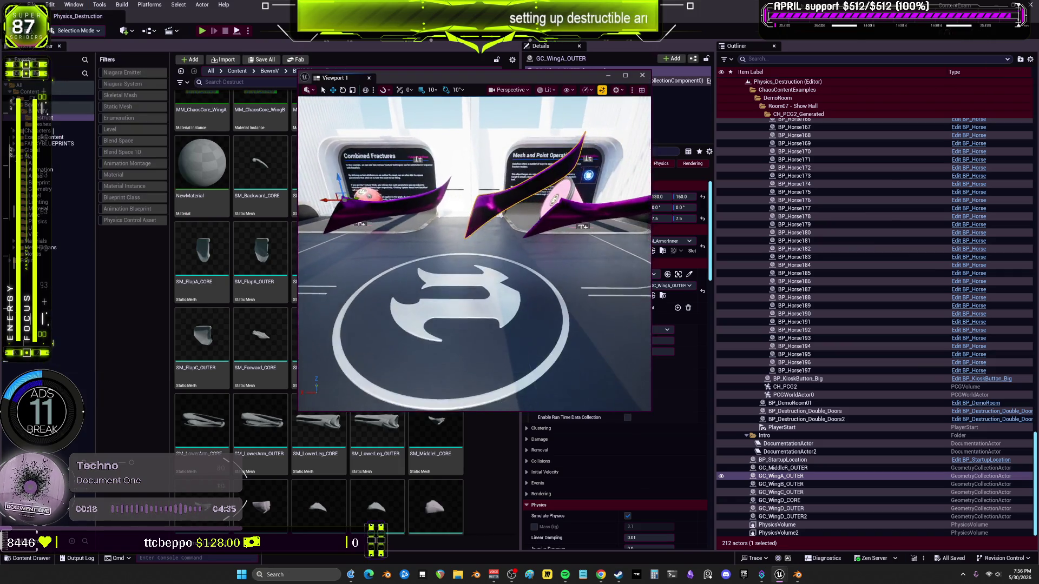
- Select GC_WingB_OUTER, switch to Fracture mode and maximize the level view of its shards
{"action": "left_click_drag", "start_coordinate": [475, 251], "coordinate": [488, 243]}
{"action": "left_click", "coordinate": [388, 238]}
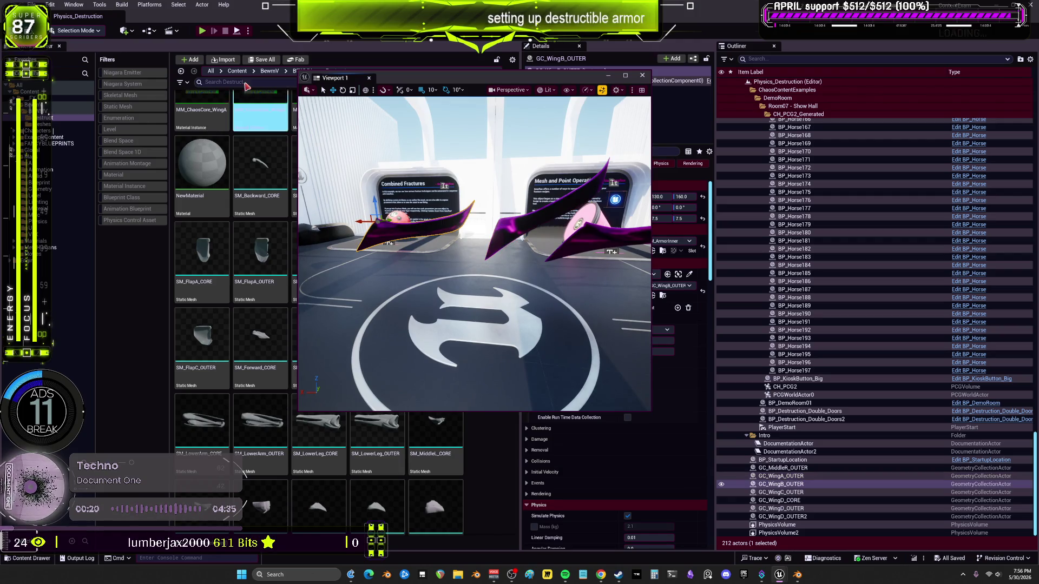
{"action": "left_click", "coordinate": [75, 30]}
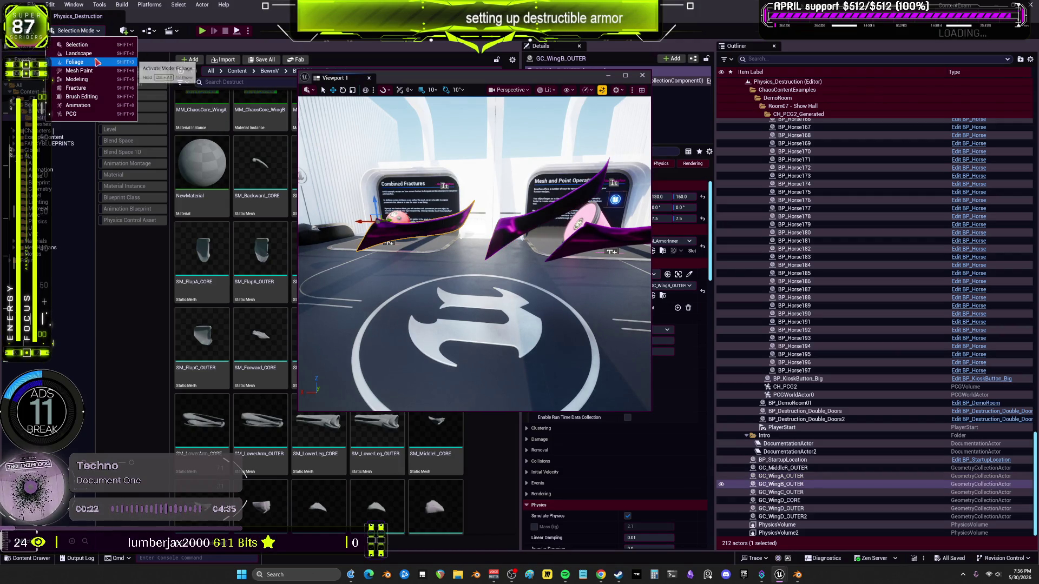
{"action": "left_click", "coordinate": [76, 87]}
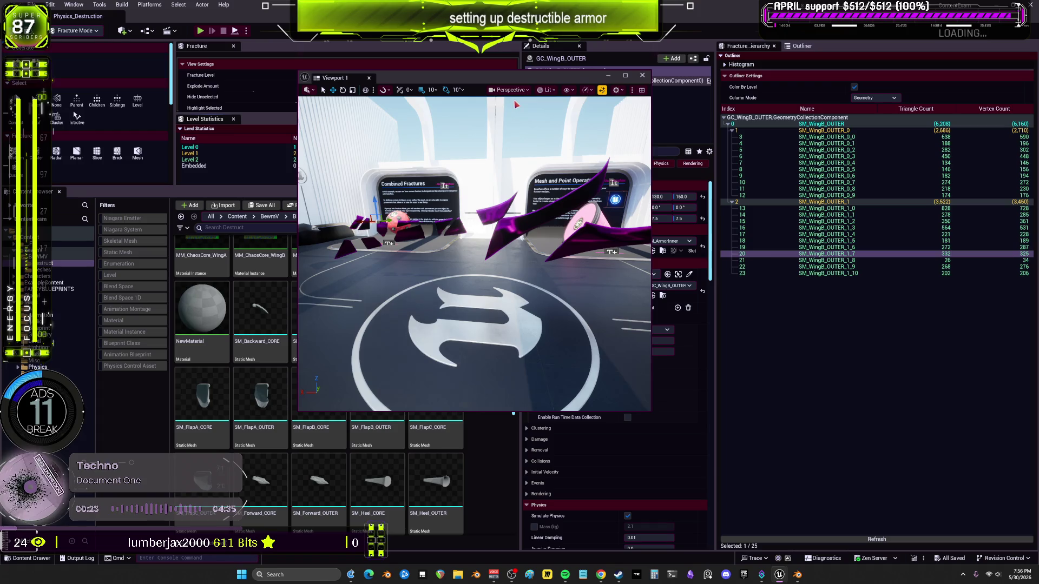
{"action": "left_click", "coordinate": [625, 75]}
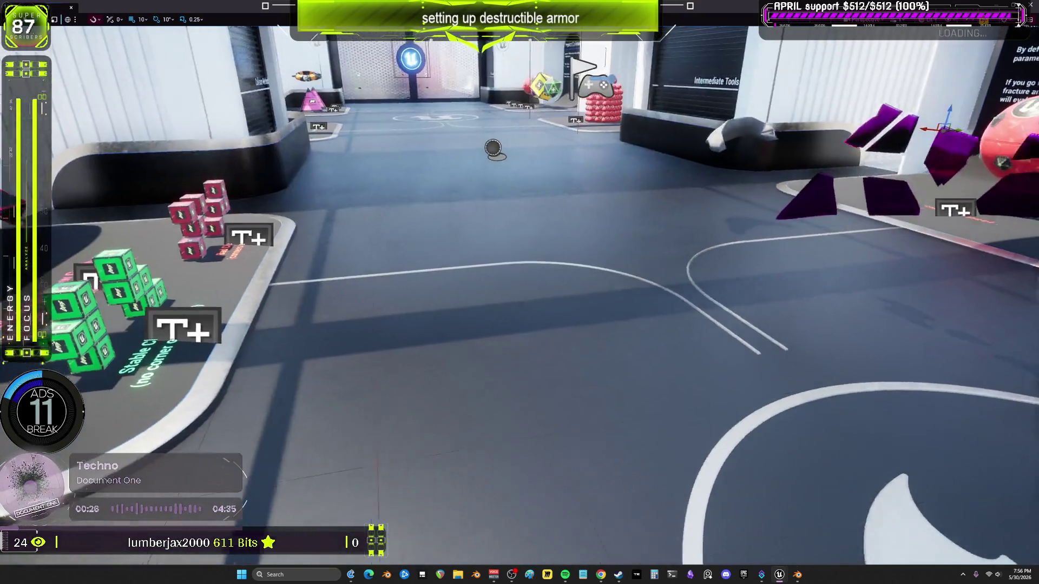
- Fly the camera in close to the falling purple GC_WingB_OUTER shards on the hall floor
{"action": "key", "text": "d"}
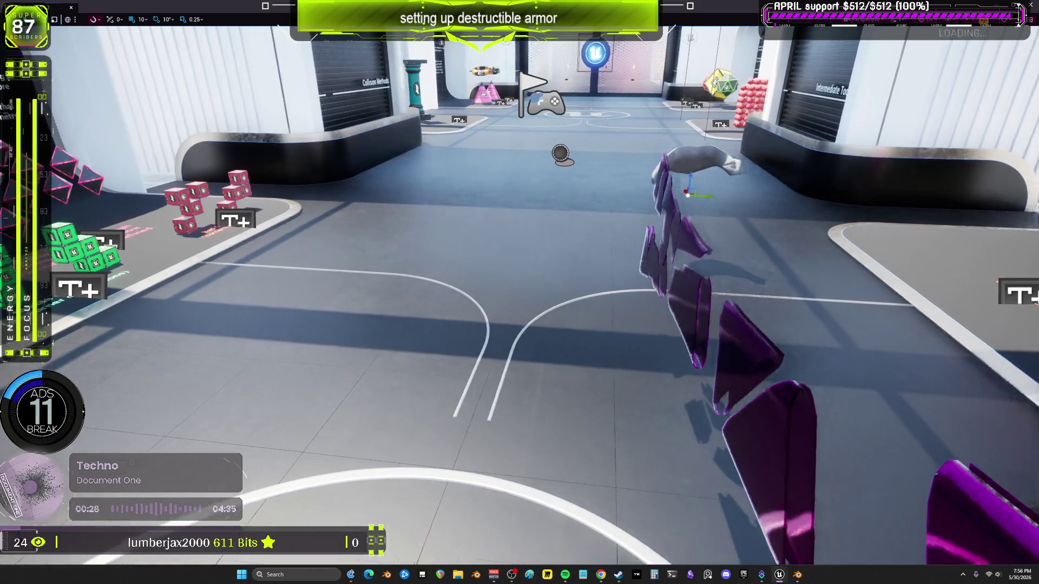
{"action": "key", "text": "d"}
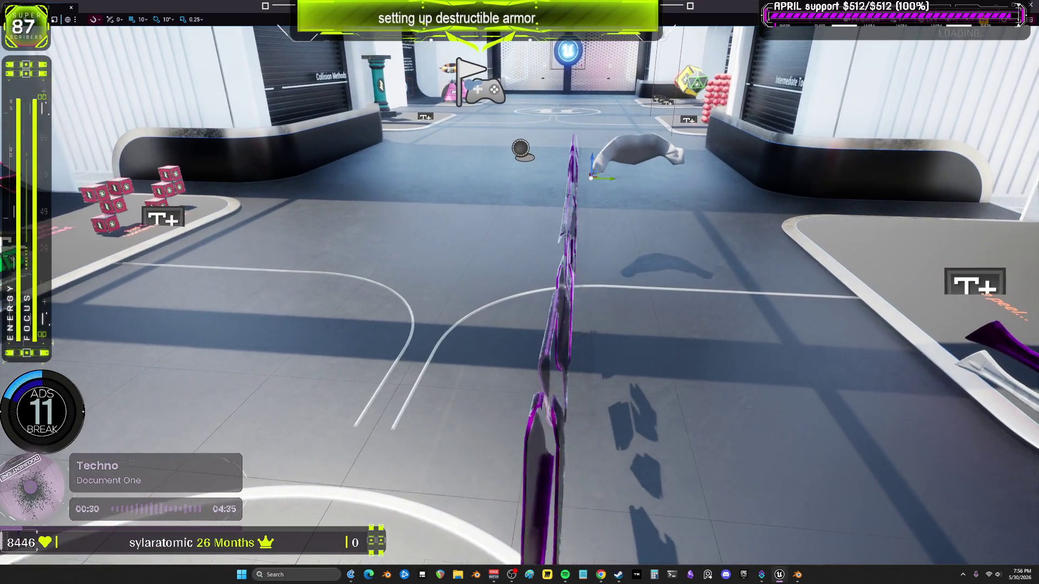
{"action": "key", "text": "a"}
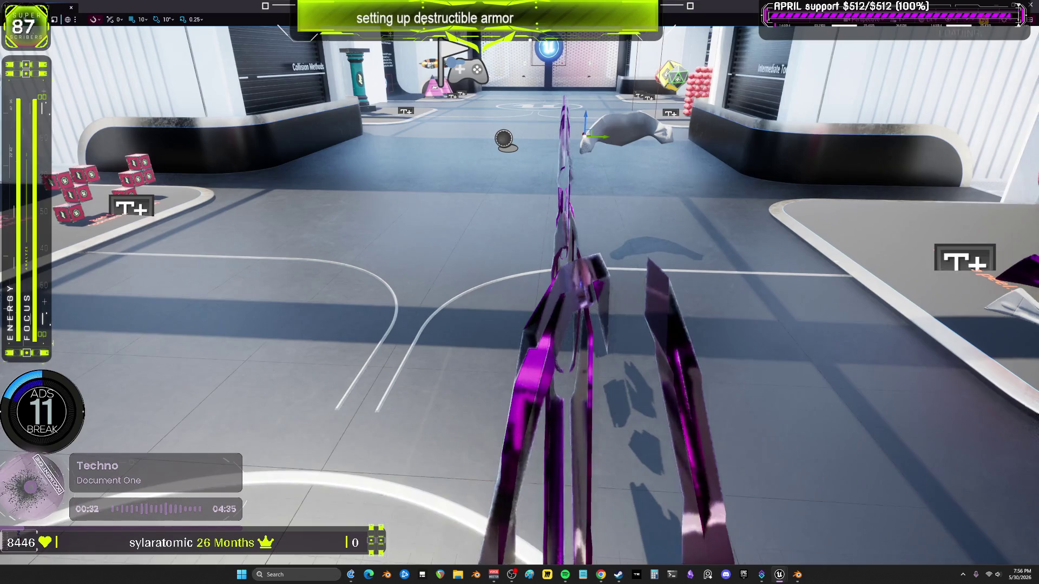
{"action": "key", "text": "w"}
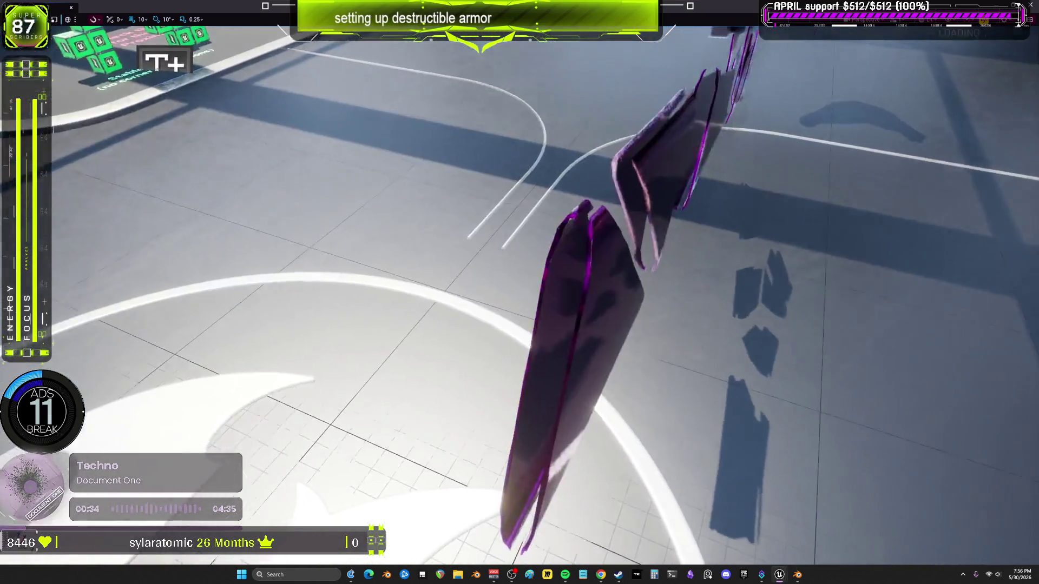
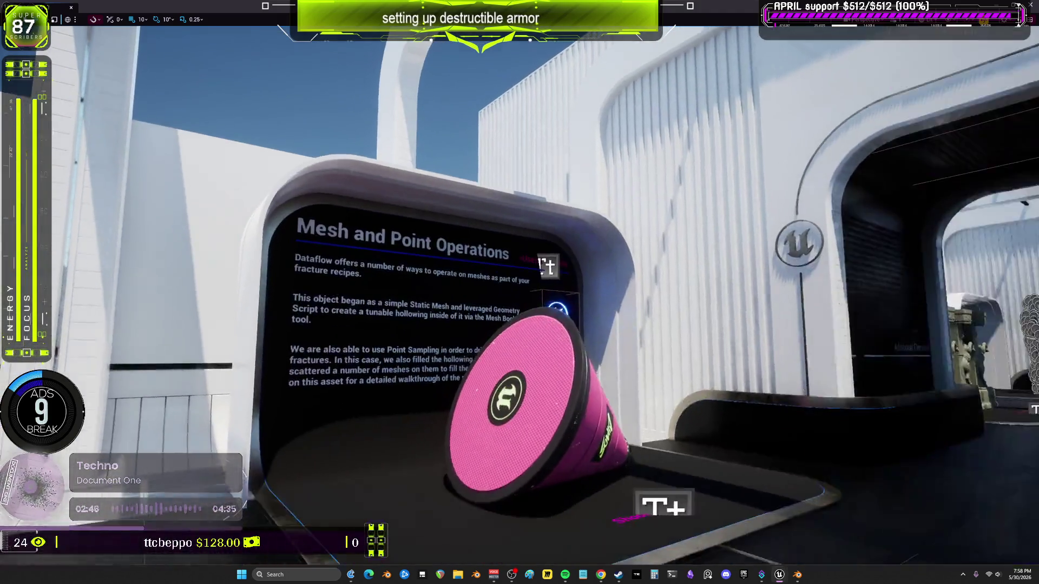
- Shatter the purple blade, walk past the Combined Fractures display, then end Play-In-Editor with Esc
{"action": "left_click", "coordinate": [493, 301]}
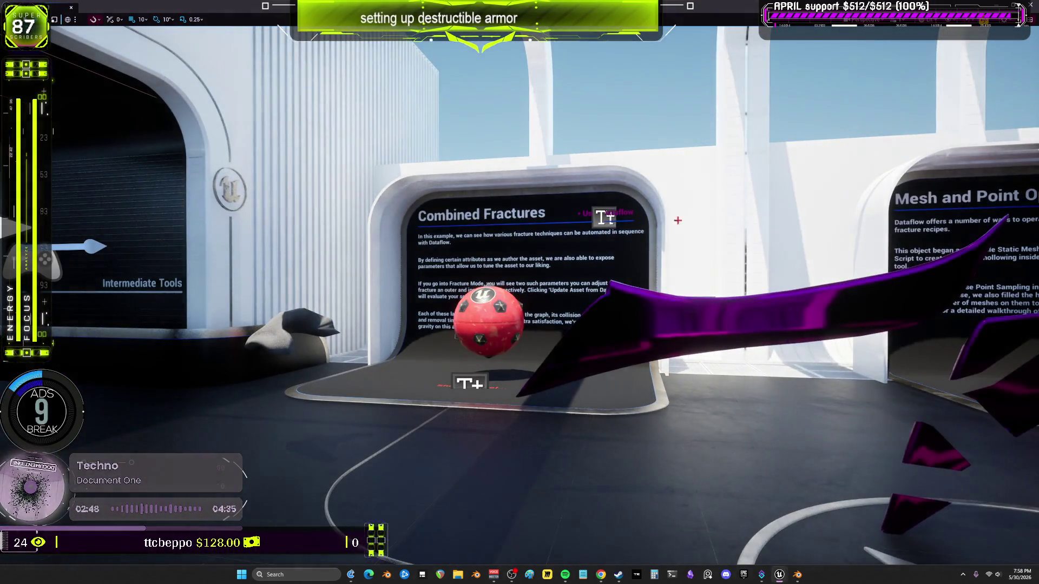
{"action": "key", "text": "w"}
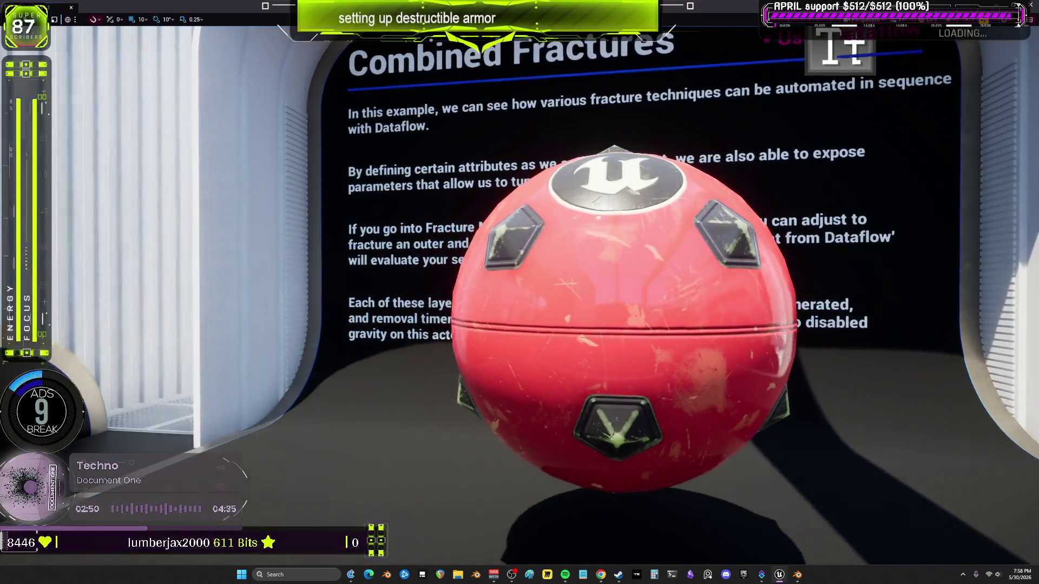
{"action": "key", "text": "s"}
{"action": "key", "text": "w"}
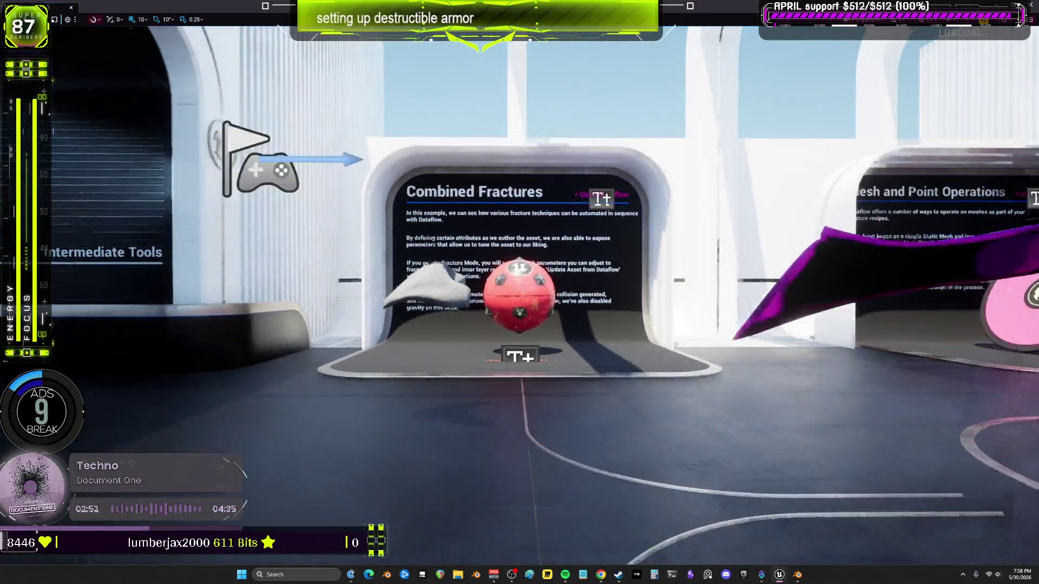
{"action": "key", "text": "d"}
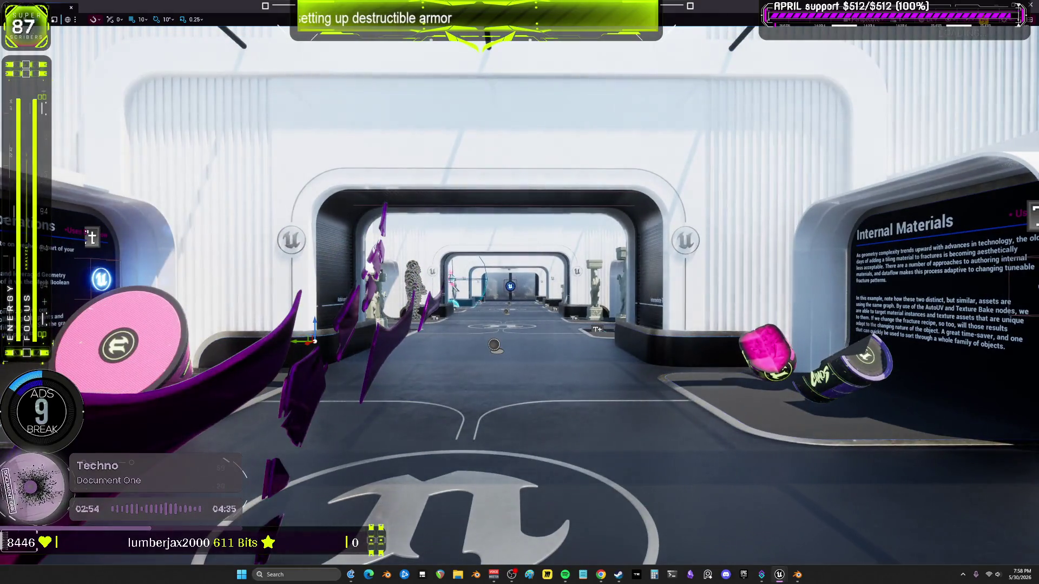
{"action": "key", "text": "Escape"}
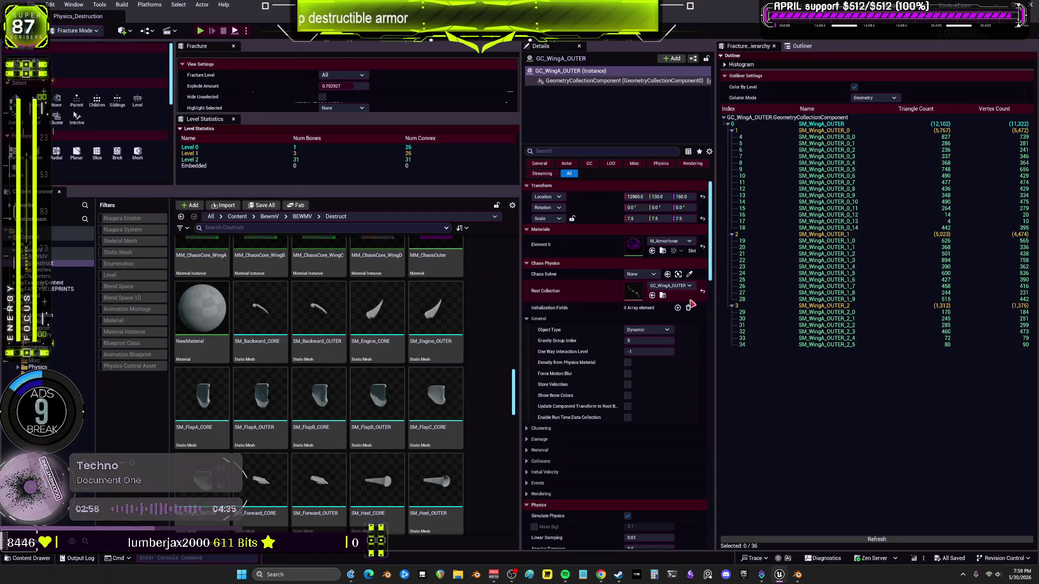
{"action": "scroll", "coordinate": [363, 412], "scroll_direction": "up", "scroll_amount": 2}
{"action": "scroll", "coordinate": [363, 412], "scroll_direction": "up", "scroll_amount": 3}
{"action": "scroll", "coordinate": [355, 391], "scroll_direction": "up", "scroll_amount": 5}
- Open GC_UpperLeg_OUTER from the Content Browser into its Dataflow asset editor
{"action": "double_click", "coordinate": [334, 351]}
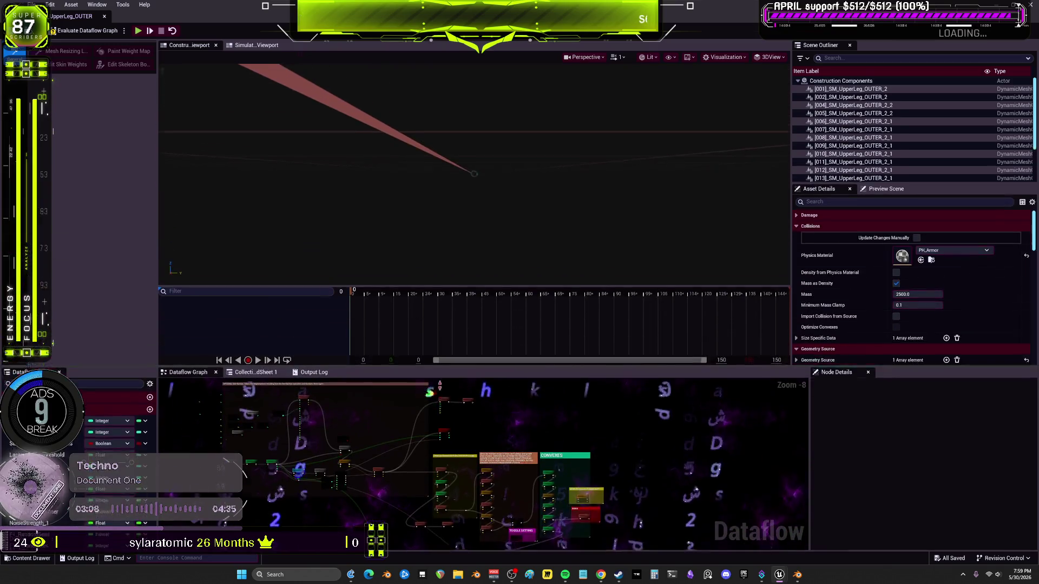
{"action": "scroll", "coordinate": [455, 435], "scroll_direction": "up", "scroll_amount": 1}
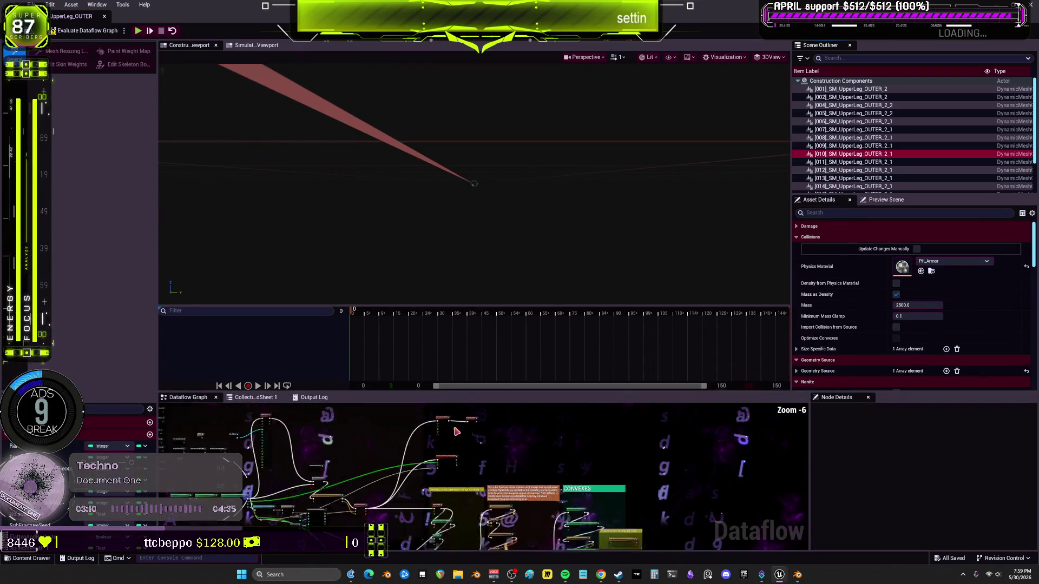
{"action": "scroll", "coordinate": [455, 436], "scroll_direction": "up", "scroll_amount": 3}
- Preview VisualizeFracture's coloured pieces, orbit the mesh and select the green fracture piece
{"action": "left_click", "coordinate": [451, 445]}
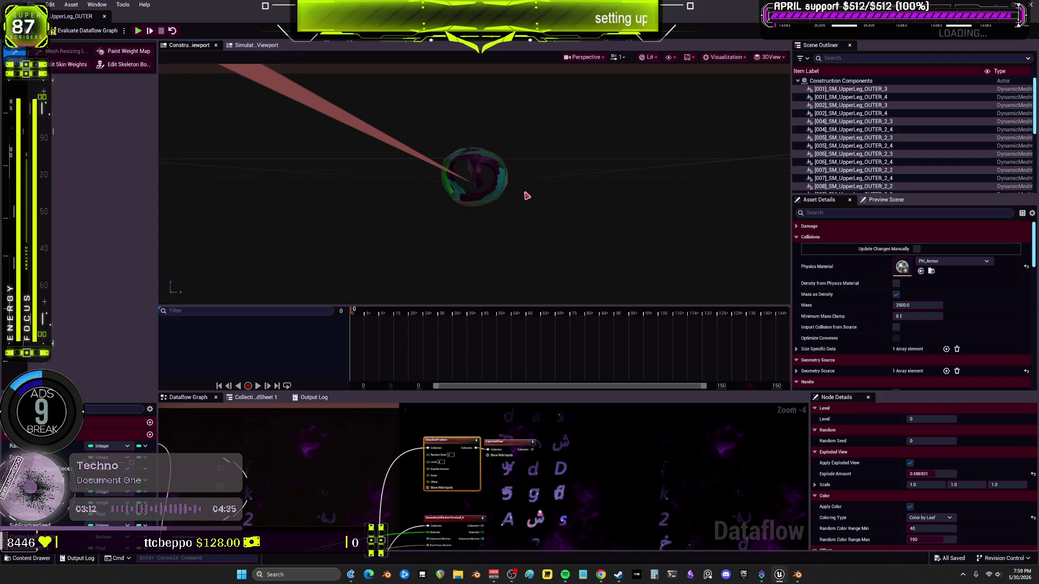
{"action": "left_click_drag", "start_coordinate": [527, 196], "coordinate": [487, 146]}
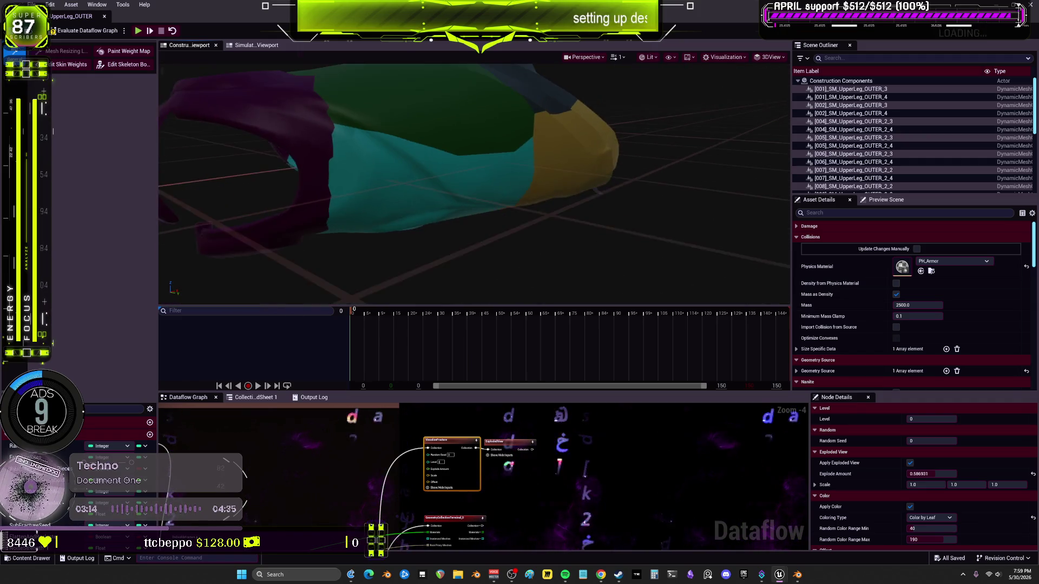
{"action": "mouse_move", "coordinate": [487, 146]}
{"action": "left_mouse_down"}
{"action": "mouse_move", "coordinate": [519, 162]}
{"action": "mouse_move", "coordinate": [487, 154]}
{"action": "mouse_move", "coordinate": [504, 163]}
{"action": "mouse_move", "coordinate": [522, 204]}
{"action": "left_mouse_up"}
{"action": "left_click", "coordinate": [556, 209]}
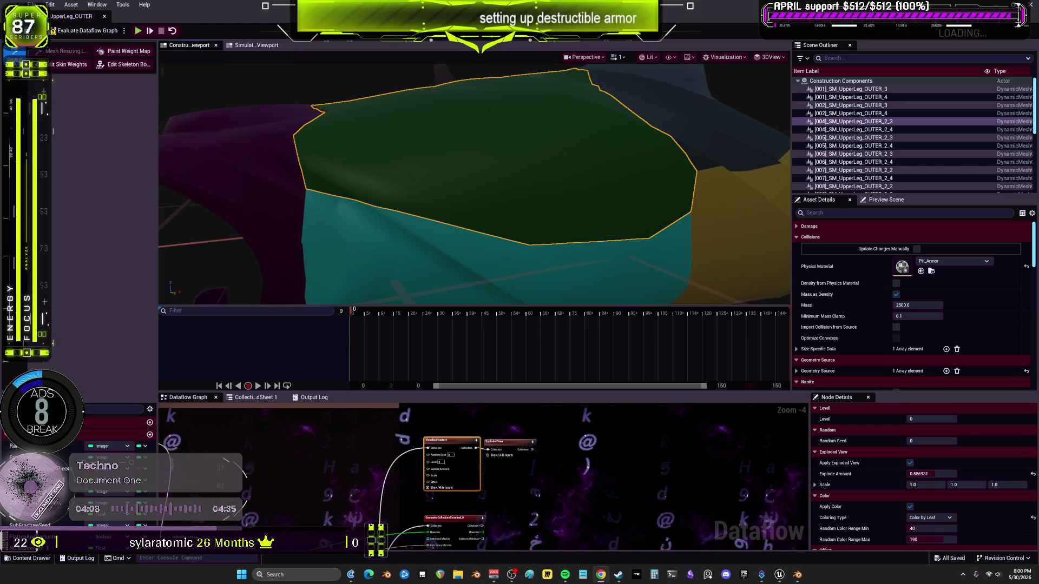
{"action": "scroll", "coordinate": [455, 450], "scroll_direction": "up", "scroll_amount": 2}
{"action": "scroll", "coordinate": [455, 450], "scroll_direction": "up", "scroll_amount": 2}
{"action": "scroll", "coordinate": [455, 451], "scroll_direction": "up", "scroll_amount": 1}
{"action": "left_click_drag", "start_coordinate": [456, 451], "coordinate": [362, 390]}
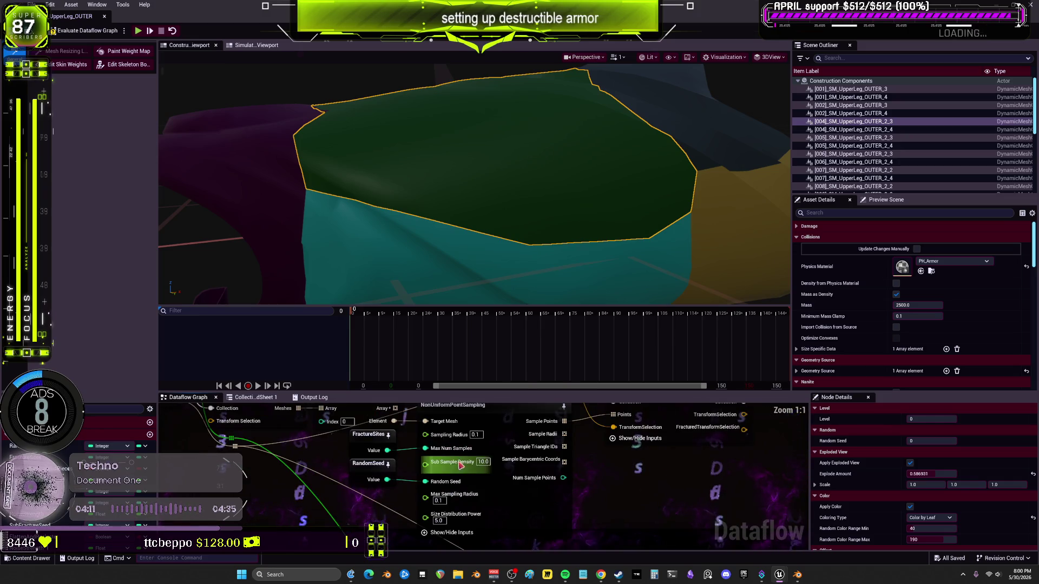
{"action": "left_click", "coordinate": [369, 436]}
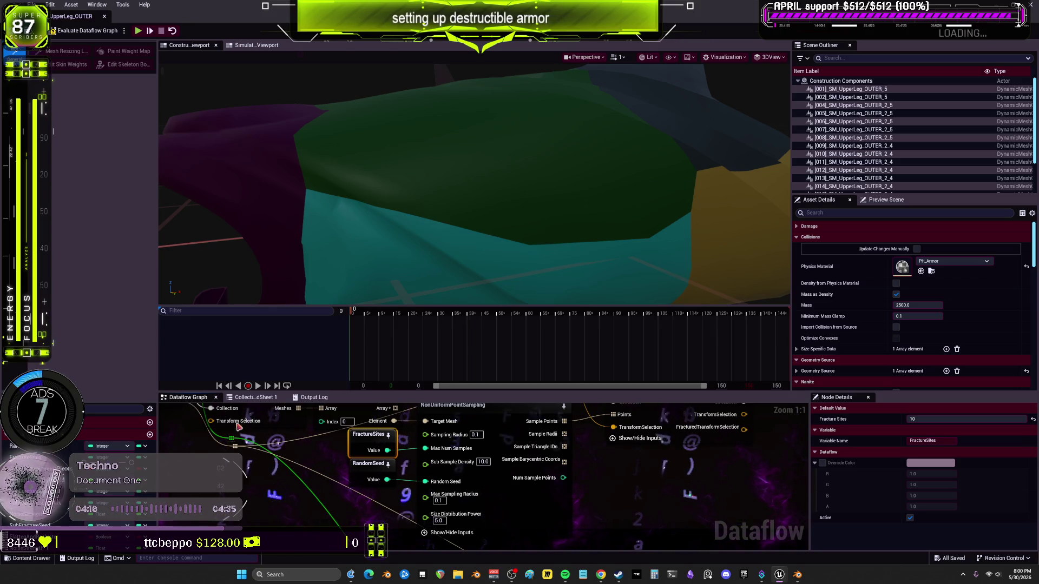
{"action": "left_click_drag", "start_coordinate": [236, 392], "coordinate": [219, 161]}
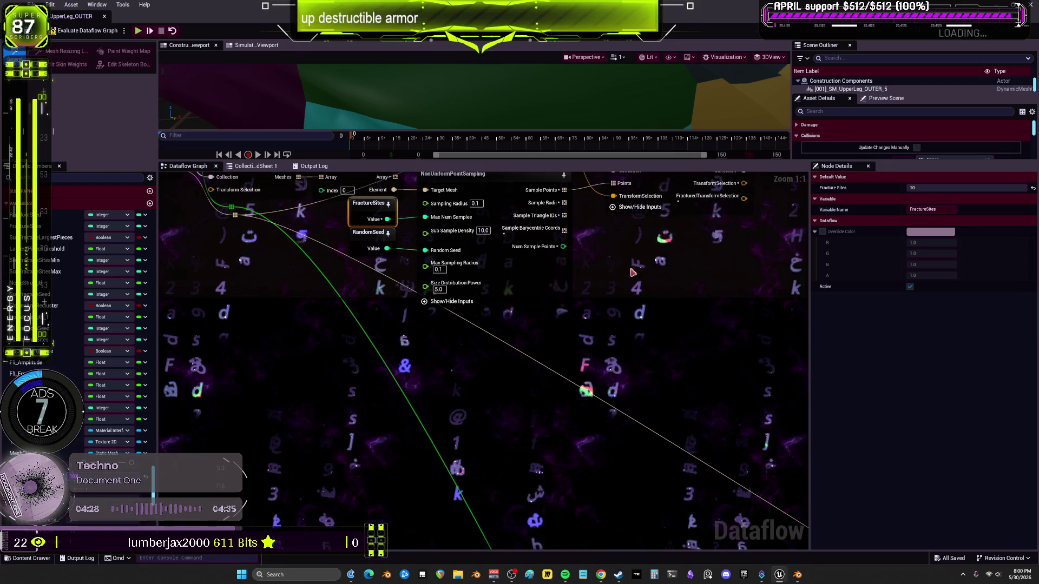
{"action": "left_click_drag", "start_coordinate": [611, 259], "coordinate": [591, 370]}
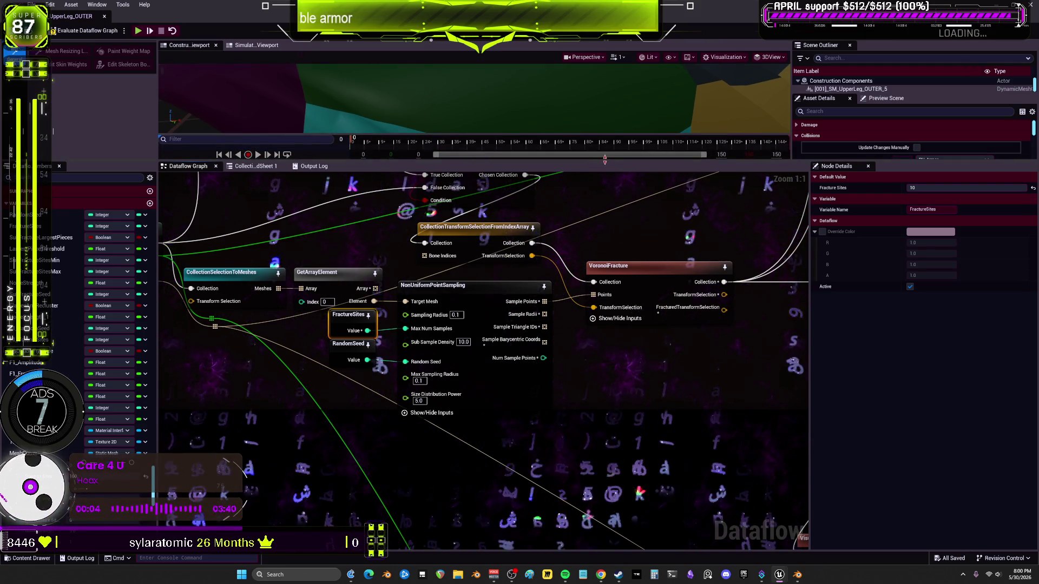
{"action": "left_click_drag", "start_coordinate": [605, 160], "coordinate": [584, 454]}
{"action": "scroll", "coordinate": [566, 528], "scroll_direction": "down", "scroll_amount": 3}
{"action": "scroll", "coordinate": [565, 528], "scroll_direction": "down", "scroll_amount": 1}
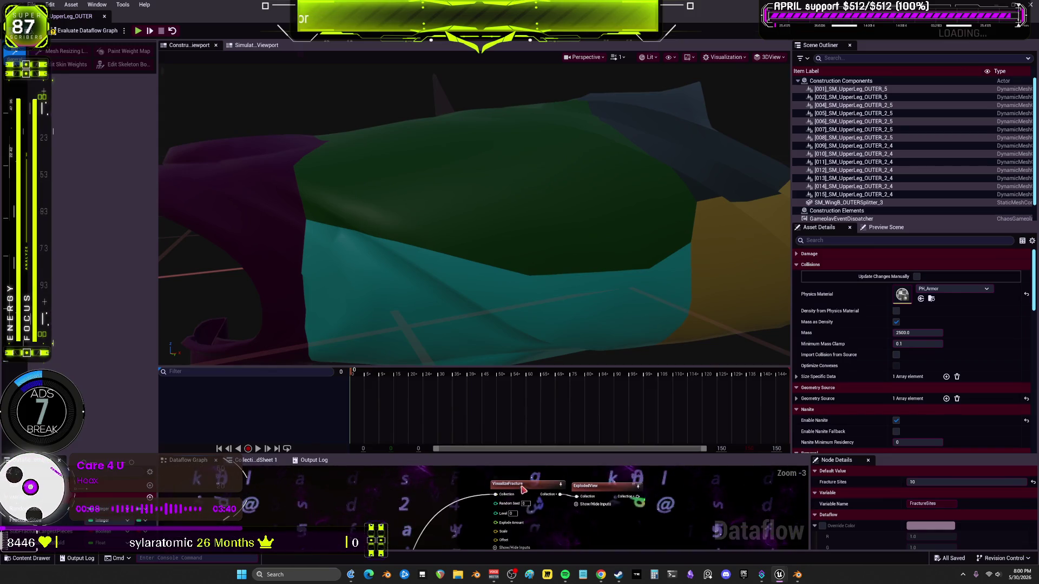
{"action": "left_click", "coordinate": [522, 486]}
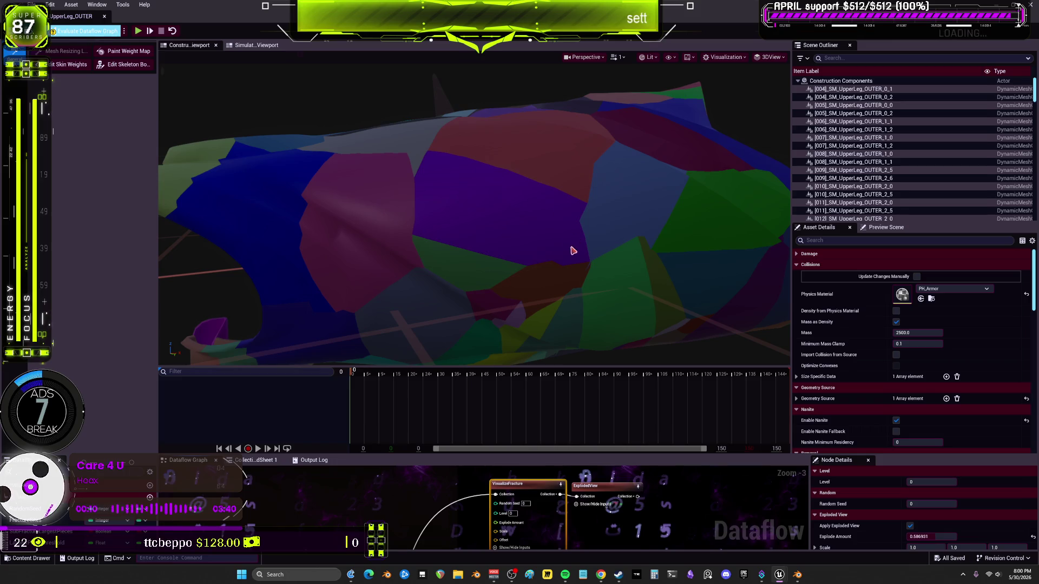
- Orbit the fractured leg, select a blue fracture piece and enlarge the Dataflow graph panel
{"action": "left_click_drag", "start_coordinate": [573, 251], "coordinate": [455, 227]}
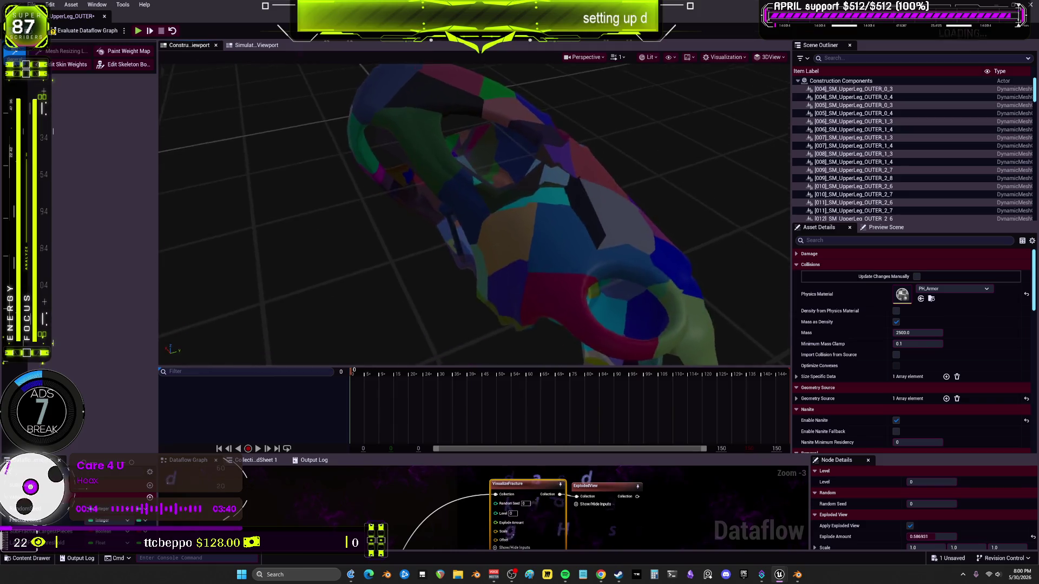
{"action": "left_click_drag", "start_coordinate": [454, 227], "coordinate": [552, 254]}
{"action": "left_click", "coordinate": [552, 254]}
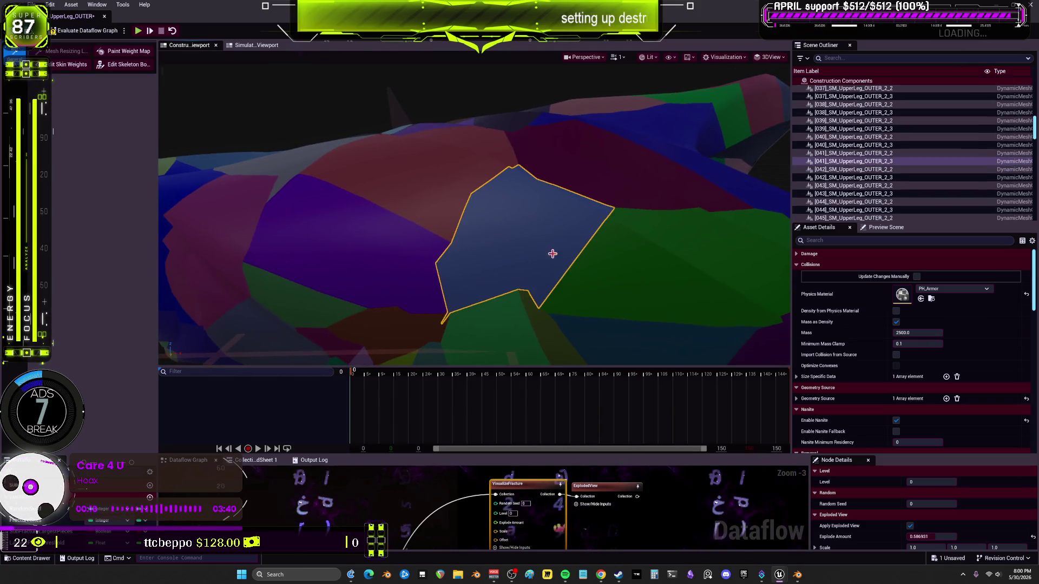
{"action": "scroll", "coordinate": [577, 279], "scroll_direction": "down", "scroll_amount": 5}
{"action": "scroll", "coordinate": [589, 290], "scroll_direction": "up", "scroll_amount": 5}
{"action": "mouse_move", "coordinate": [590, 290]}
{"action": "left_mouse_down"}
{"action": "mouse_move", "coordinate": [519, 268]}
{"action": "mouse_move", "coordinate": [487, 244]}
{"action": "mouse_move", "coordinate": [536, 236]}
{"action": "left_mouse_up"}
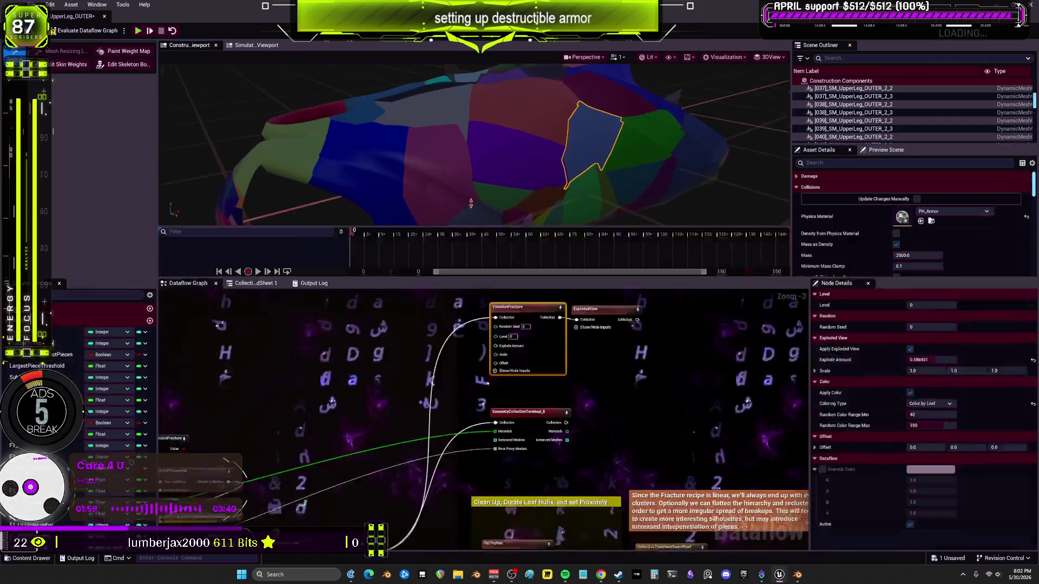
{"action": "left_click_drag", "start_coordinate": [471, 456], "coordinate": [469, 153]}
{"action": "scroll", "coordinate": [621, 324], "scroll_direction": "down", "scroll_amount": 5}
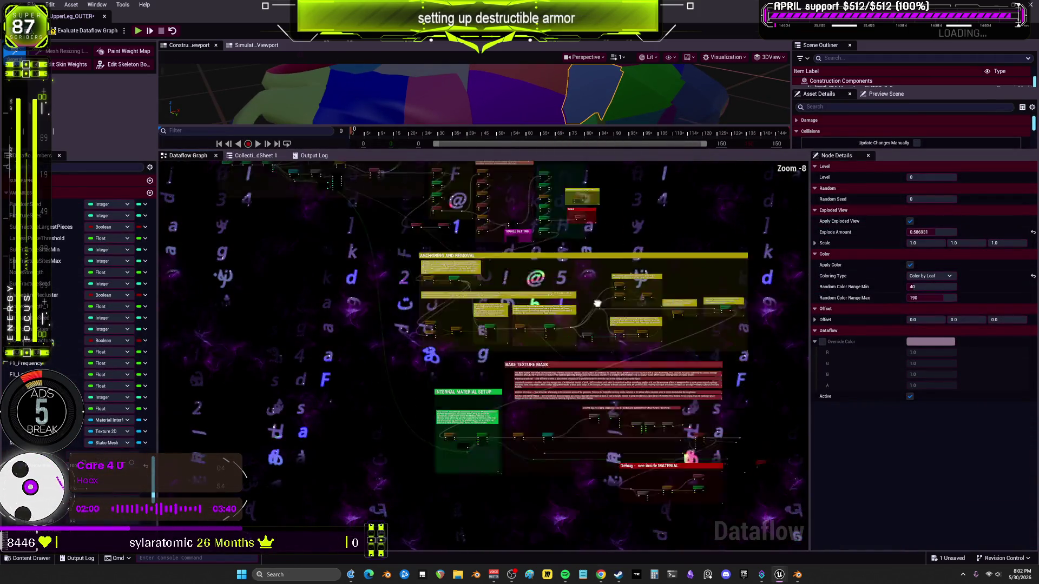
{"action": "scroll", "coordinate": [621, 324], "scroll_direction": "up", "scroll_amount": 2}
{"action": "scroll", "coordinate": [621, 323], "scroll_direction": "up", "scroll_amount": 3}
{"action": "scroll", "coordinate": [590, 278], "scroll_direction": "down", "scroll_amount": 2}
{"action": "scroll", "coordinate": [590, 279], "scroll_direction": "up", "scroll_amount": 3}
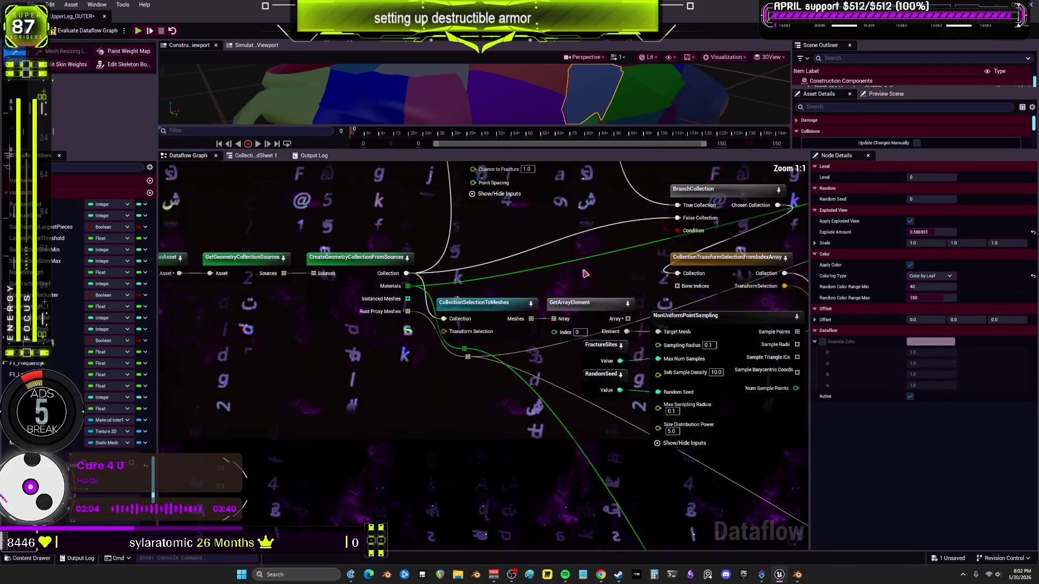
- Drag the FractureSites node down to sit beneath the RandomSeed node
{"action": "left_click_drag", "start_coordinate": [590, 278], "coordinate": [400, 239]}
{"action": "mouse_move", "coordinate": [410, 306]}
{"action": "left_mouse_down"}
{"action": "mouse_move", "coordinate": [333, 443]}
{"action": "mouse_move", "coordinate": [305, 359]}
{"action": "left_mouse_up"}
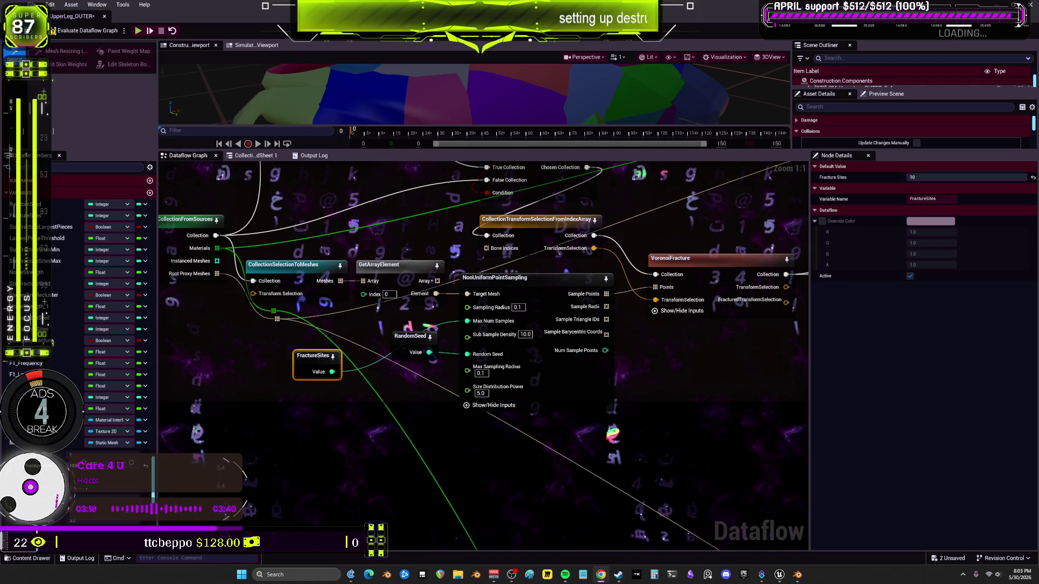
{"action": "scroll", "coordinate": [649, 462], "scroll_direction": "down", "scroll_amount": 3}
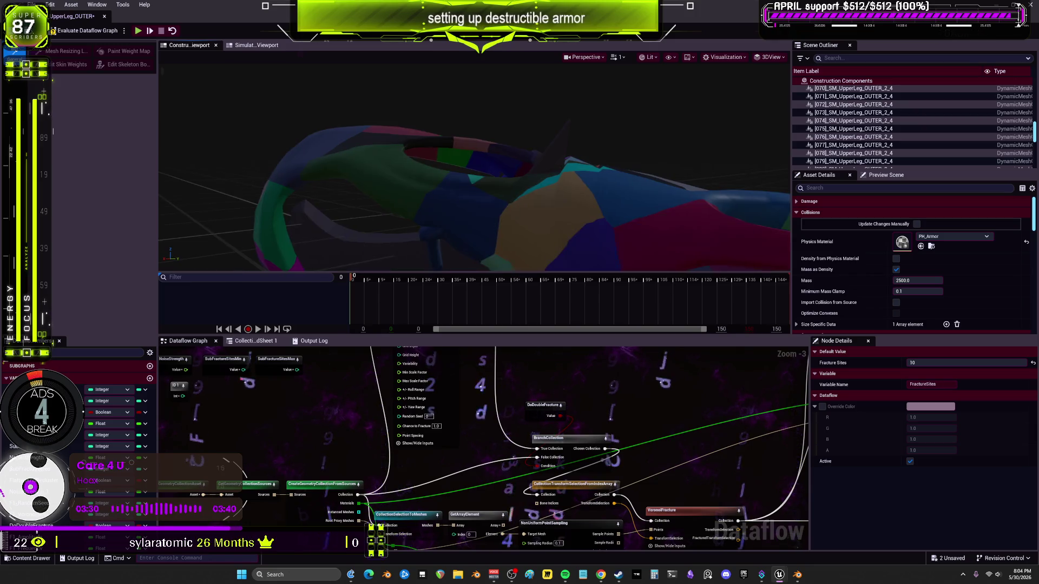
- Select an armor piece in the preview, frame it with F and orbit around it
{"action": "left_click", "coordinate": [559, 171]}
{"action": "key", "text": "f"}
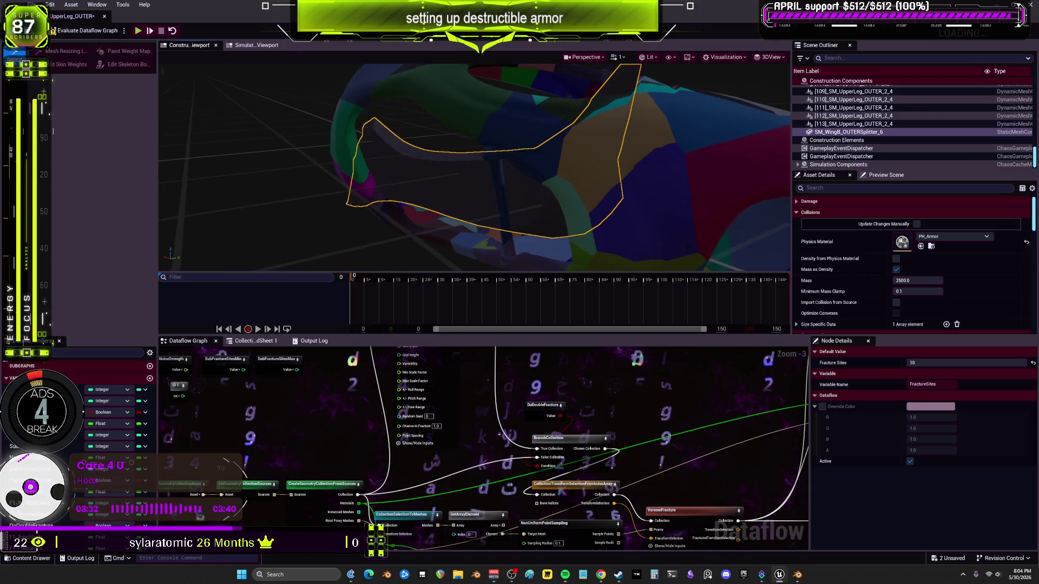
{"action": "left_click_drag", "start_coordinate": [471, 196], "coordinate": [504, 217]}
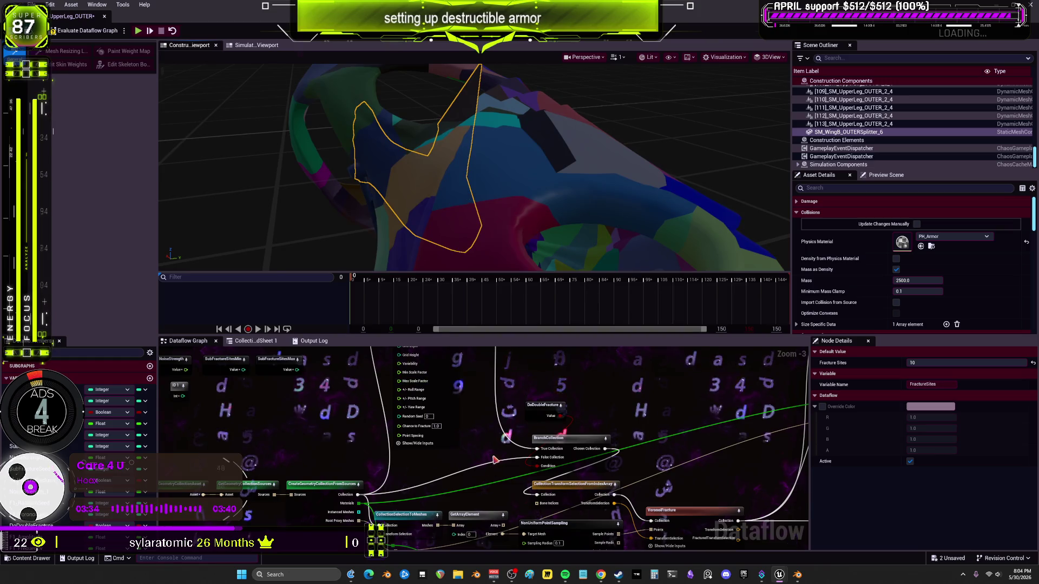
{"action": "scroll", "coordinate": [505, 209], "scroll_direction": "up", "scroll_amount": 5}
{"action": "mouse_move", "coordinate": [505, 208]}
{"action": "left_mouse_down"}
{"action": "mouse_move", "coordinate": [488, 195]}
{"action": "mouse_move", "coordinate": [455, 203]}
{"action": "left_mouse_up"}
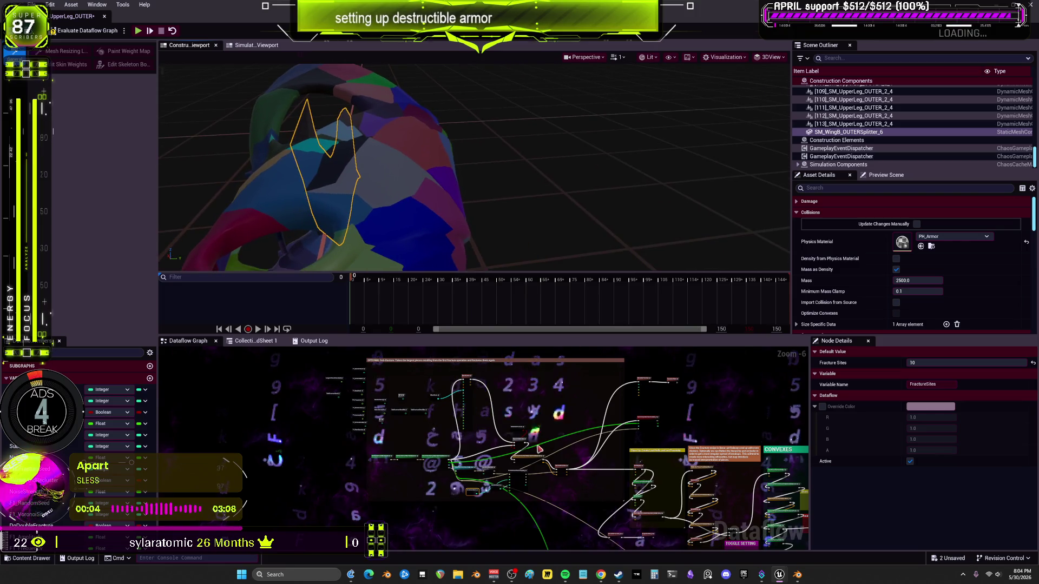
{"action": "scroll", "coordinate": [535, 486], "scroll_direction": "up", "scroll_amount": 4}
{"action": "scroll", "coordinate": [536, 485], "scroll_direction": "up", "scroll_amount": 2}
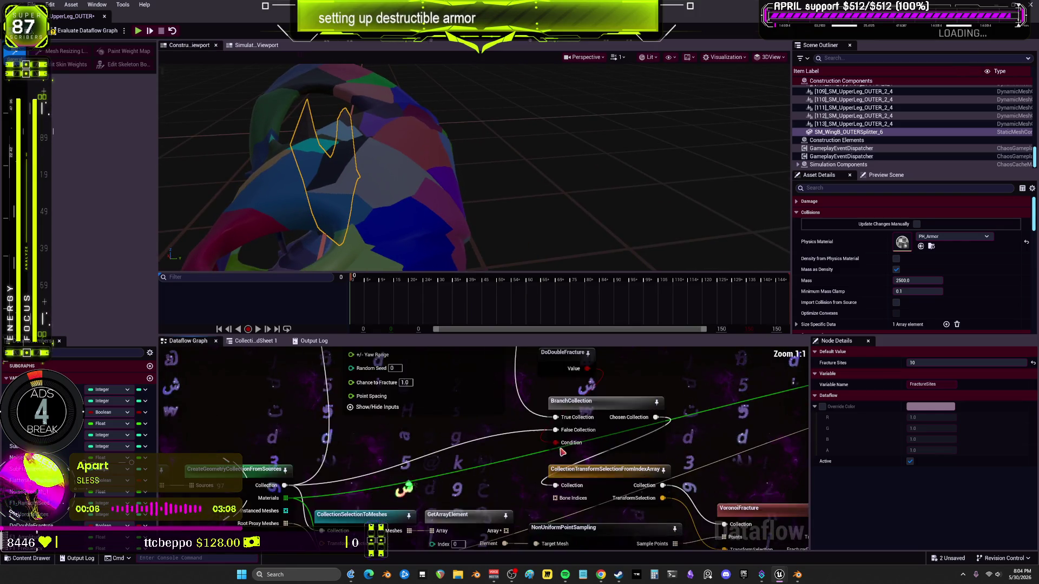
- Inspect the DoDoubleFracture node, peek at the source-mesh asset picker, then select VisualizeFracture's settings
{"action": "left_click", "coordinate": [524, 430]}
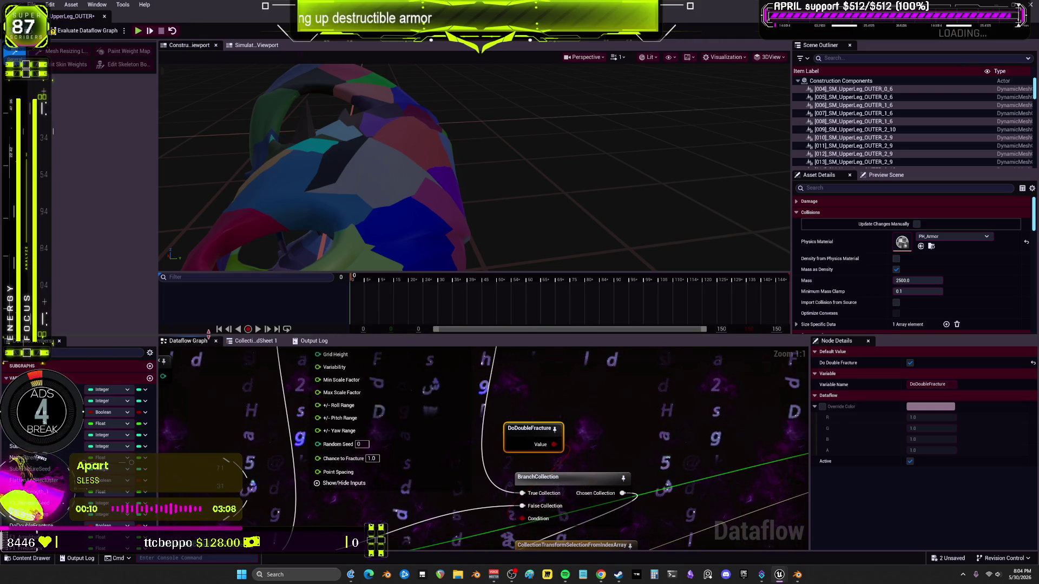
{"action": "left_click_drag", "start_coordinate": [209, 335], "coordinate": [209, 186]}
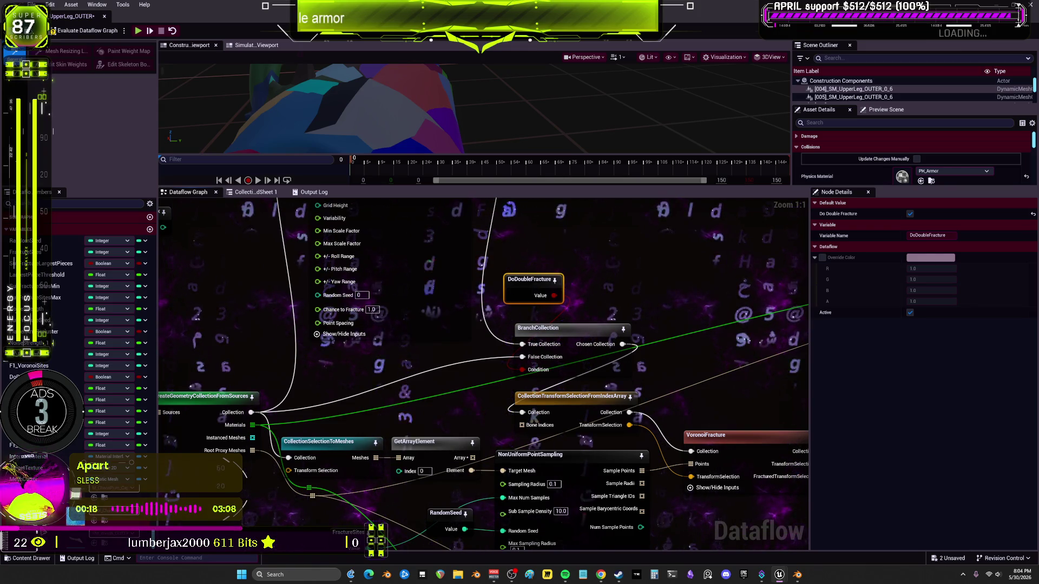
{"action": "left_click", "coordinate": [114, 533]}
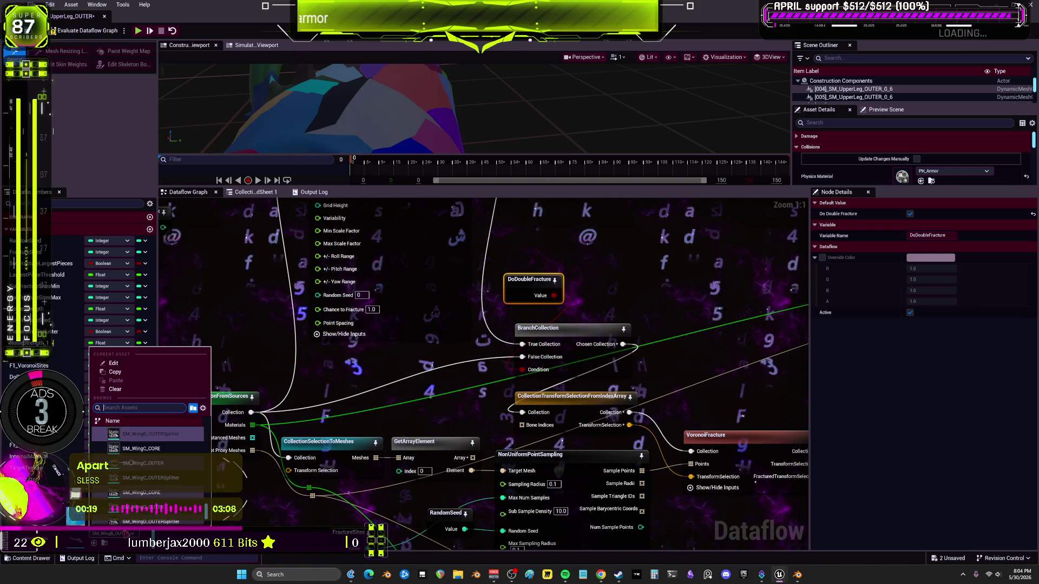
{"action": "left_click", "coordinate": [138, 434]}
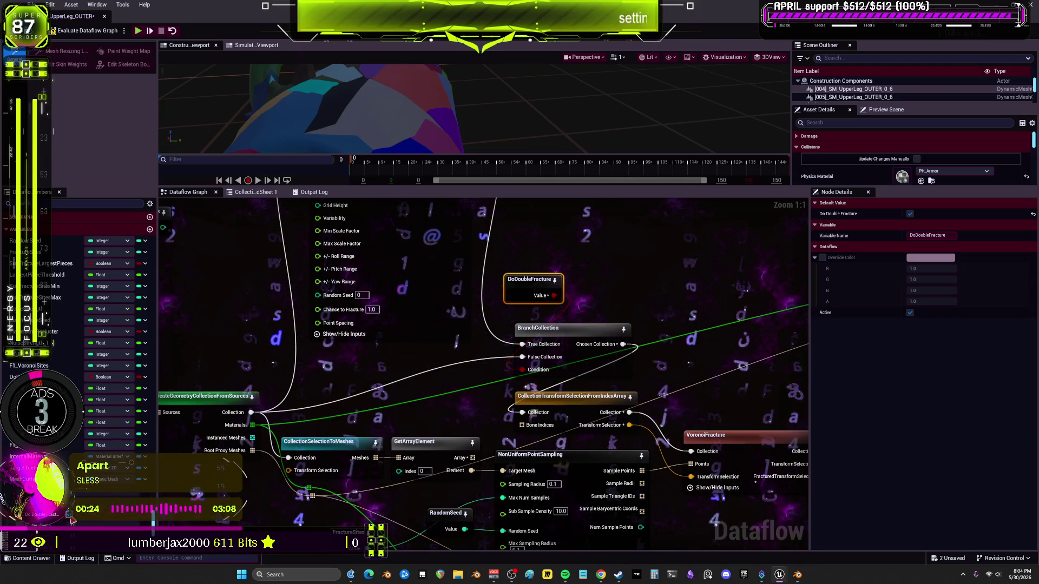
{"action": "scroll", "coordinate": [626, 360], "scroll_direction": "down", "scroll_amount": 2}
{"action": "scroll", "coordinate": [581, 357], "scroll_direction": "down", "scroll_amount": 2}
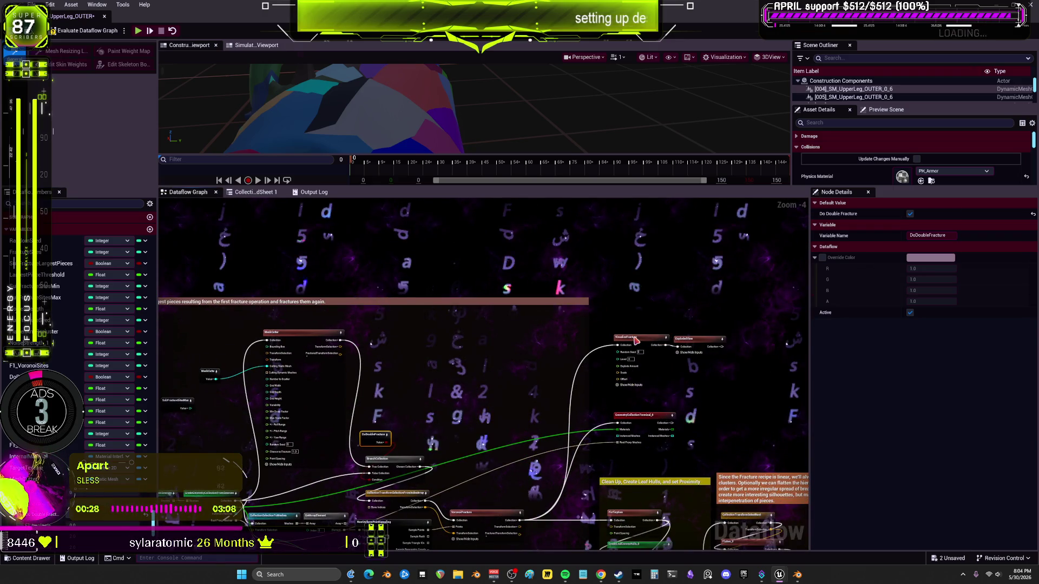
{"action": "left_click", "coordinate": [636, 341]}
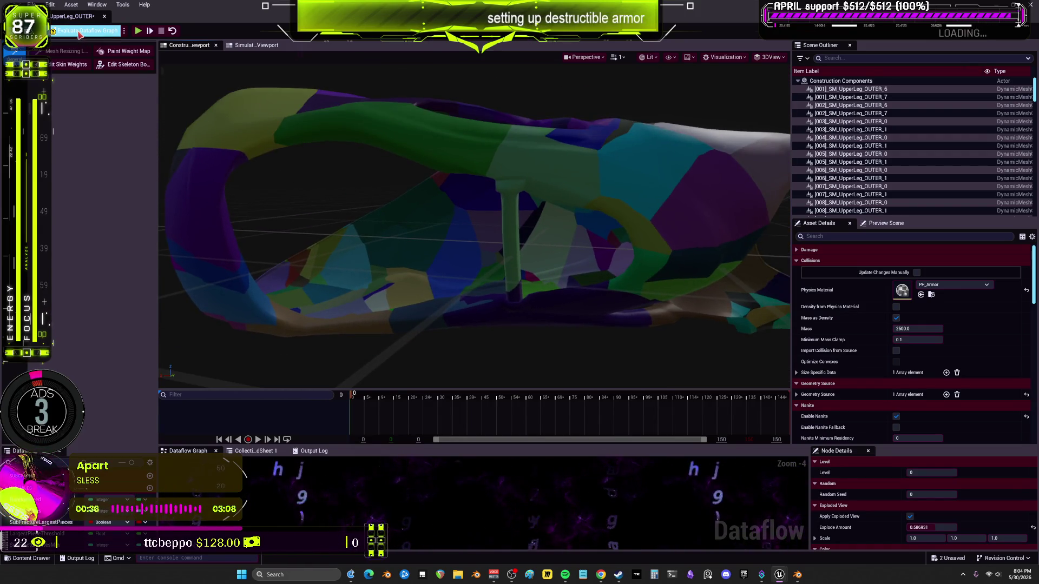
- Save all pending packages for the upper-leg asset with Ctrl+S
{"action": "key", "text": "ctrl+s"}
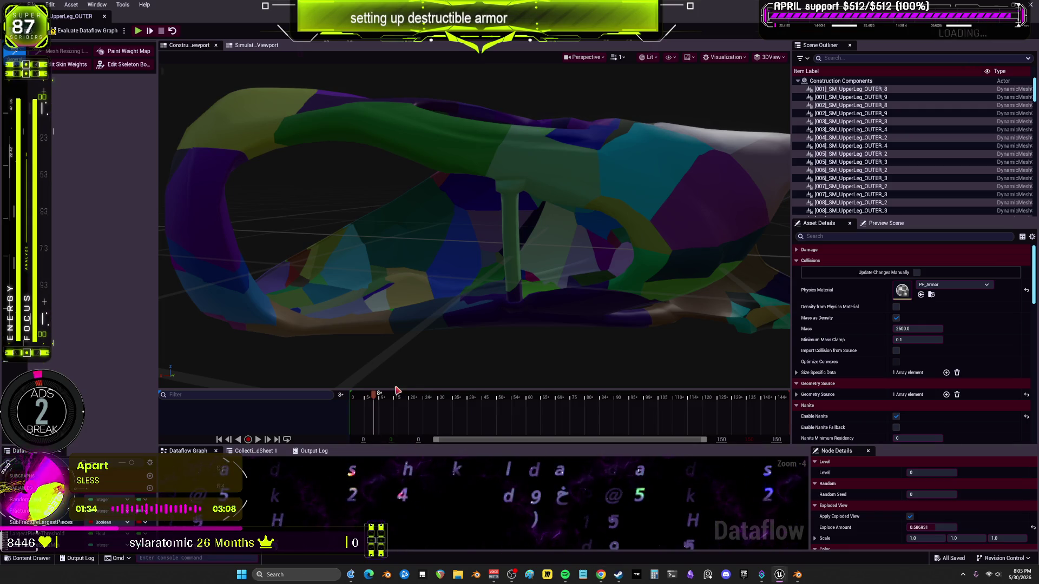
- Enlarge the timeline and graph panels, orbit to the whole fractured leg and select the ExplodedView node
{"action": "left_click_drag", "start_coordinate": [396, 390], "coordinate": [406, 292]}
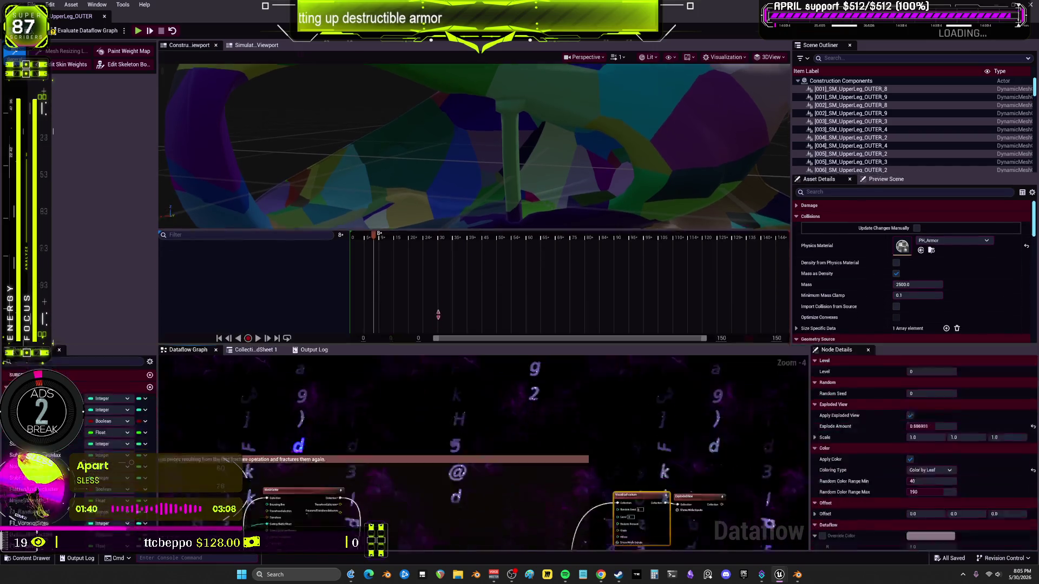
{"action": "mouse_move", "coordinate": [427, 445]}
{"action": "left_mouse_down"}
{"action": "mouse_move", "coordinate": [430, 168]}
{"action": "mouse_move", "coordinate": [455, 230]}
{"action": "left_mouse_up"}
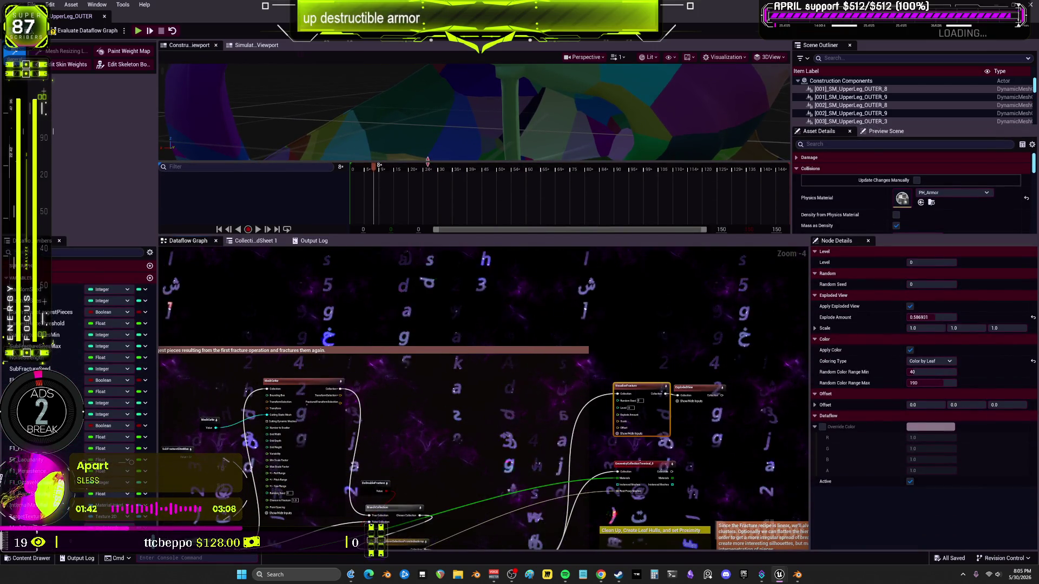
{"action": "scroll", "coordinate": [503, 165], "scroll_direction": "down", "scroll_amount": 5}
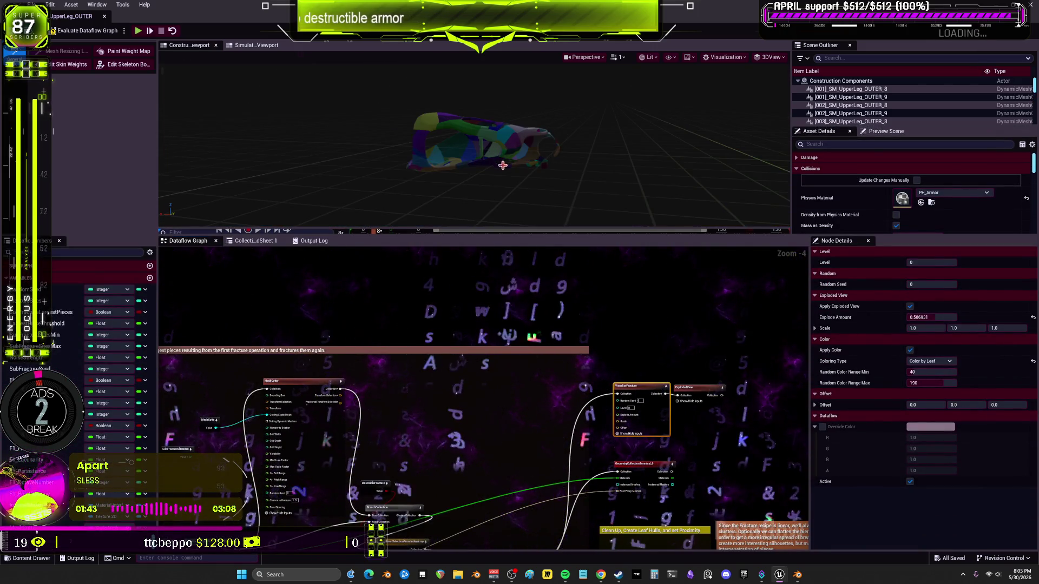
{"action": "left_click_drag", "start_coordinate": [503, 165], "coordinate": [455, 187]}
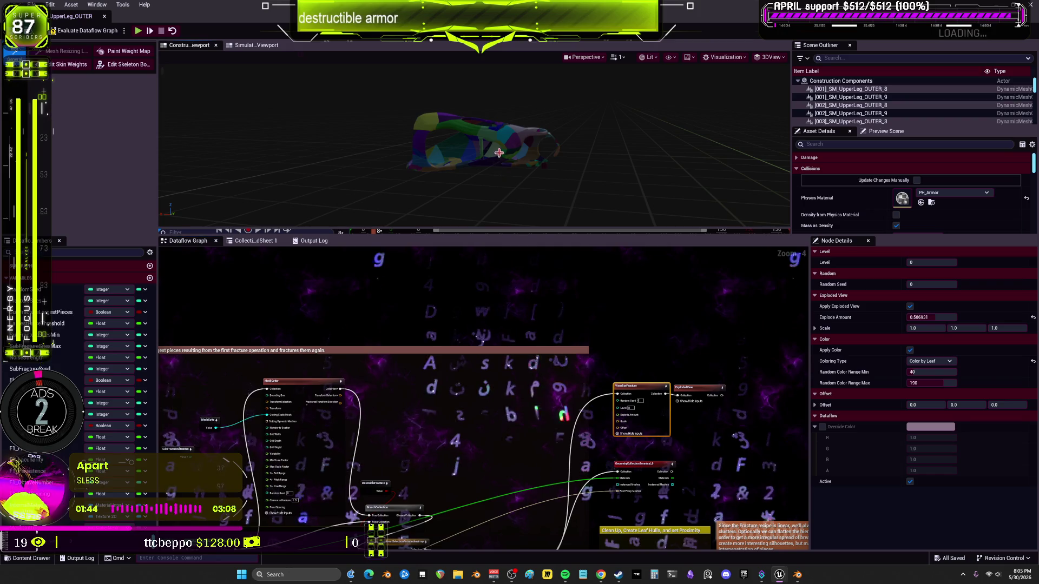
{"action": "scroll", "coordinate": [518, 150], "scroll_direction": "up", "scroll_amount": 5}
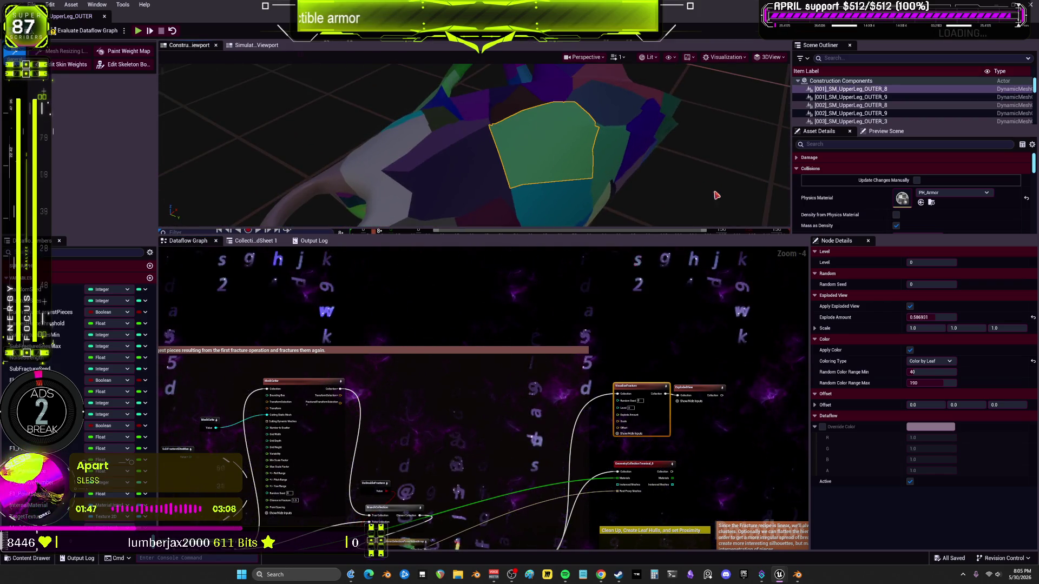
{"action": "left_click", "coordinate": [715, 195]}
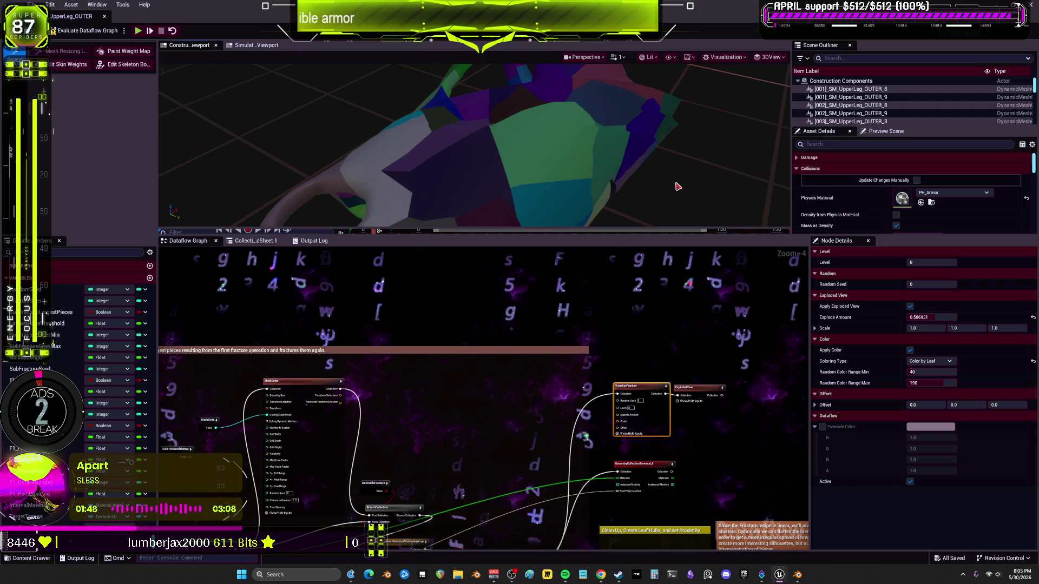
{"action": "scroll", "coordinate": [660, 189], "scroll_direction": "down", "scroll_amount": 5}
{"action": "scroll", "coordinate": [661, 188], "scroll_direction": "up", "scroll_amount": 5}
{"action": "left_click_drag", "start_coordinate": [487, 147], "coordinate": [455, 163]}
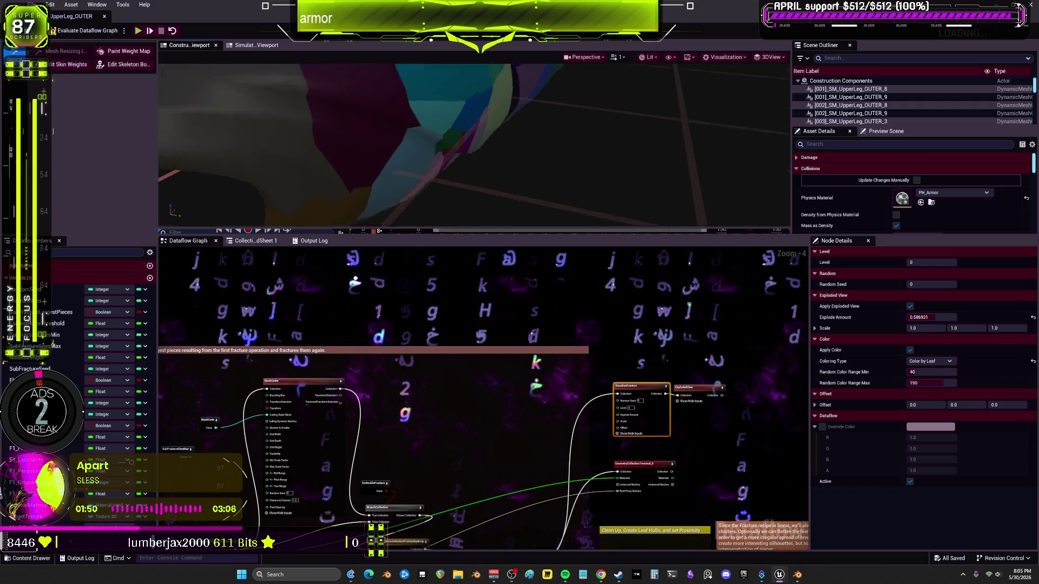
{"action": "left_click", "coordinate": [690, 394]}
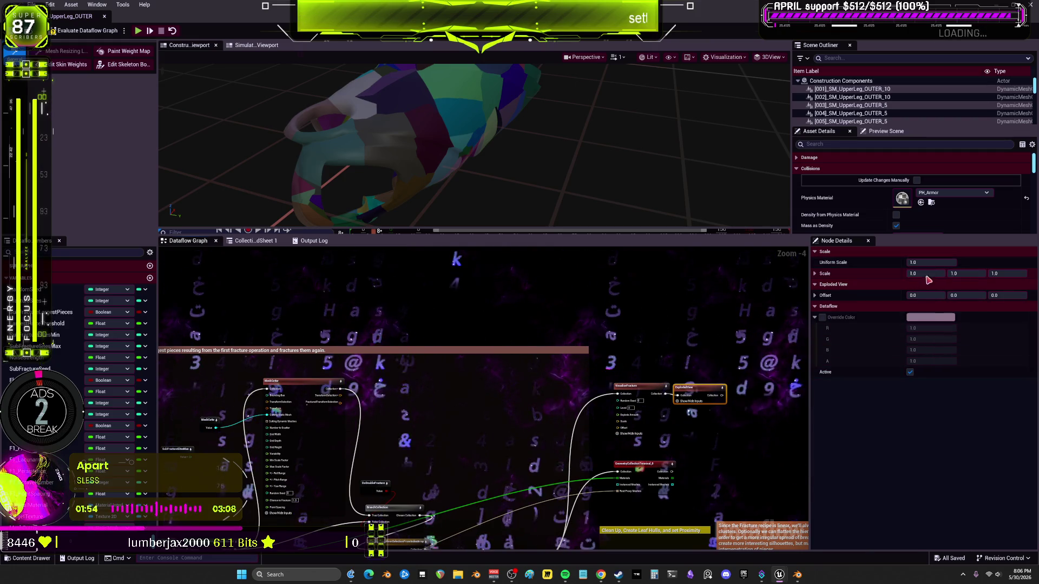
{"action": "left_click_drag", "start_coordinate": [925, 262], "coordinate": [966, 262]}
{"action": "type", "text": "1.0"}
{"action": "key", "text": "Return"}
{"action": "left_click_drag", "start_coordinate": [922, 296], "coordinate": [1035, 296]}
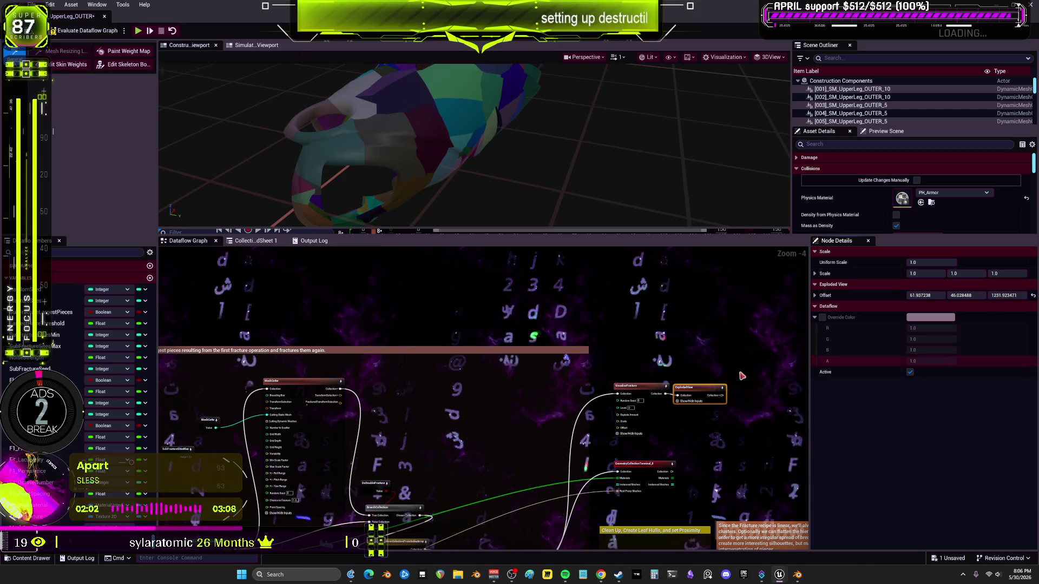
{"action": "left_click_drag", "start_coordinate": [569, 173], "coordinate": [560, 178]}
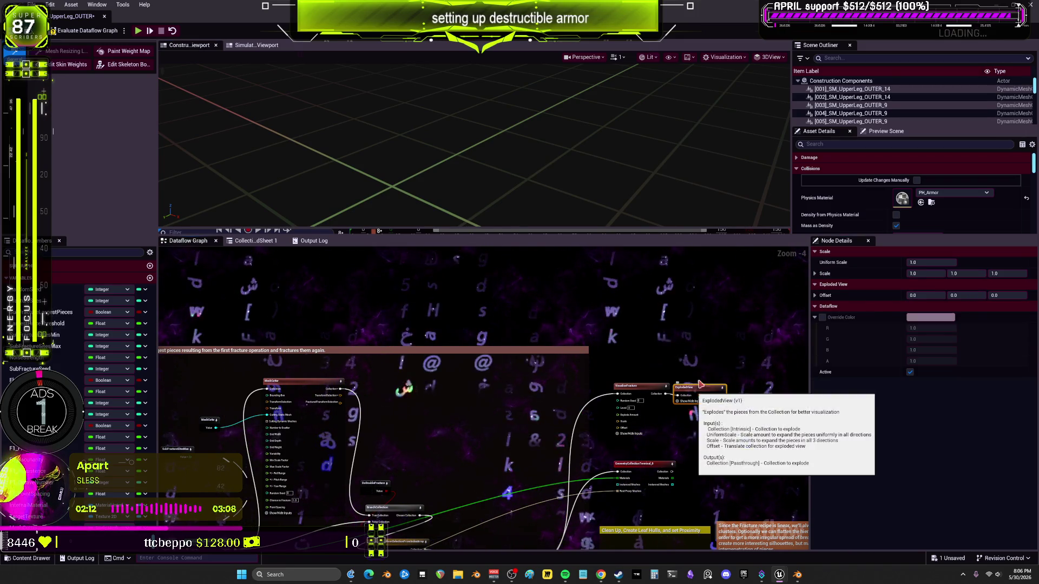
{"action": "left_click", "coordinate": [641, 390]}
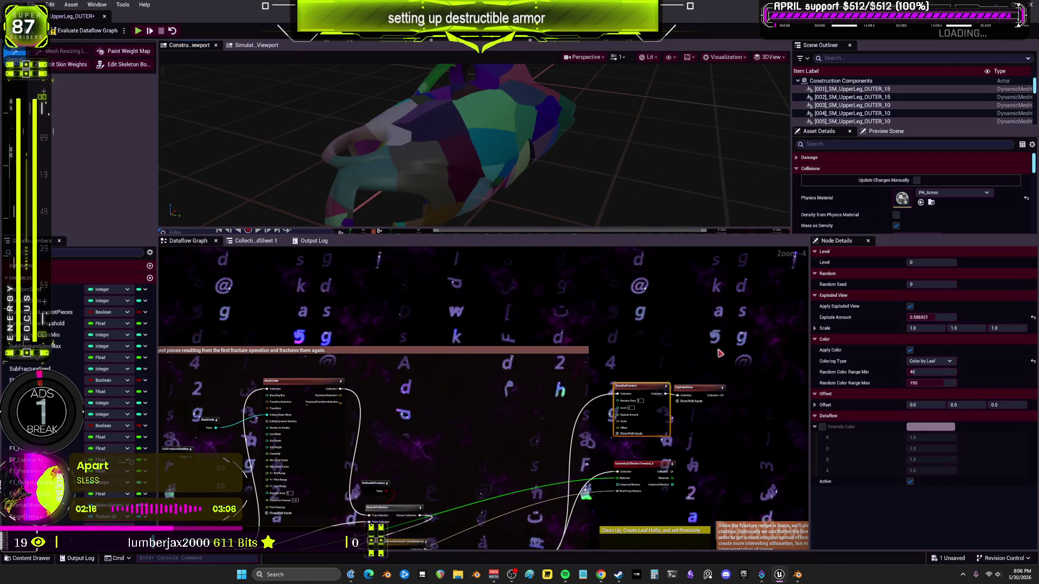
{"action": "left_click", "coordinate": [701, 396]}
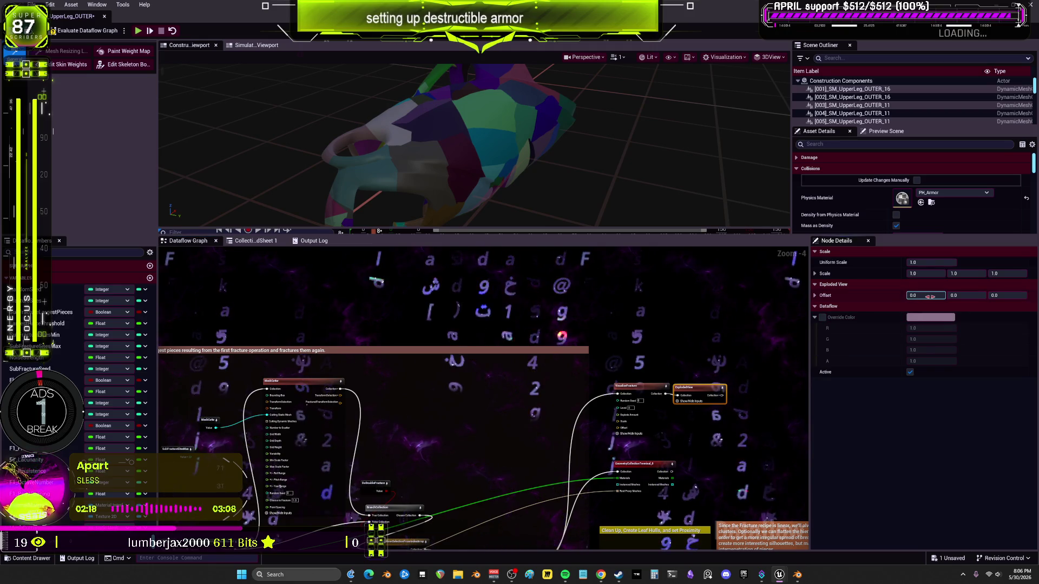
{"action": "scroll", "coordinate": [561, 414], "scroll_direction": "up", "scroll_amount": 4}
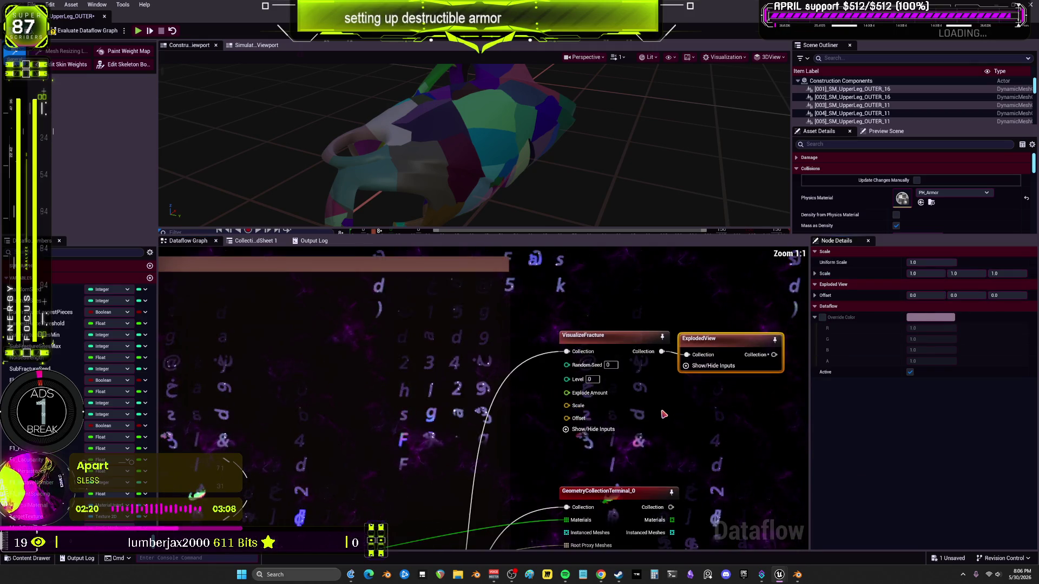
- Adjust VisualizeFracture's Explode Amount and check ExplodedView's Offset X value
{"action": "left_click", "coordinate": [607, 350]}
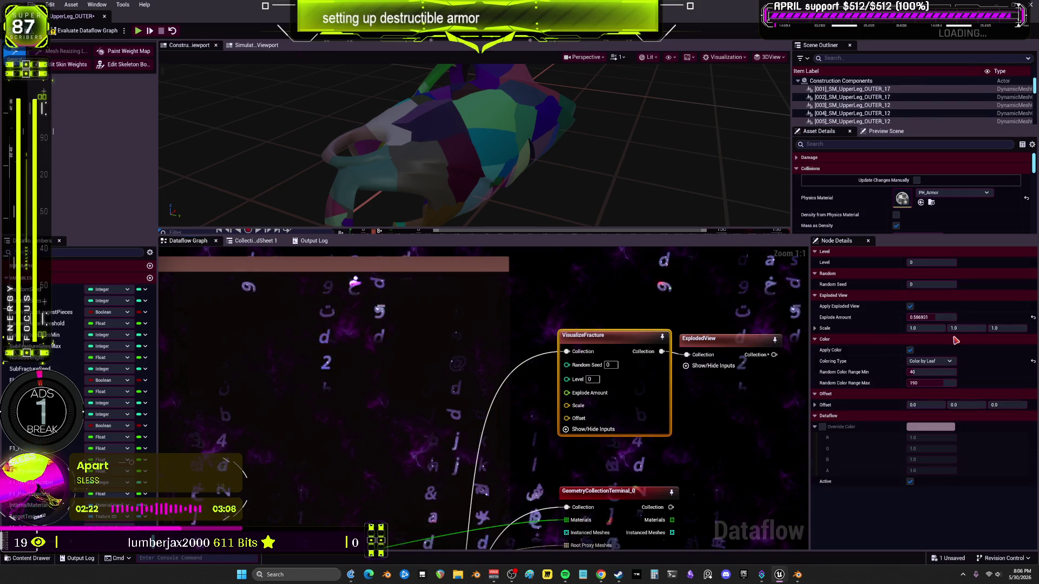
{"action": "right_click", "coordinate": [937, 357]}
{"action": "left_click", "coordinate": [850, 361]}
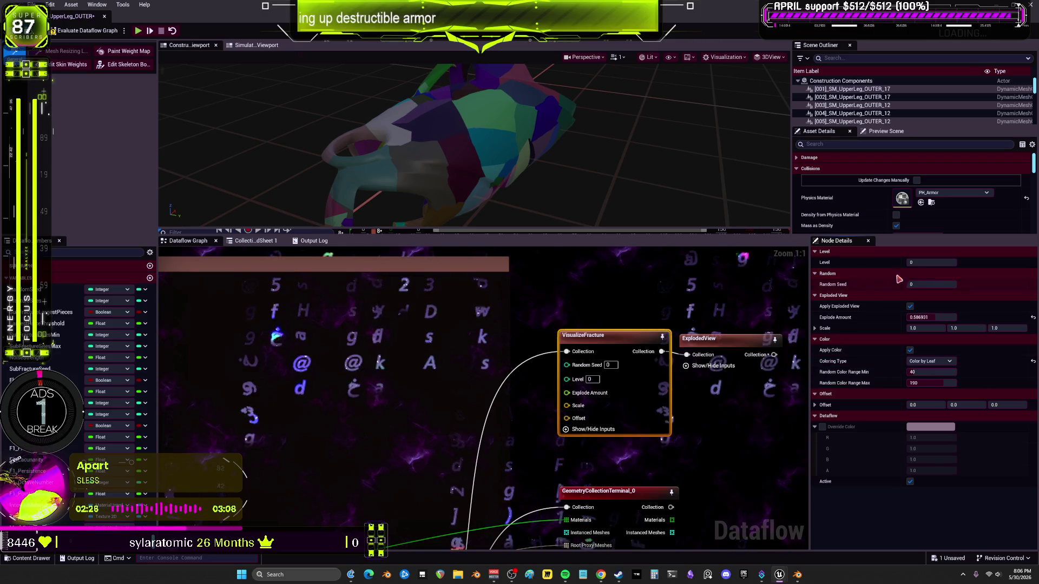
{"action": "left_click", "coordinate": [931, 317]}
{"action": "type", "text": "1"}
{"action": "key", "text": "Tab"}
{"action": "type", "text": "2"}
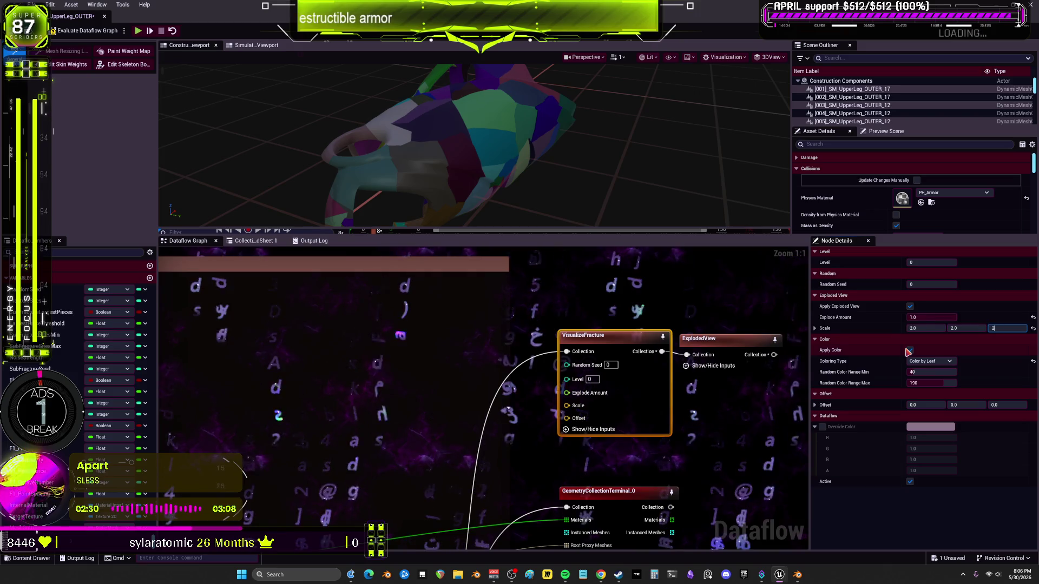
{"action": "left_click", "coordinate": [728, 348]}
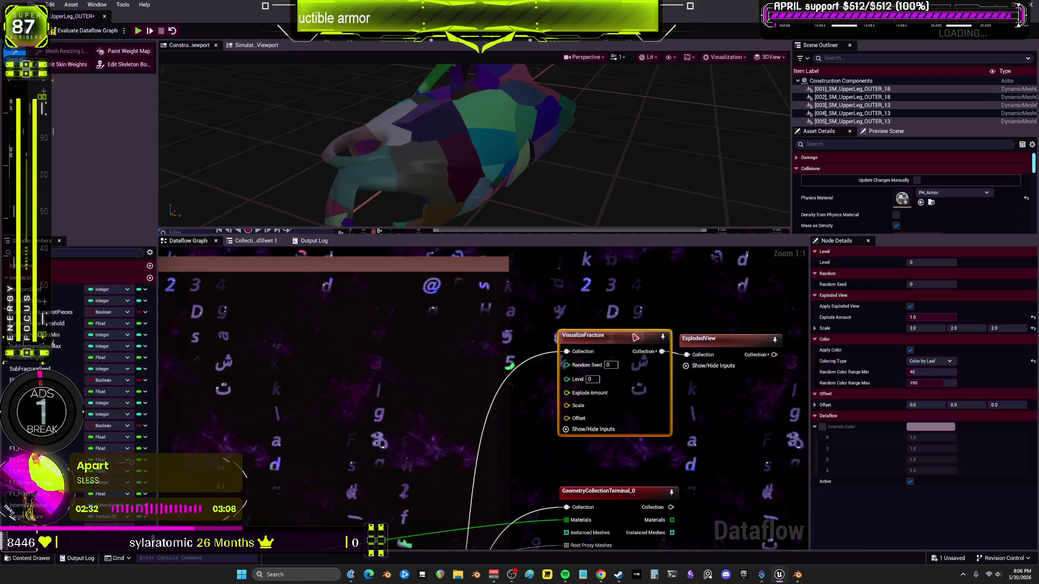
{"action": "left_click", "coordinate": [728, 350]}
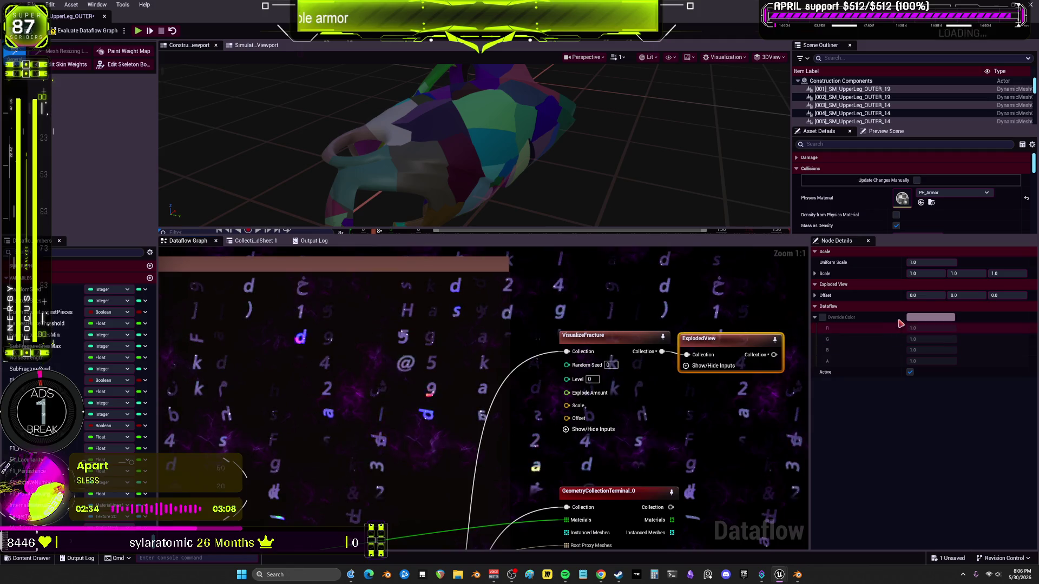
{"action": "left_click", "coordinate": [934, 295]}
{"action": "type", "text": "2"}
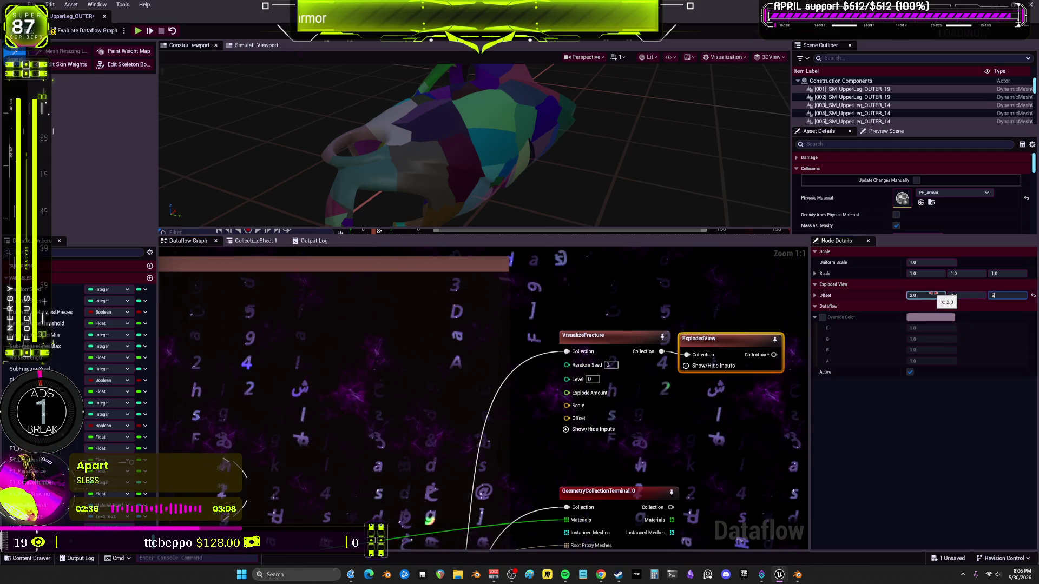
{"action": "left_click", "coordinate": [725, 344]}
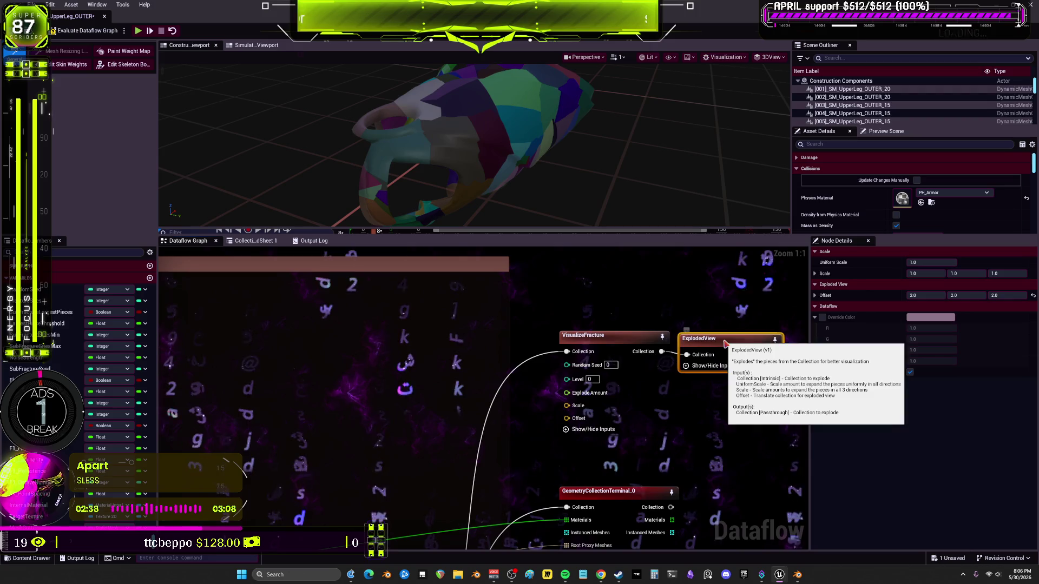
{"action": "left_click", "coordinate": [726, 344]}
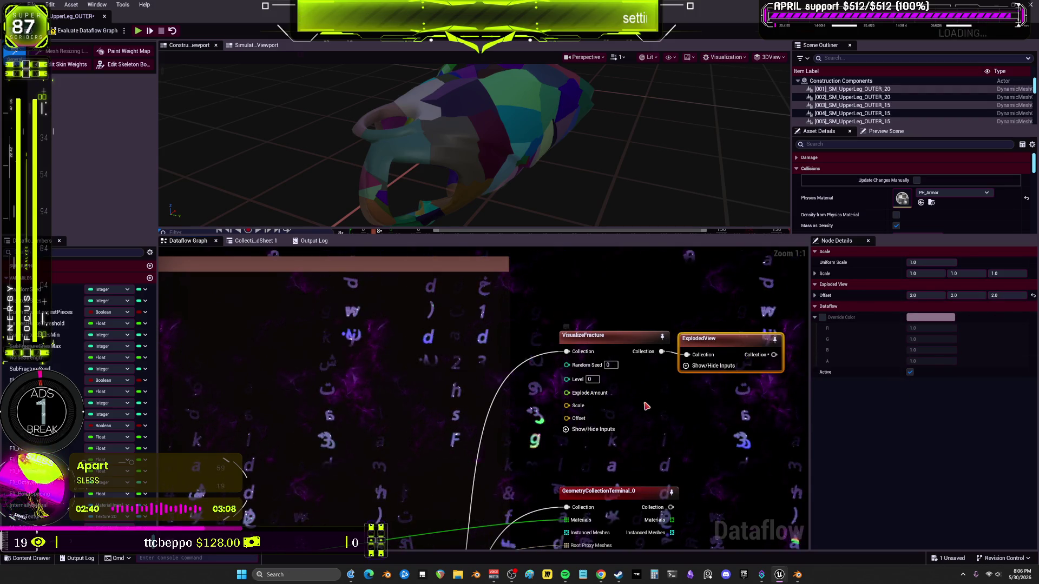
- Set VisualizeFracture's Random Color Range to Min 10, Max 255, lower Explode Amount and re-evaluate the graph
{"action": "left_click", "coordinate": [647, 406]}
{"action": "left_click", "coordinate": [931, 383]}
{"action": "type", "text": "255"}
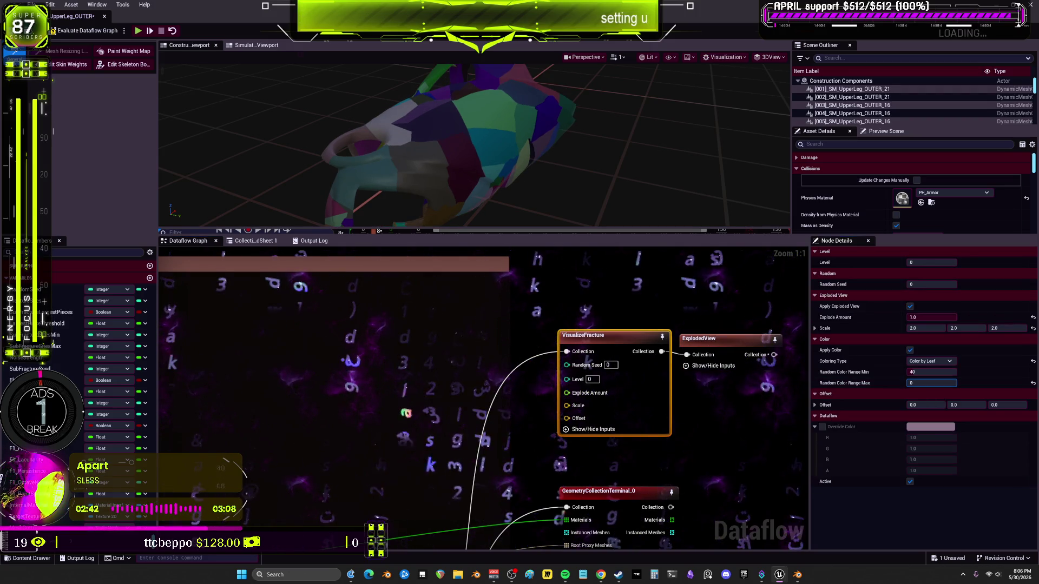
{"action": "left_click", "coordinate": [931, 373]}
{"action": "type", "text": "0"}
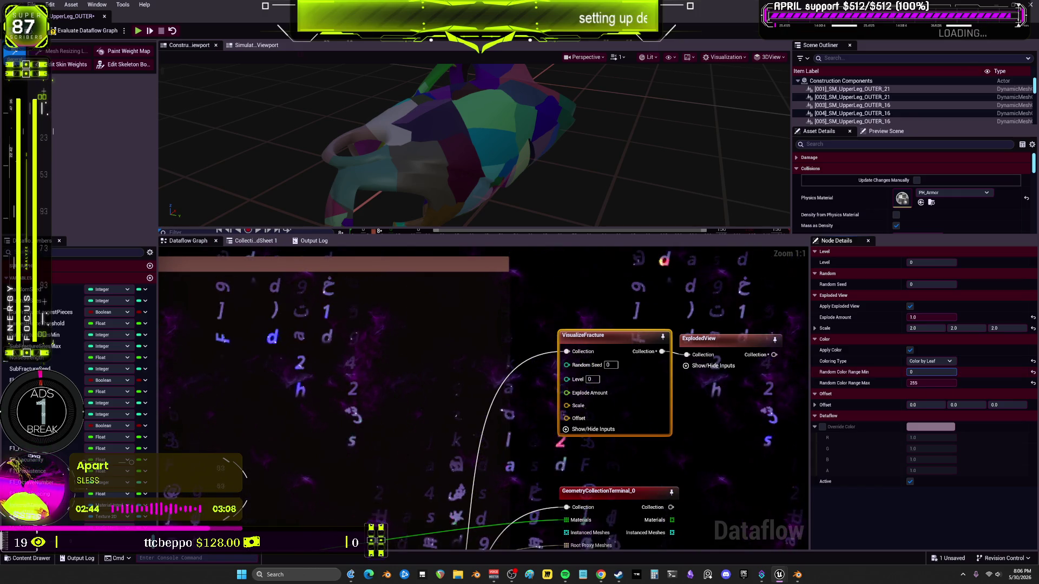
{"action": "key", "text": "Return"}
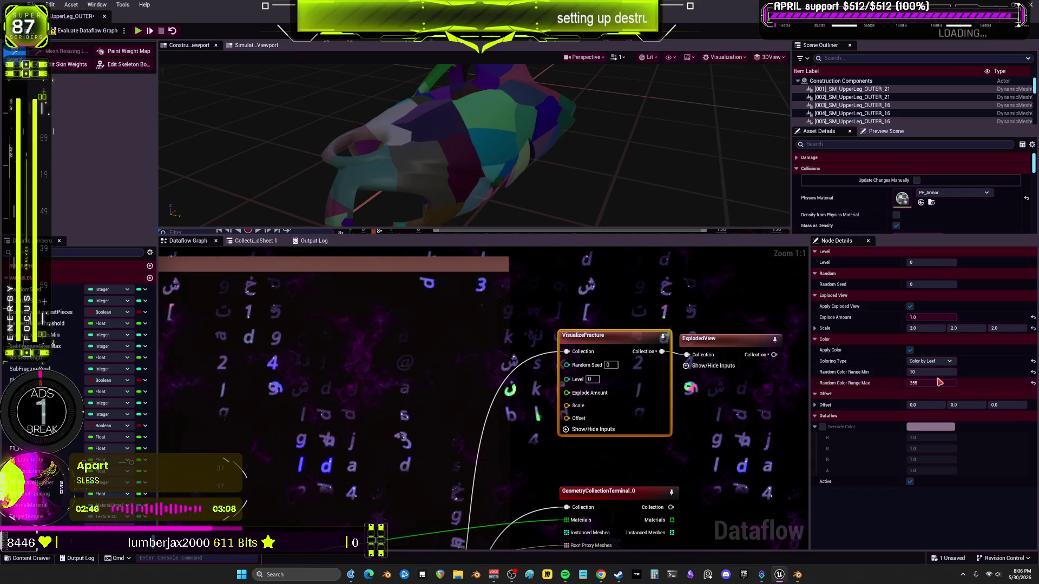
{"action": "left_click_drag", "start_coordinate": [935, 320], "coordinate": [925, 319]}
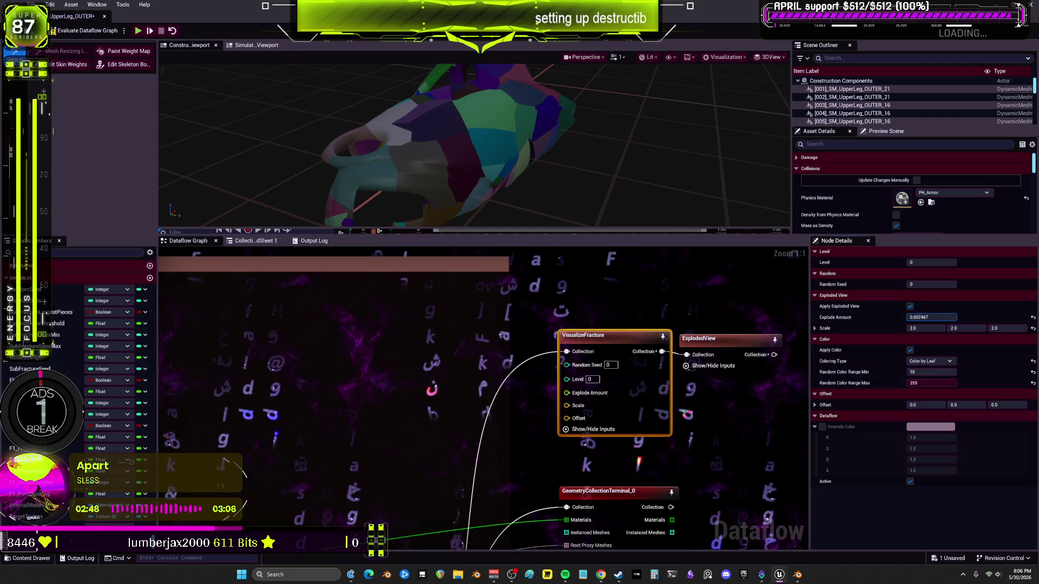
{"action": "left_click", "coordinate": [66, 32]}
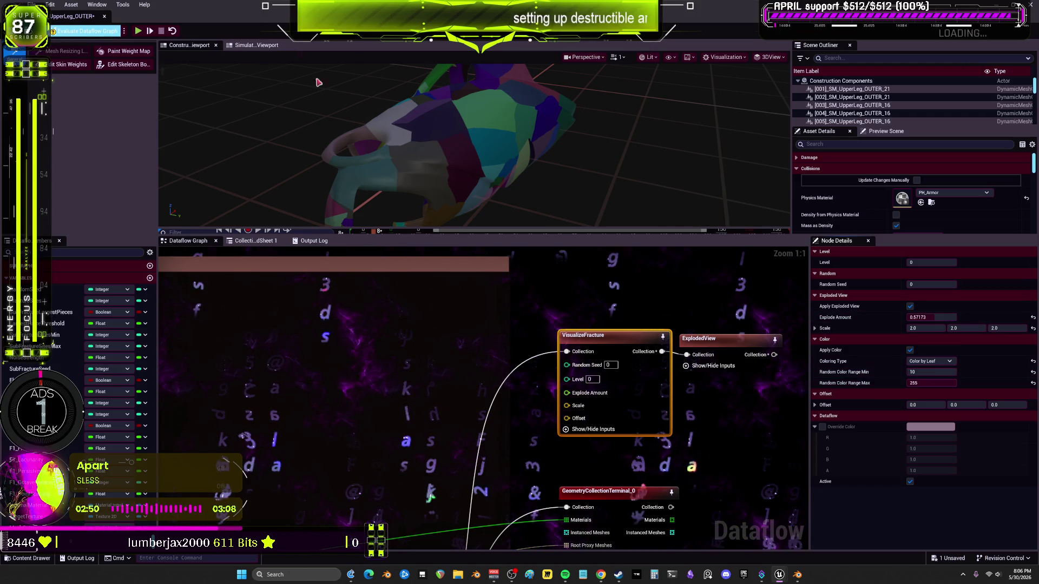
- Nudge ExplodedView's Uniform Scale, then reset Uniform Scale and Offset to their defaults
{"action": "left_click", "coordinate": [716, 351]}
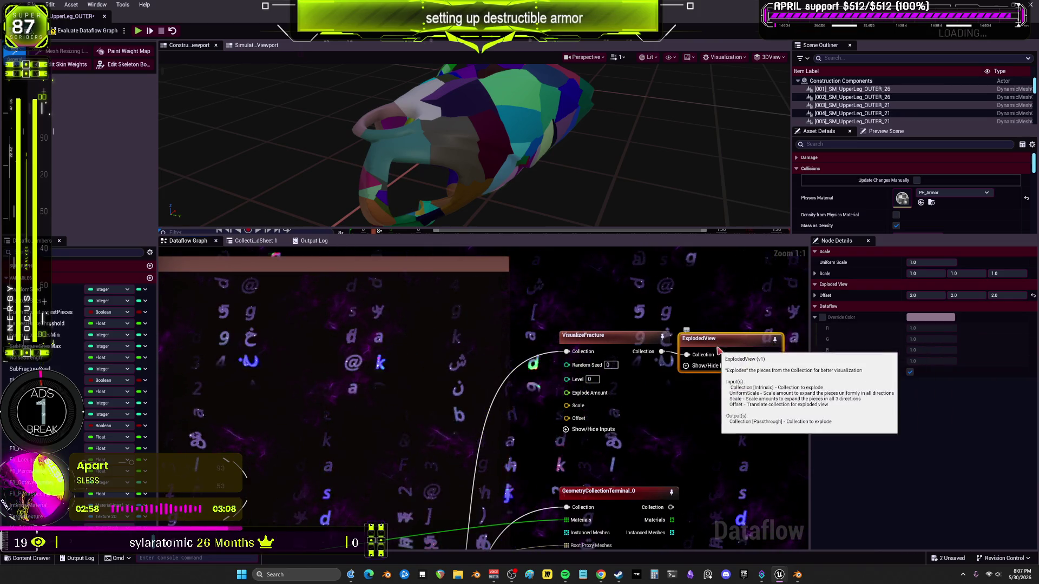
{"action": "key", "text": "F2"}
{"action": "left_click_drag", "start_coordinate": [942, 261], "coordinate": [974, 261]}
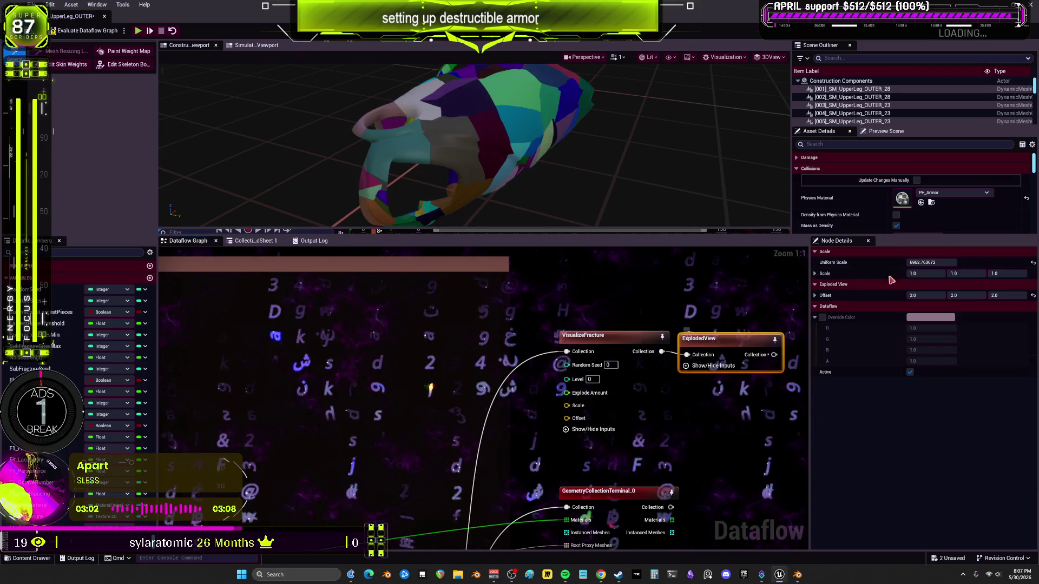
{"action": "left_click", "coordinate": [1033, 264]}
{"action": "left_click", "coordinate": [1032, 296]}
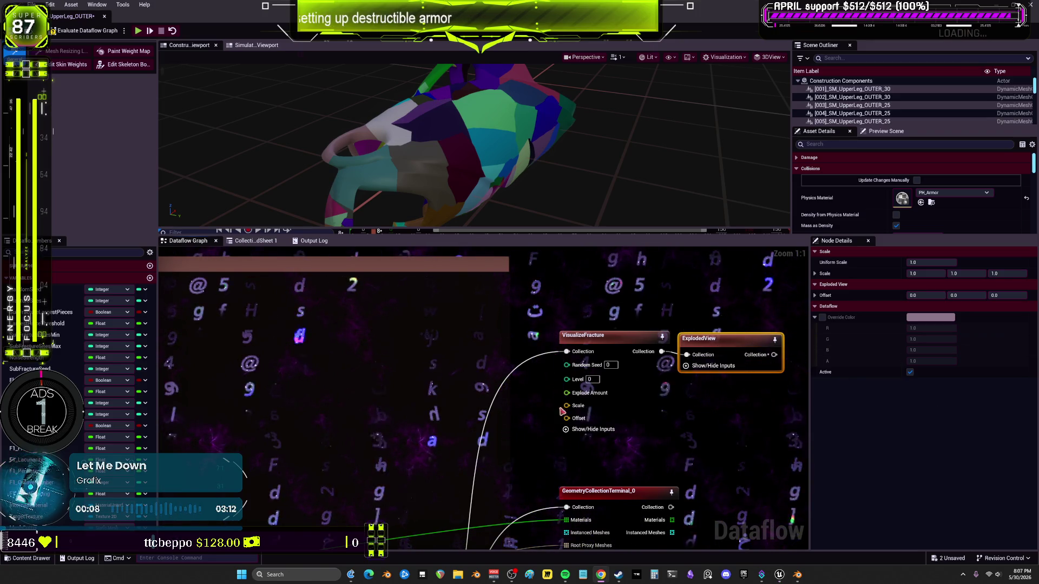
{"action": "scroll", "coordinate": [577, 406], "scroll_direction": "down", "scroll_amount": 2}
{"action": "scroll", "coordinate": [519, 463], "scroll_direction": "down", "scroll_amount": 2}
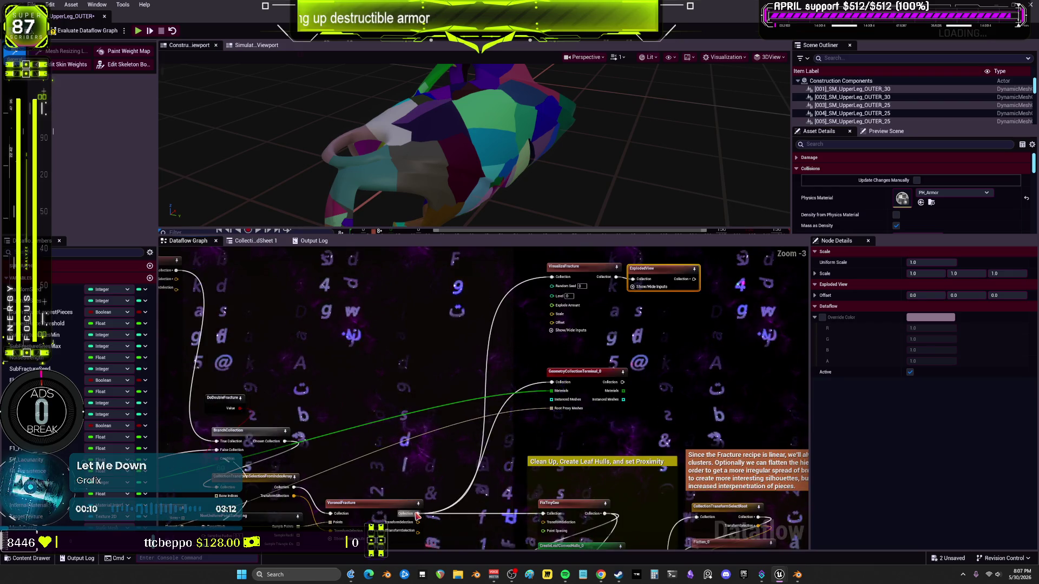
- Wire a collection into ExplodedView's Collection input and preview its output on the fractured mesh
{"action": "mouse_move", "coordinate": [623, 332]}
{"action": "left_mouse_down"}
{"action": "mouse_move", "coordinate": [634, 282]}
{"action": "mouse_move", "coordinate": [511, 280]}
{"action": "left_mouse_up"}
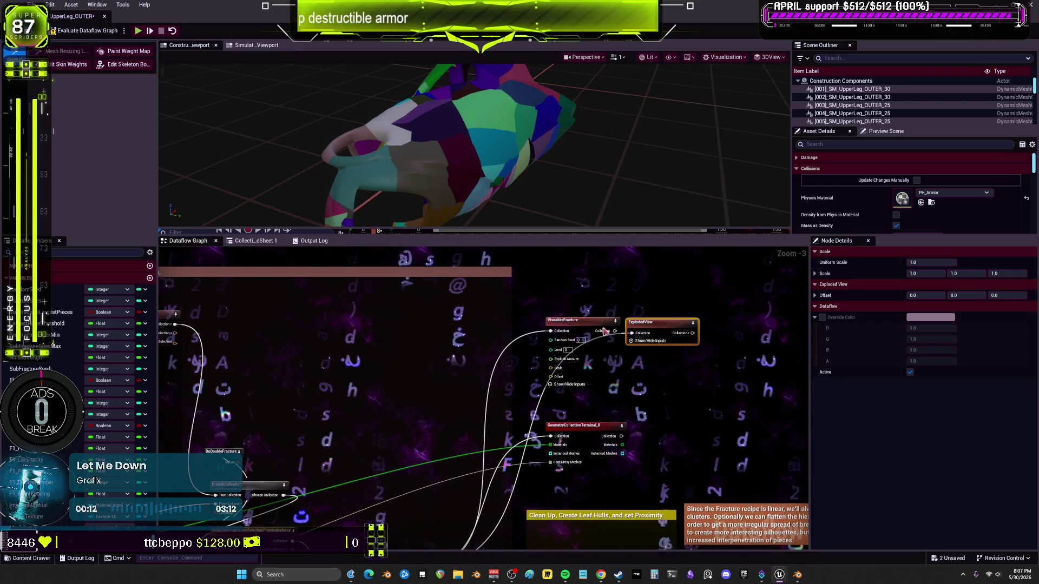
{"action": "left_click", "coordinate": [656, 333]}
{"action": "left_click", "coordinate": [511, 309]}
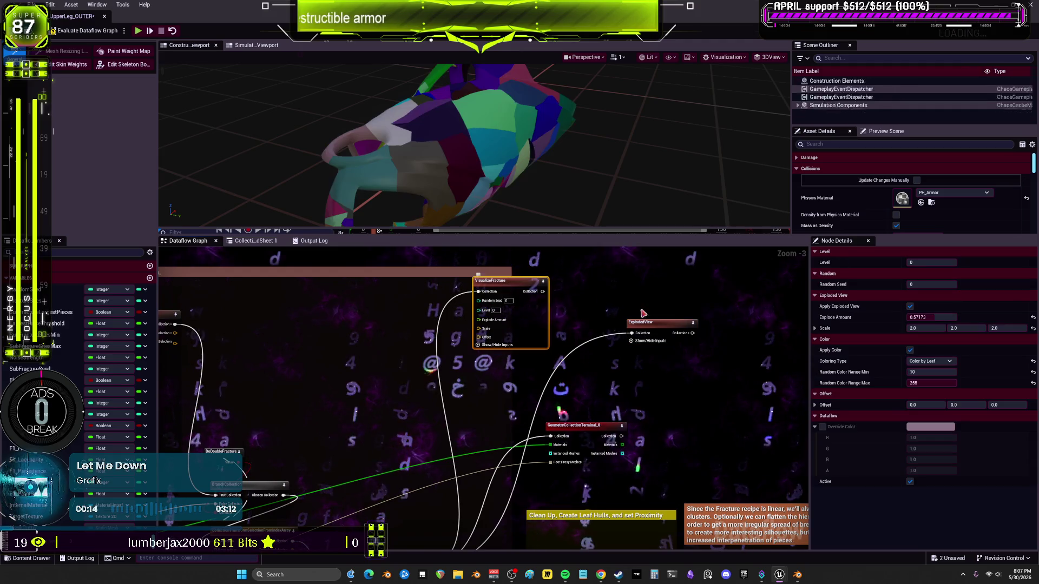
{"action": "left_click", "coordinate": [656, 329]}
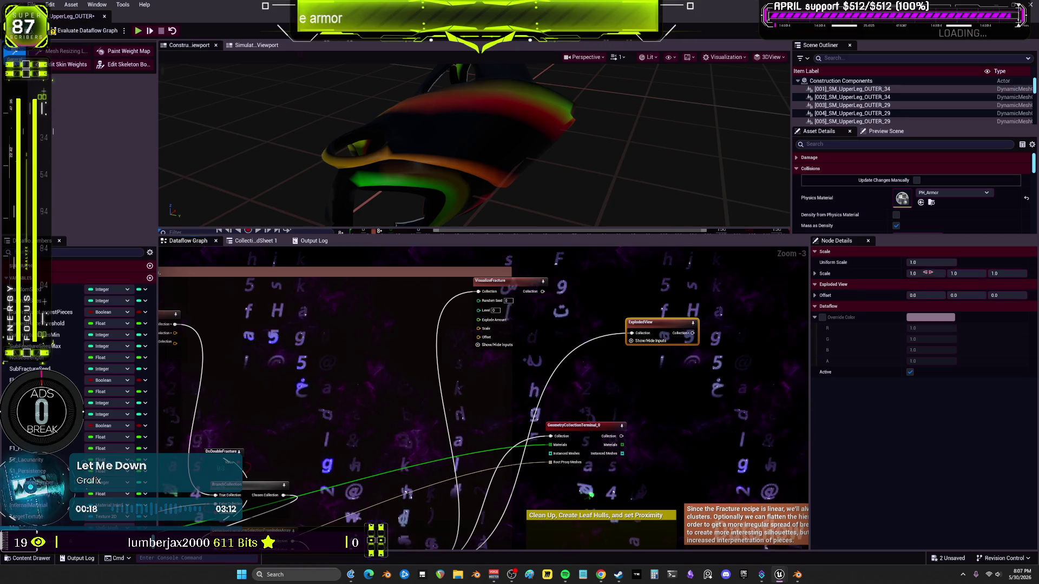
{"action": "mouse_move", "coordinate": [527, 179]}
{"action": "left_mouse_down"}
{"action": "mouse_move", "coordinate": [454, 163]}
{"action": "mouse_move", "coordinate": [487, 146]}
{"action": "left_mouse_up"}
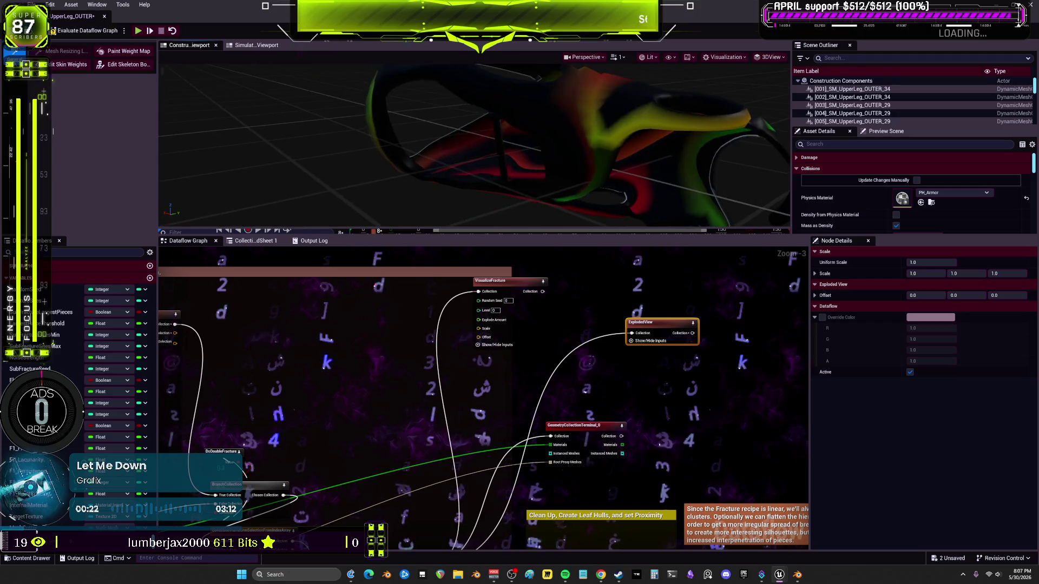
- Pan to the nodes and feed VisualizeFracture's Collection output into ExplodedView's Collection input
{"action": "left_click_drag", "start_coordinate": [463, 397], "coordinate": [724, 323]}
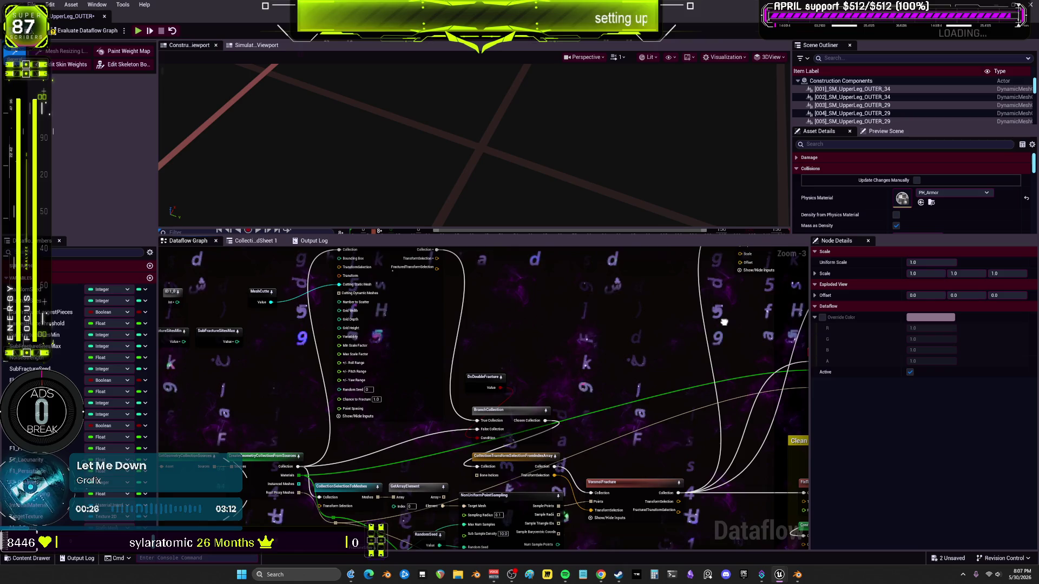
{"action": "left_click_drag", "start_coordinate": [723, 322], "coordinate": [527, 322]}
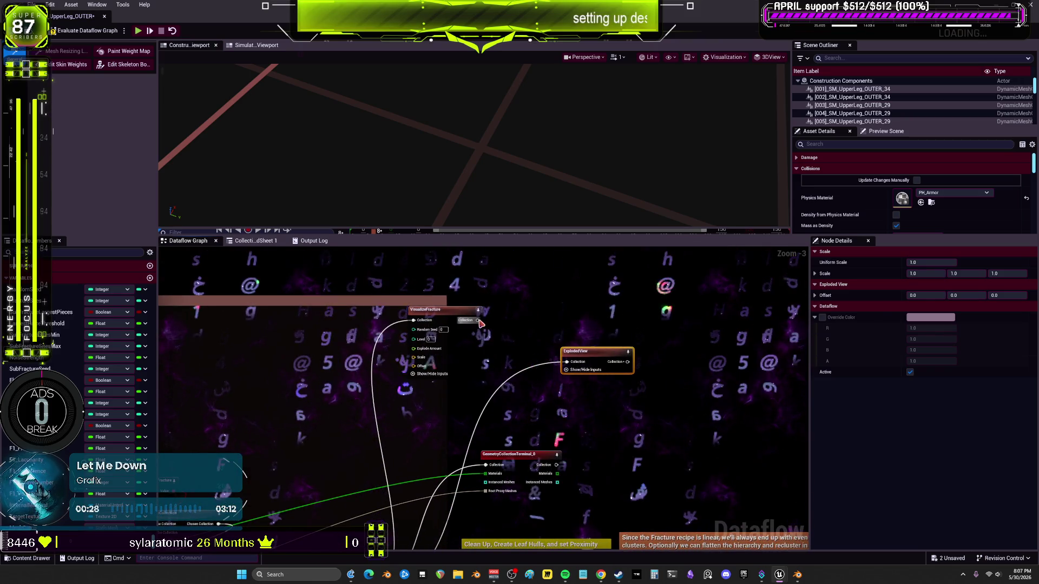
{"action": "left_click_drag", "start_coordinate": [566, 363], "coordinate": [566, 362]}
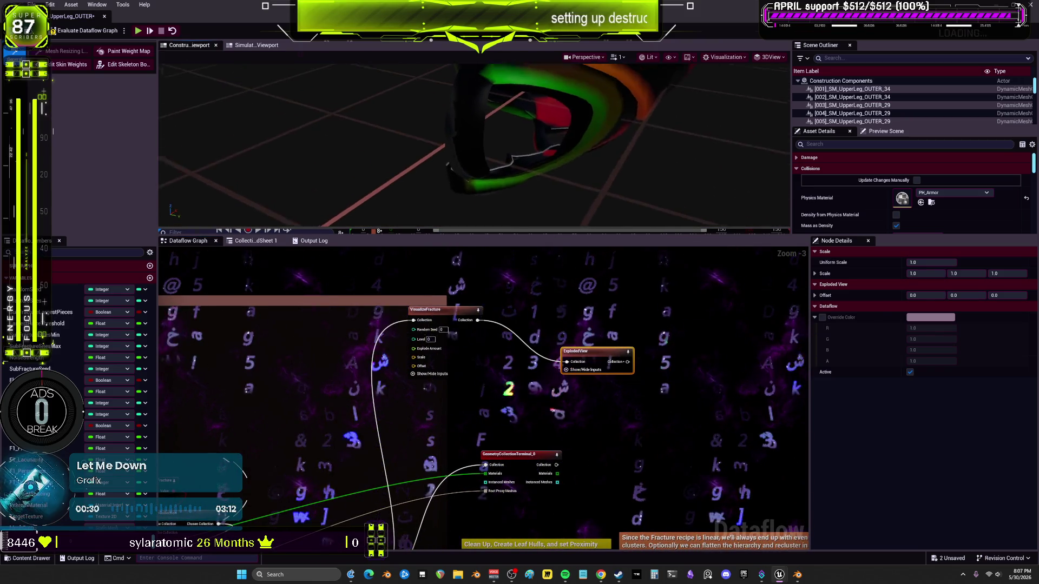